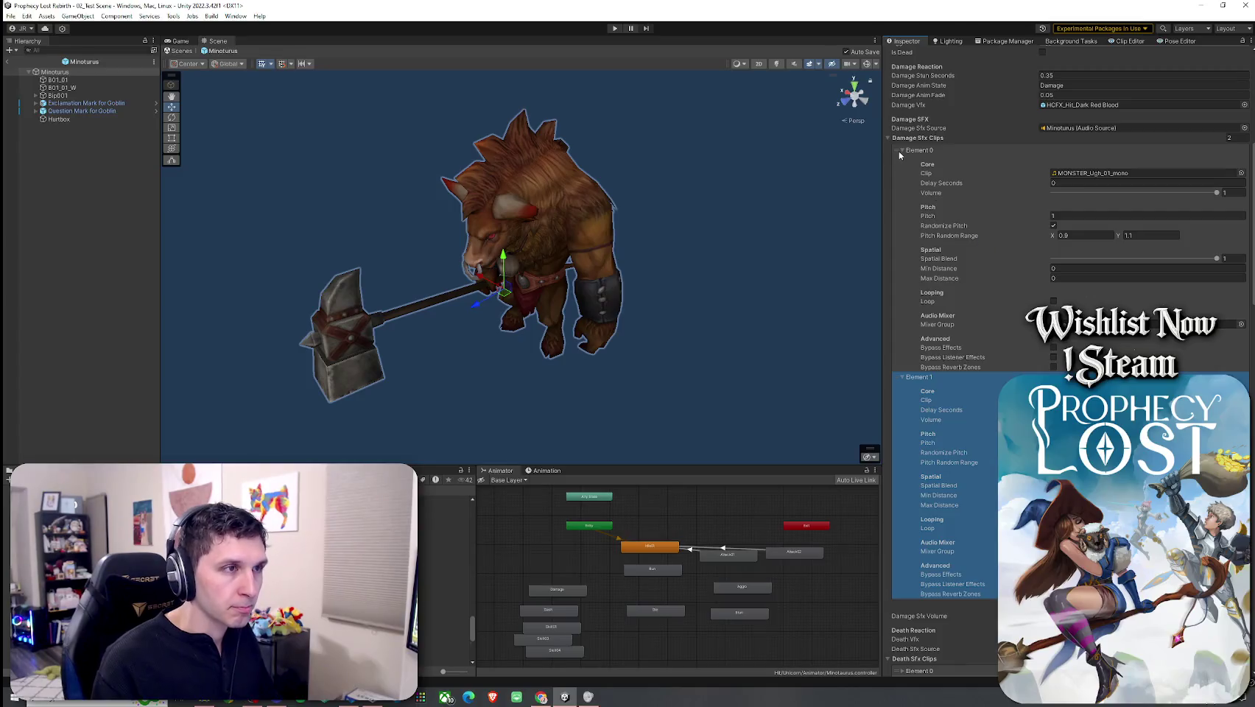
# Step: Collapse the Damage Sfx Clips and assign HCFX_Hit_Dark Red Blood from Assets to Death Vfx
pyautogui.click(901, 160)
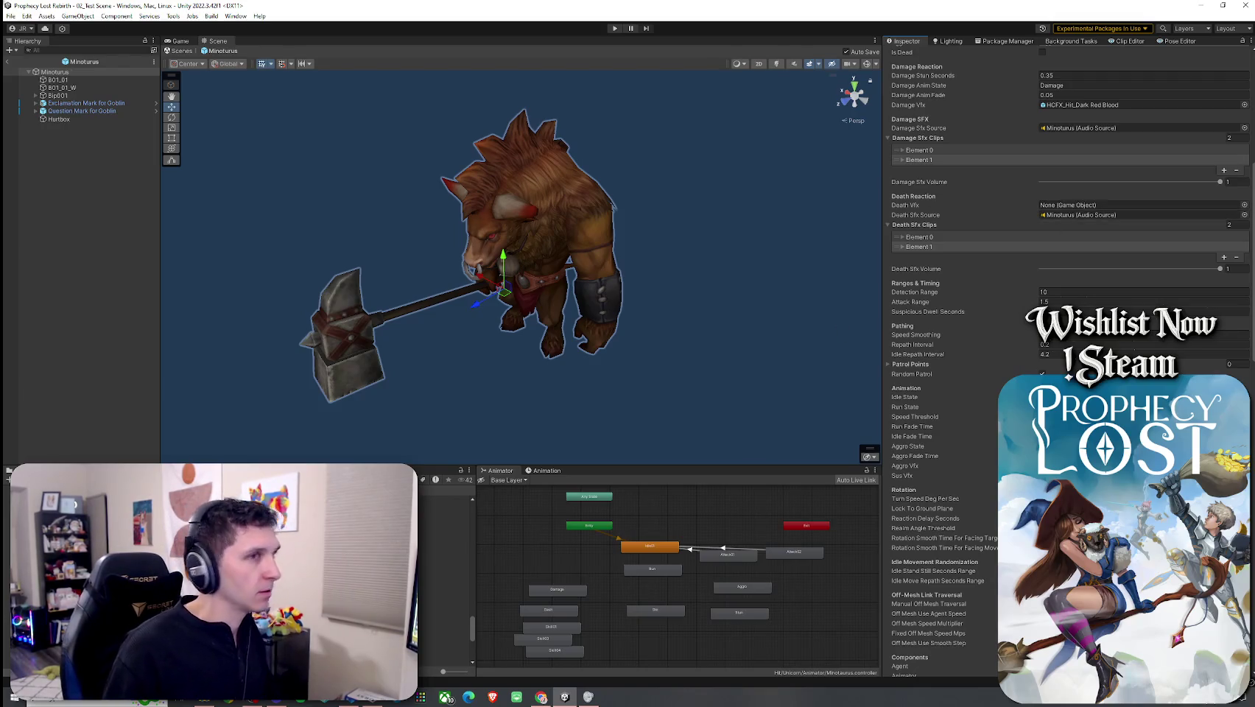
pyautogui.click(1244, 205)
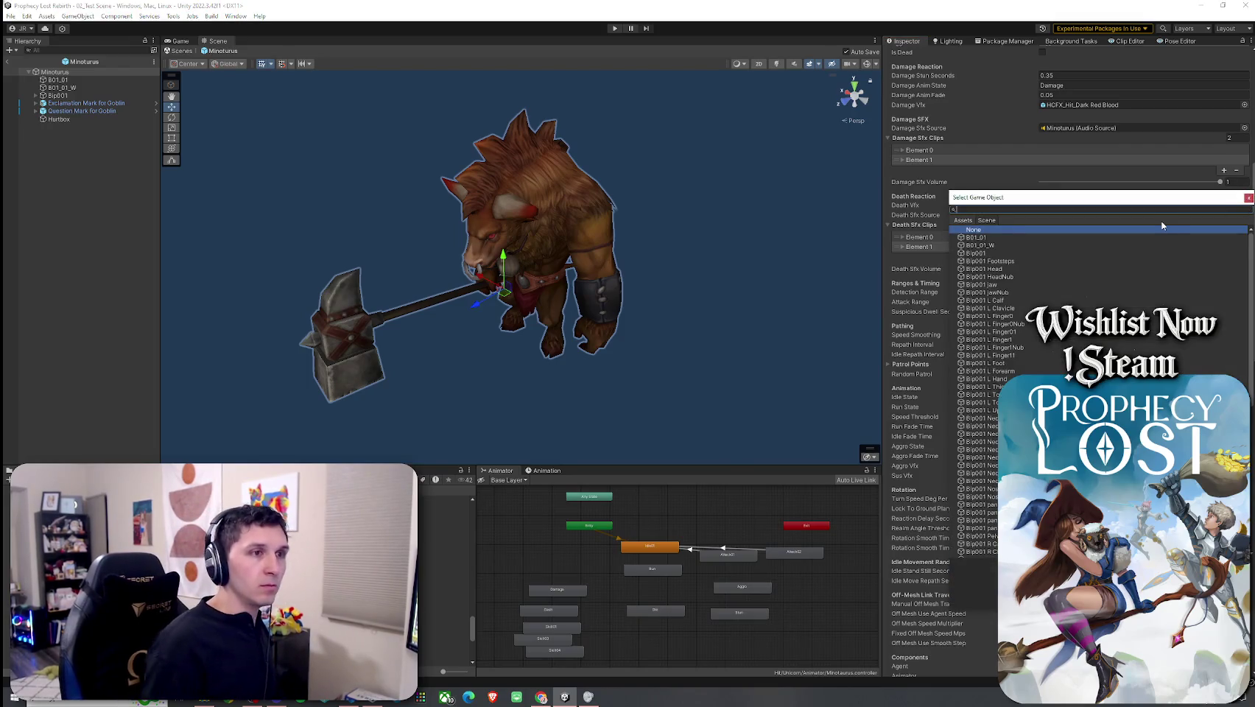
pyautogui.click(971, 220)
pyautogui.write('k blood')
pyautogui.click(1035, 282)
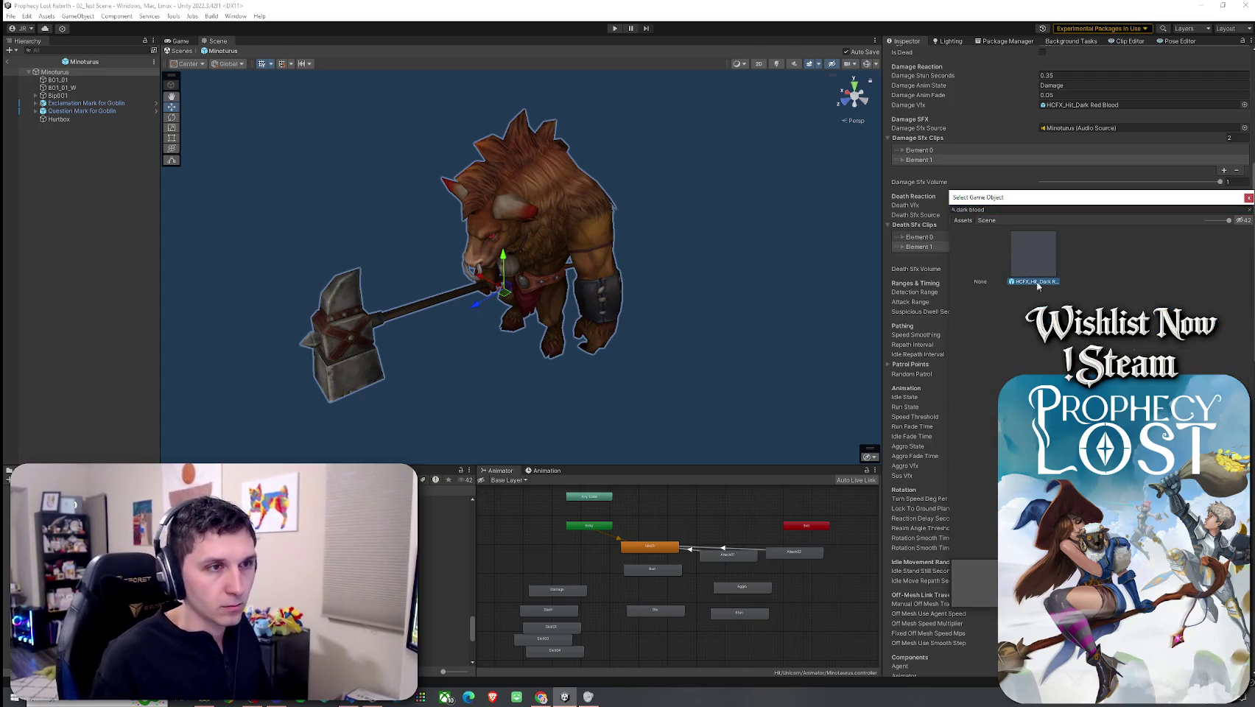
pyautogui.doubleClick(1037, 282)
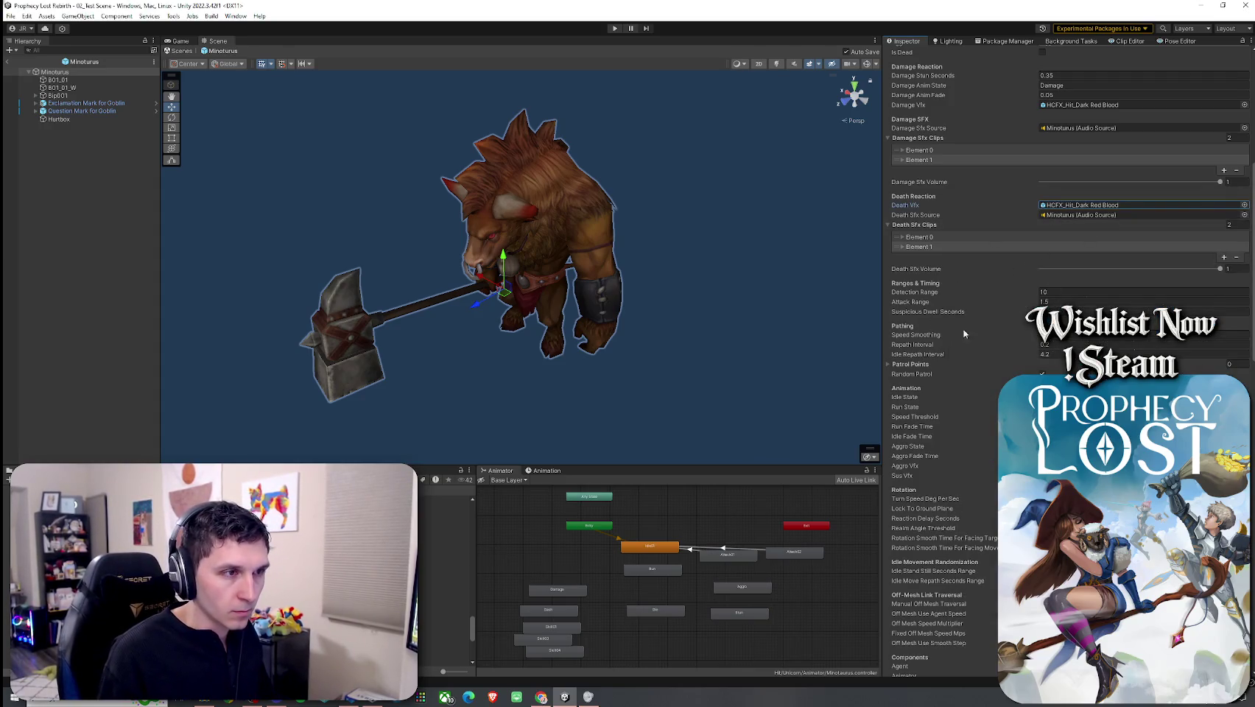
pyautogui.scroll(-3, 970, 460)
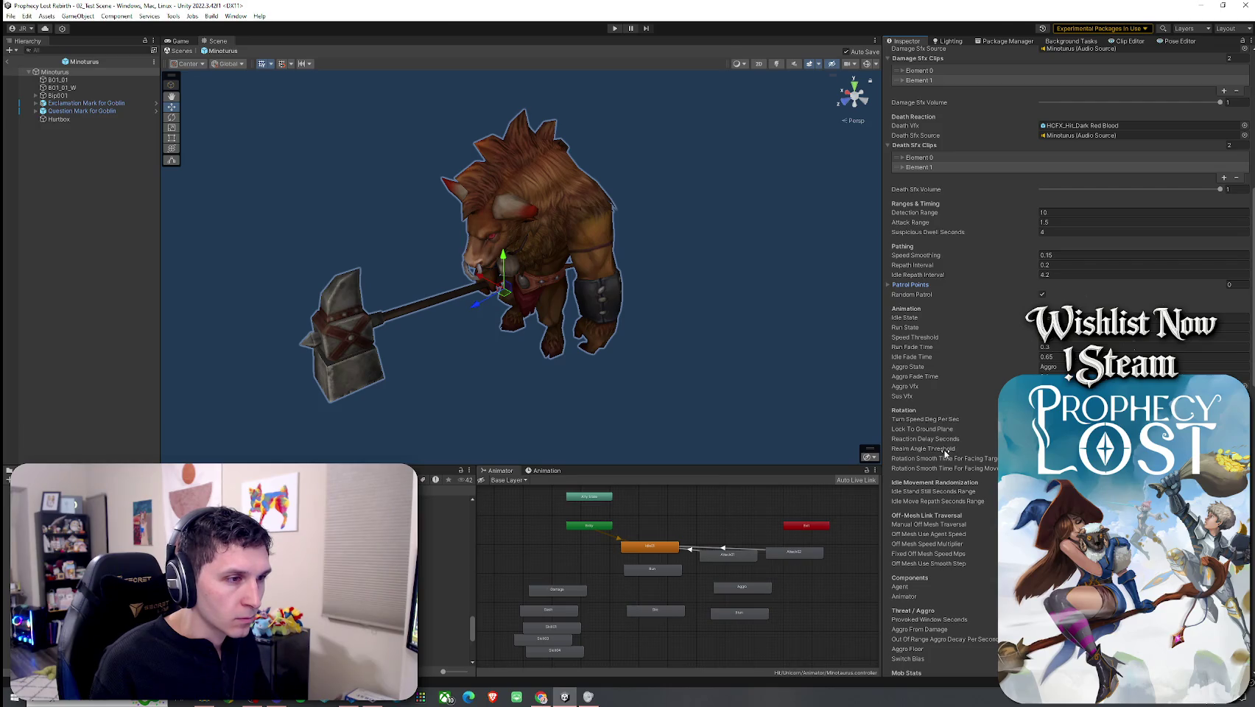
# Step: Review the Threat/Aggro and Mob Stats fields and commit Max Health at 210
pyautogui.scroll(-3, 983, 467)
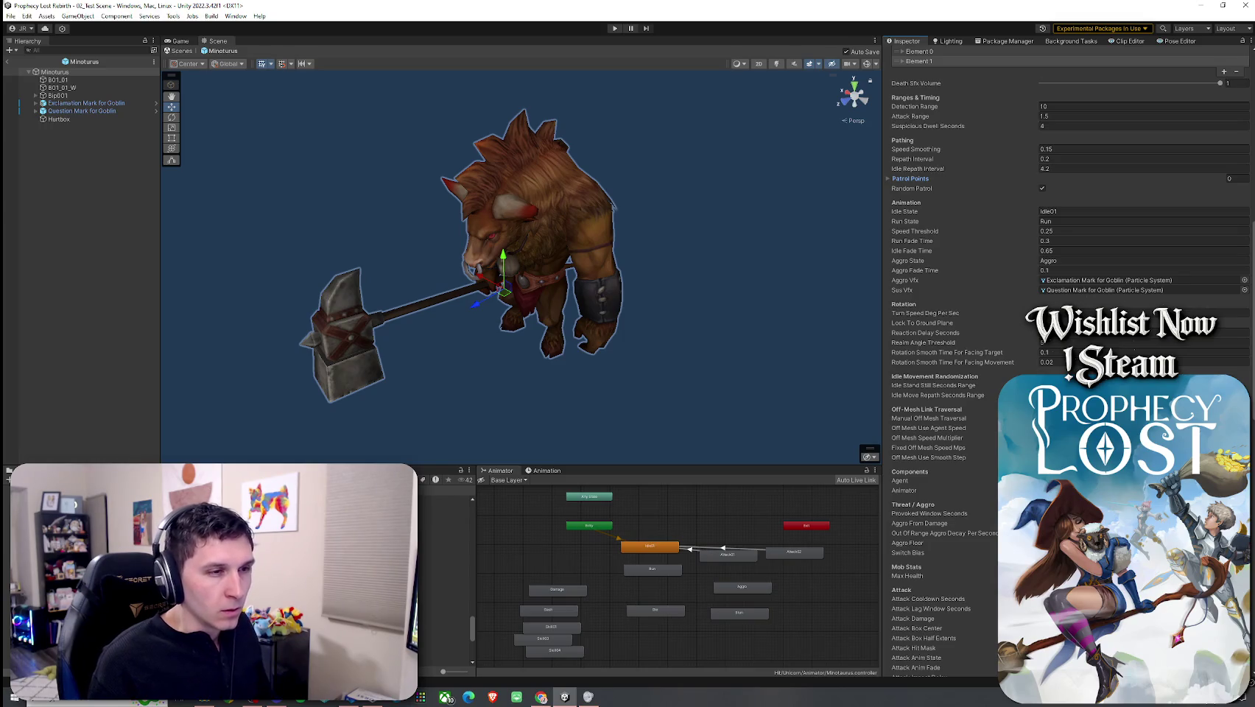
pyautogui.scroll(-4, 958, 368)
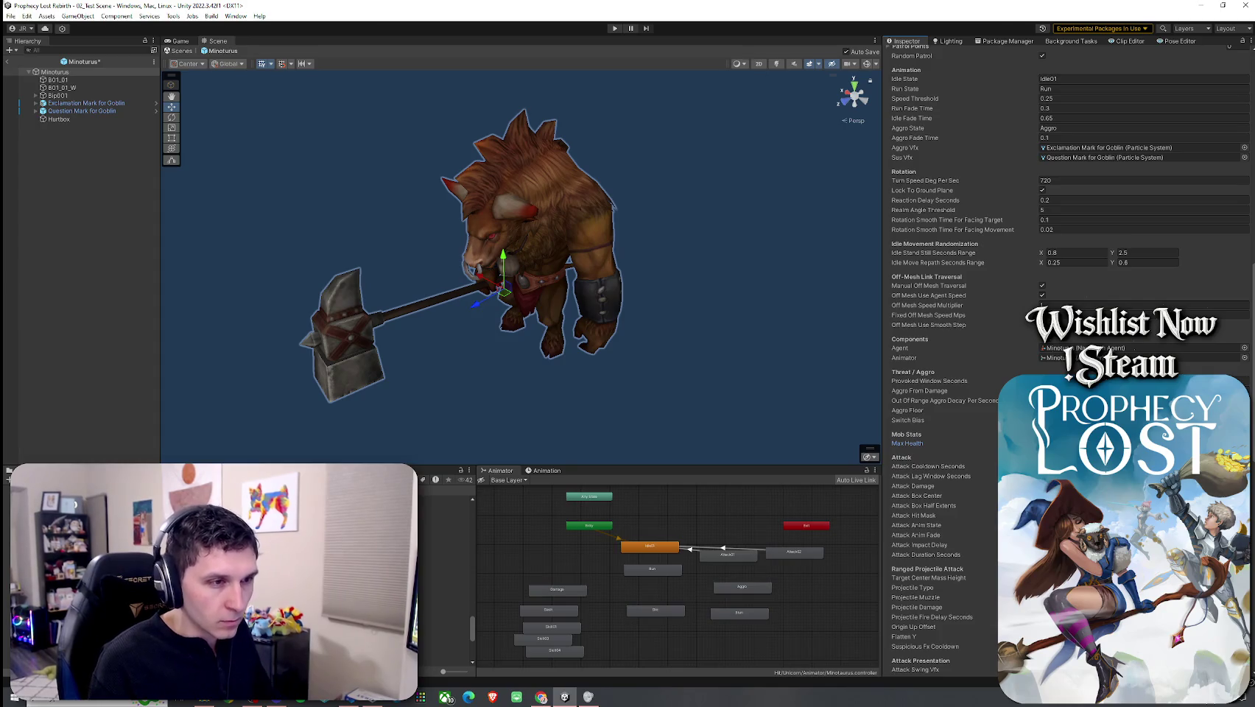
pyautogui.scroll(-5, 995, 455)
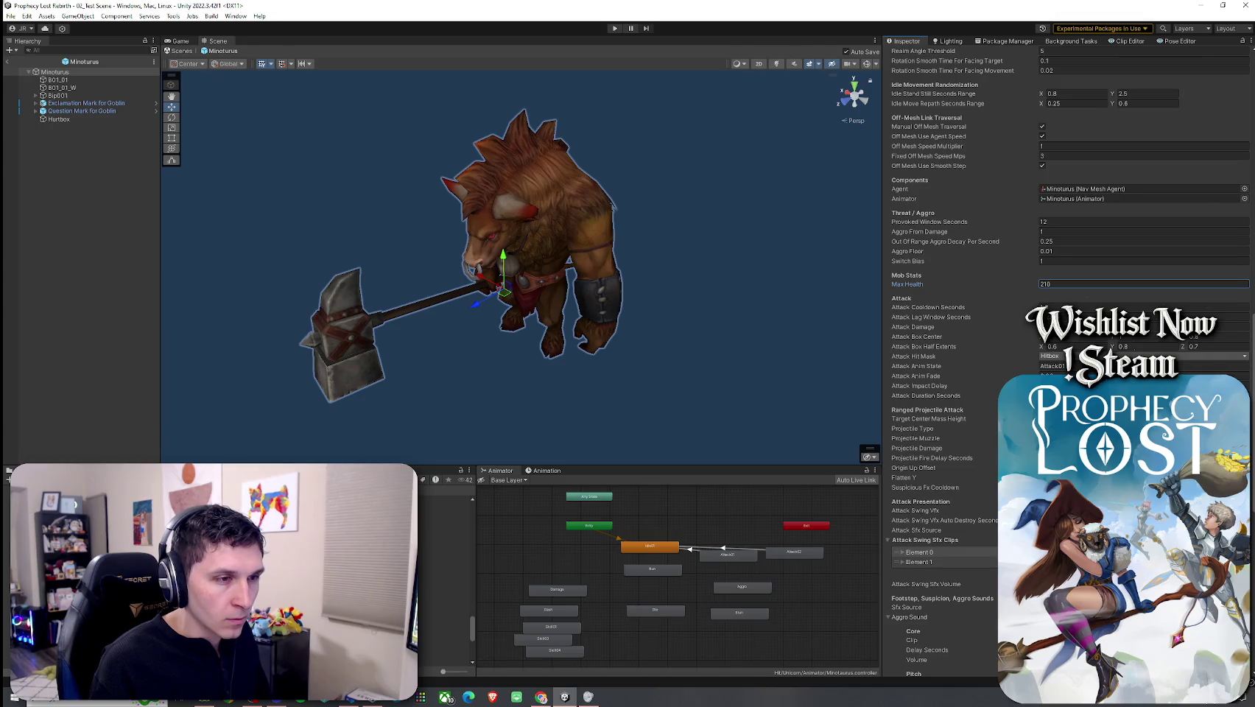
pyautogui.click(1001, 361)
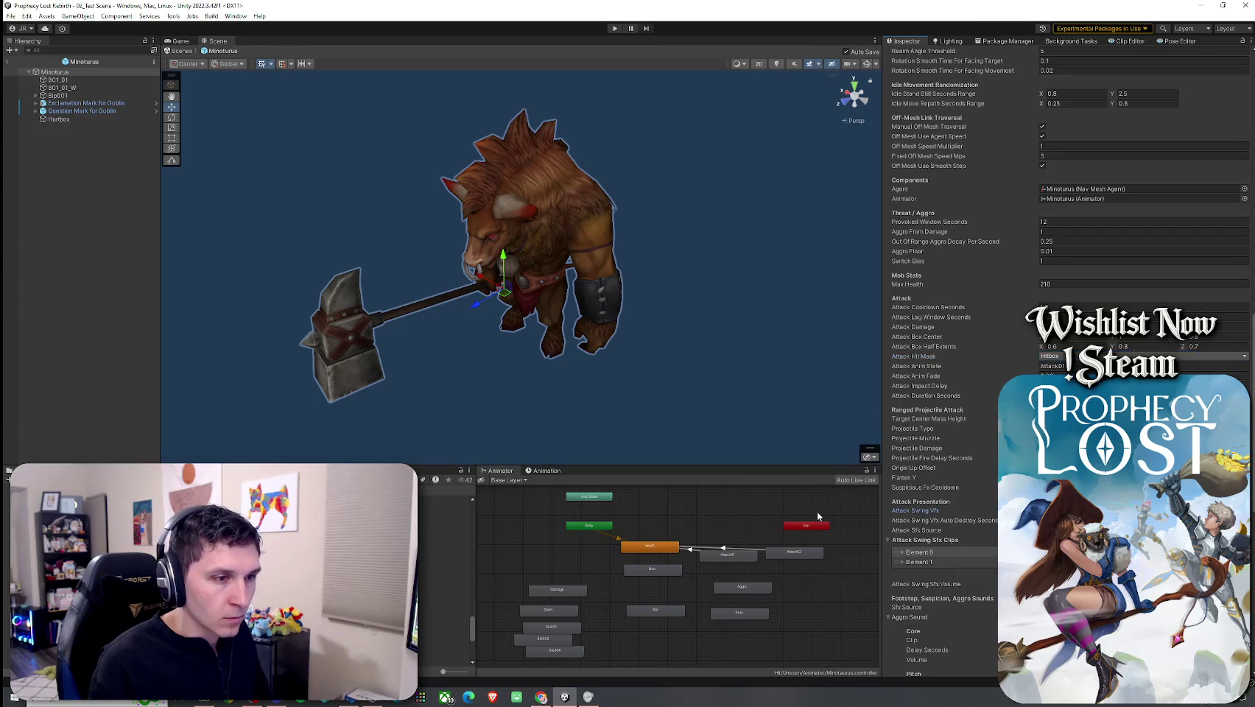
# Step: Scroll through the Attack settings and preview the MONSTER_Roar_01_mono sound
pyautogui.scroll(-2, 957, 520)
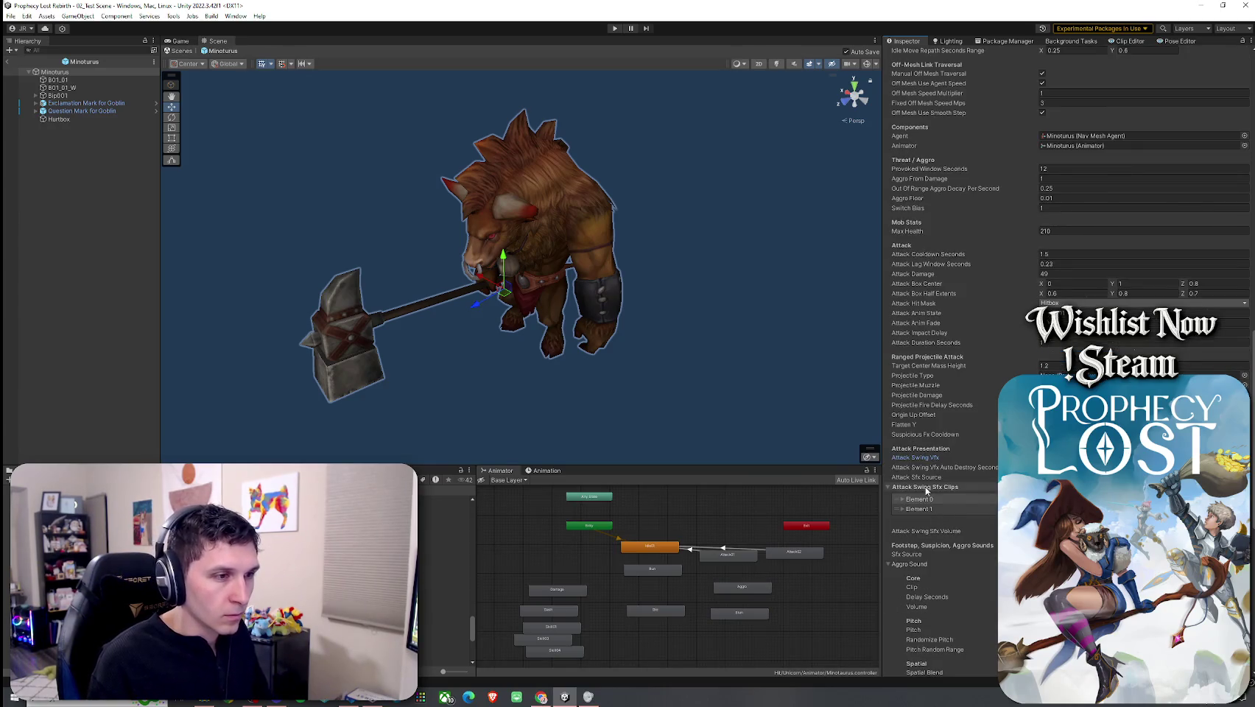
pyautogui.scroll(-3, 926, 487)
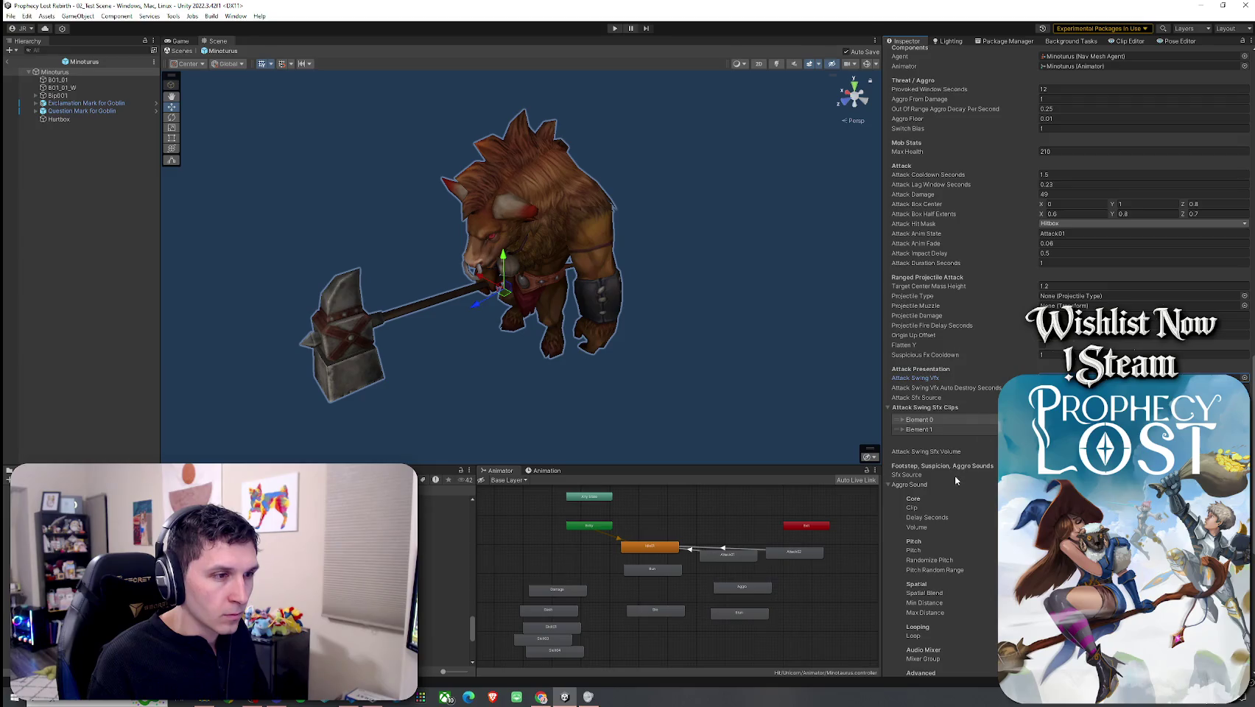
pyautogui.scroll(-4, 936, 492)
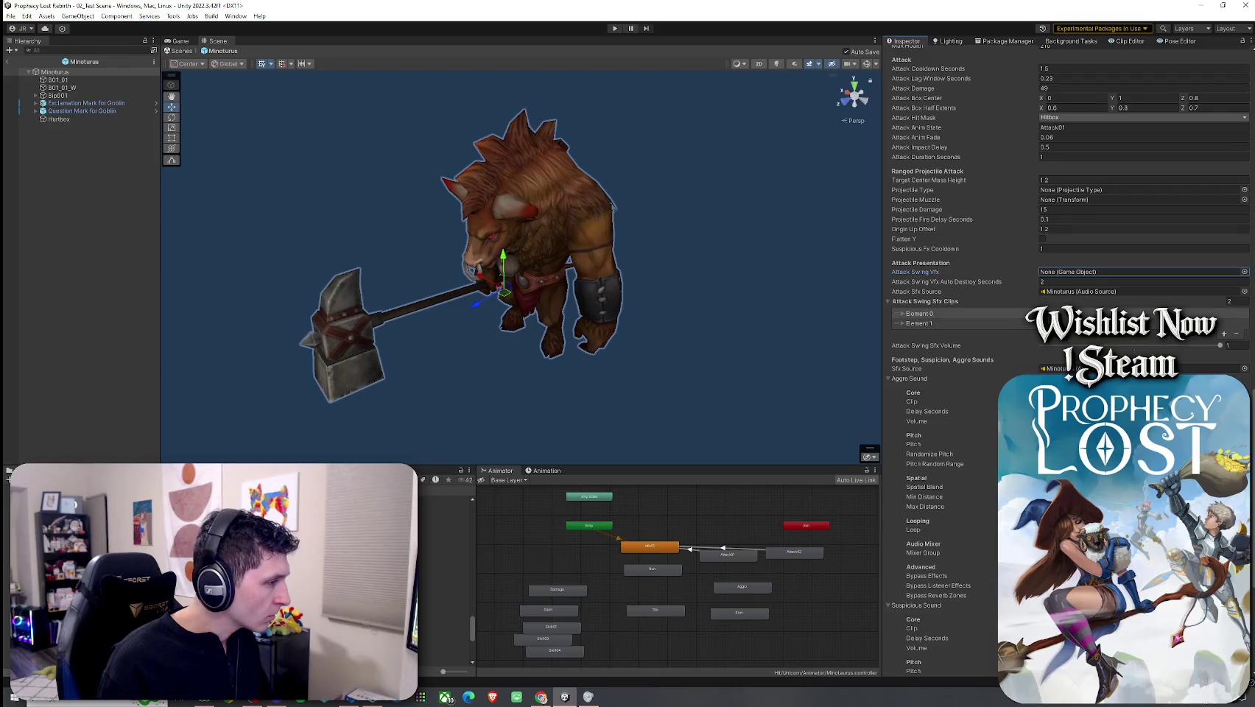
pyautogui.click(442, 580)
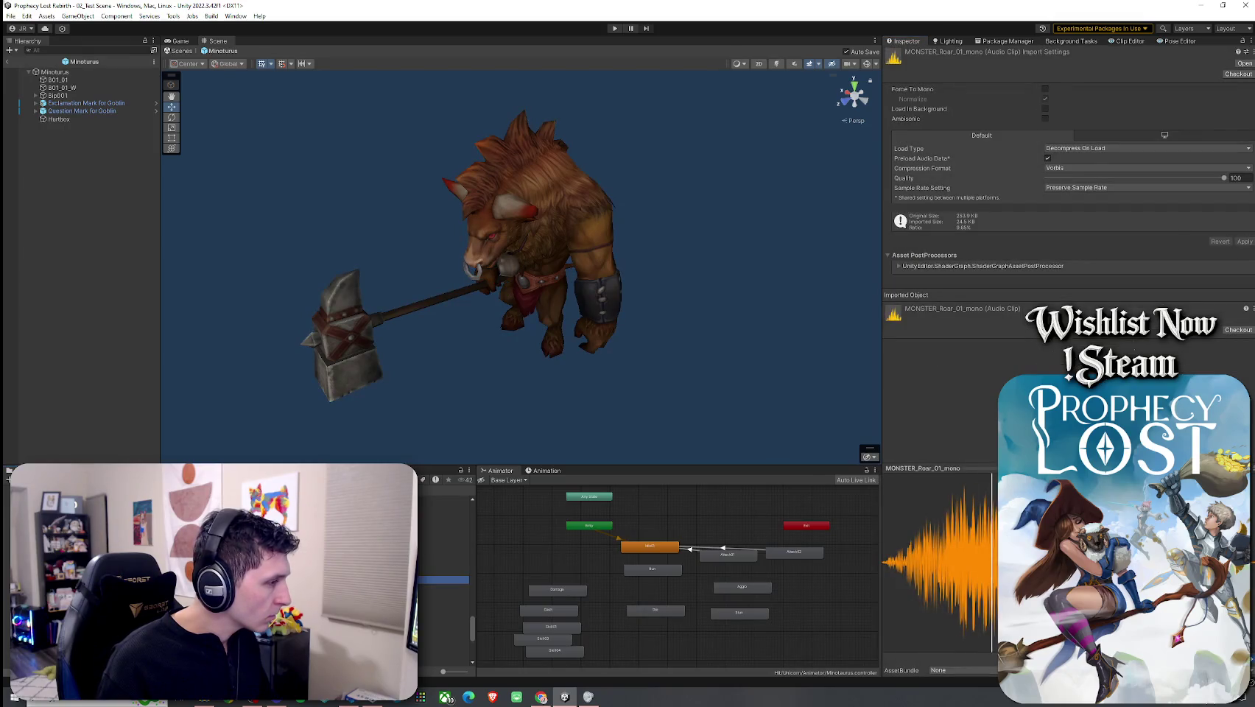
# Step: Audition MONSTER_Roar_02_mono and a neighbouring roar, then inspect the Aggro animation state
pyautogui.click(441, 587)
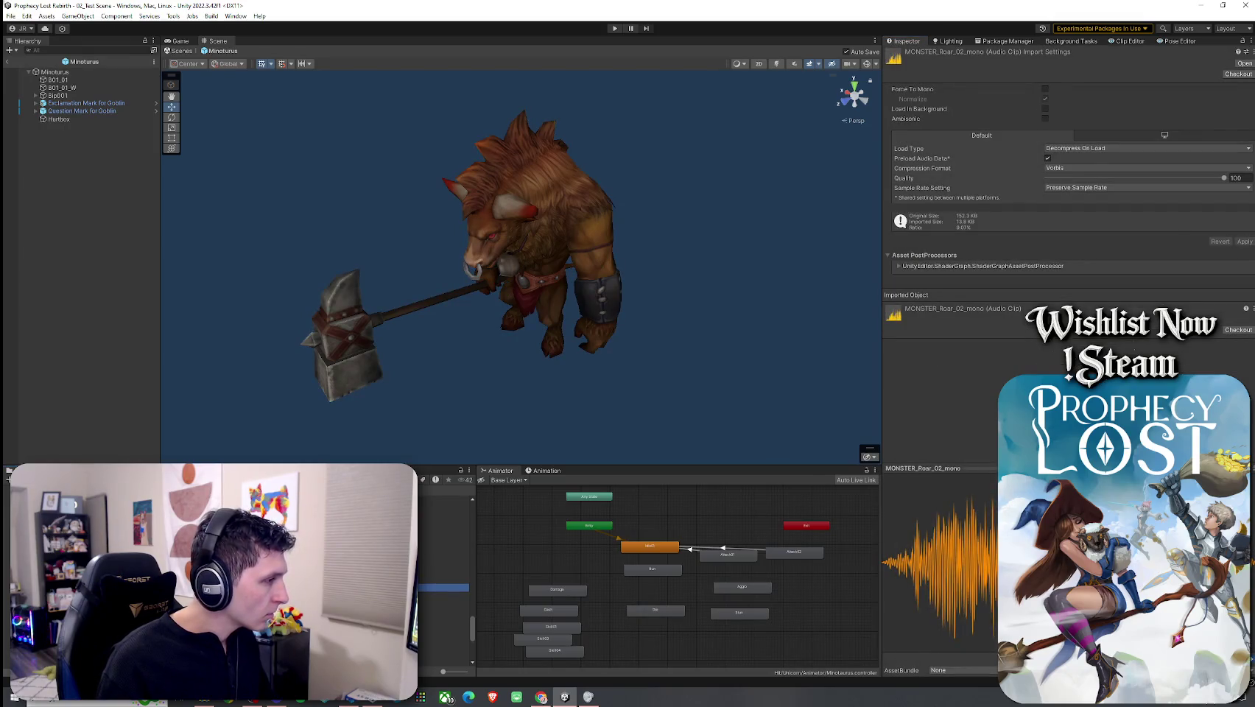
pyautogui.click(442, 528)
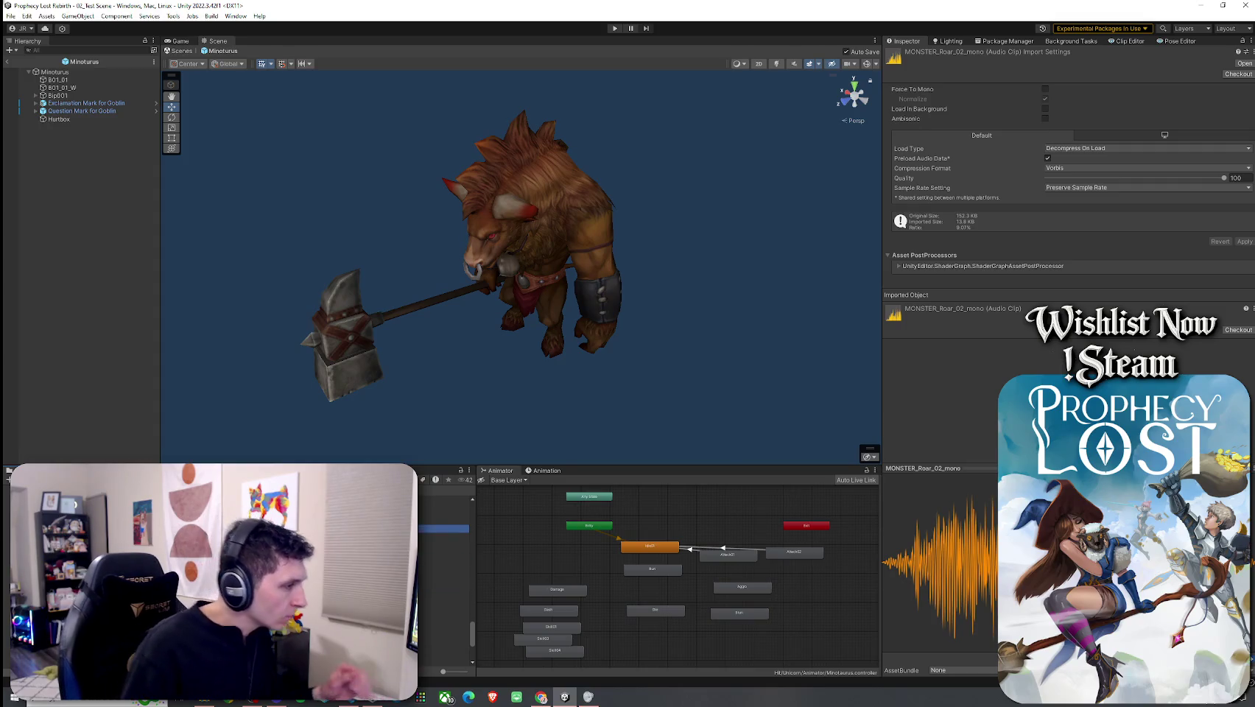
pyautogui.click(744, 588)
pyautogui.click(110, 73)
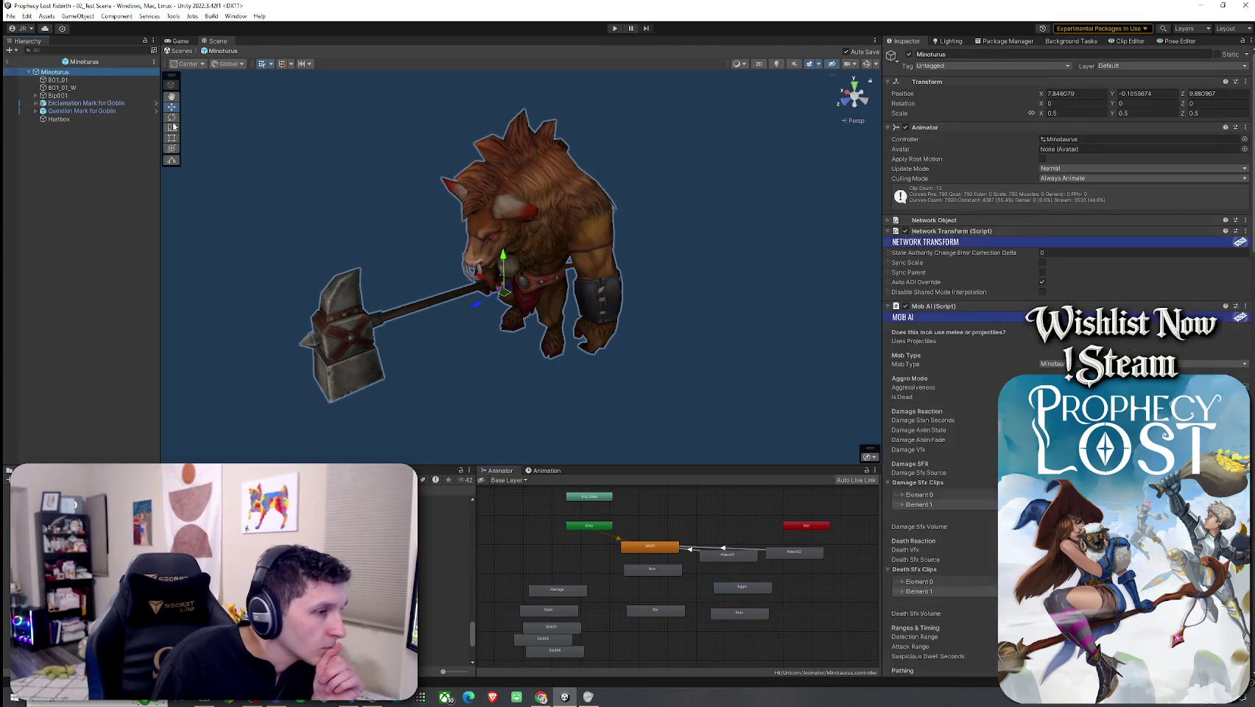
# Step: Browse the Minotaurus animation clip list without changing clips, returning to the state graph
pyautogui.click(545, 469)
pyautogui.click(516, 491)
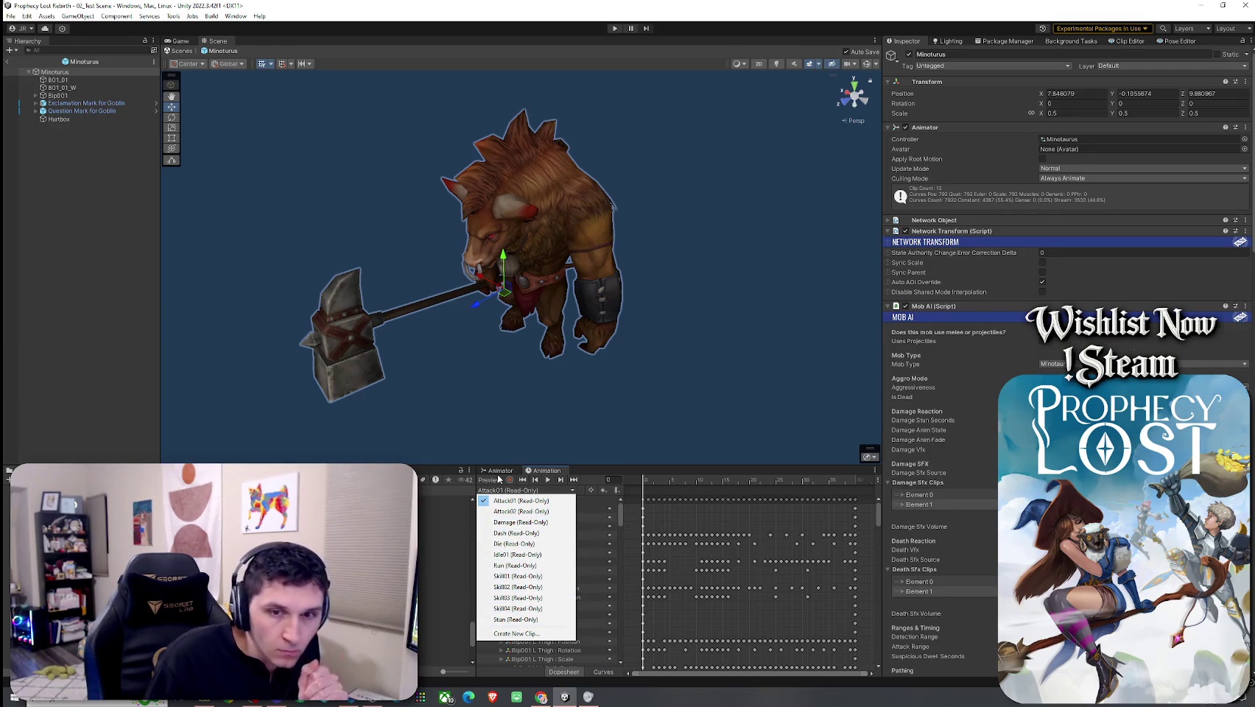
pyautogui.press('Escape')
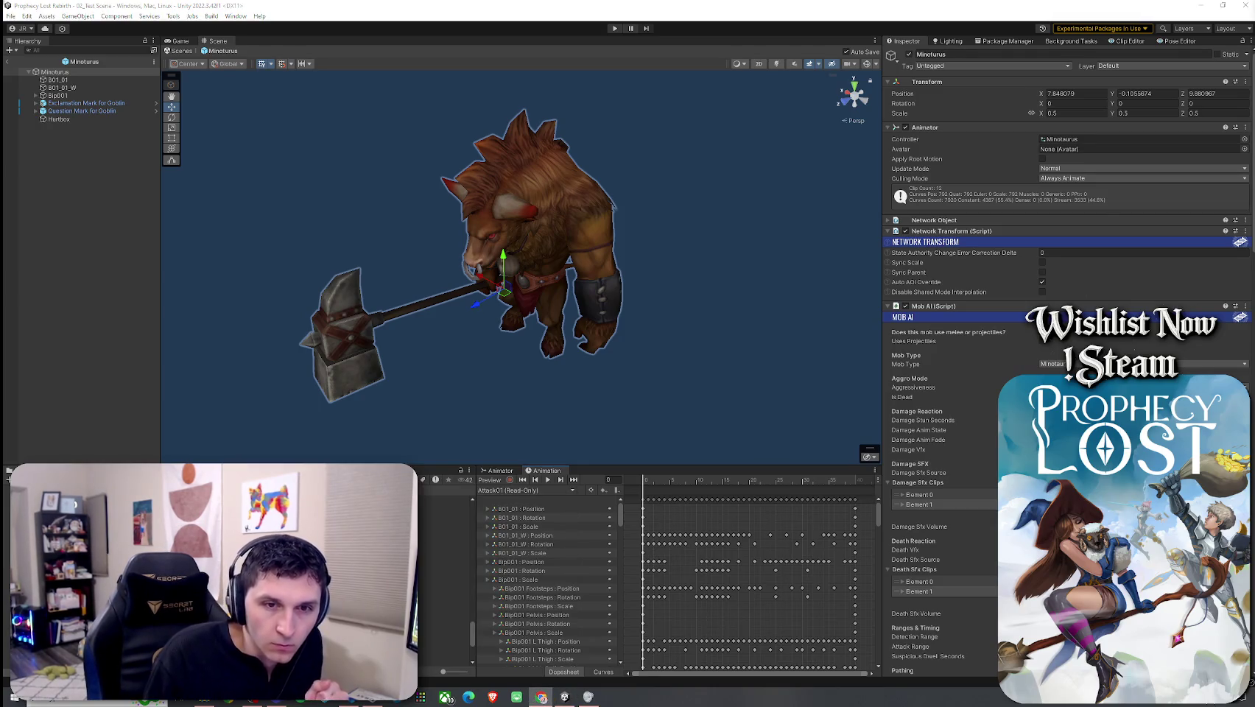
pyautogui.click(498, 470)
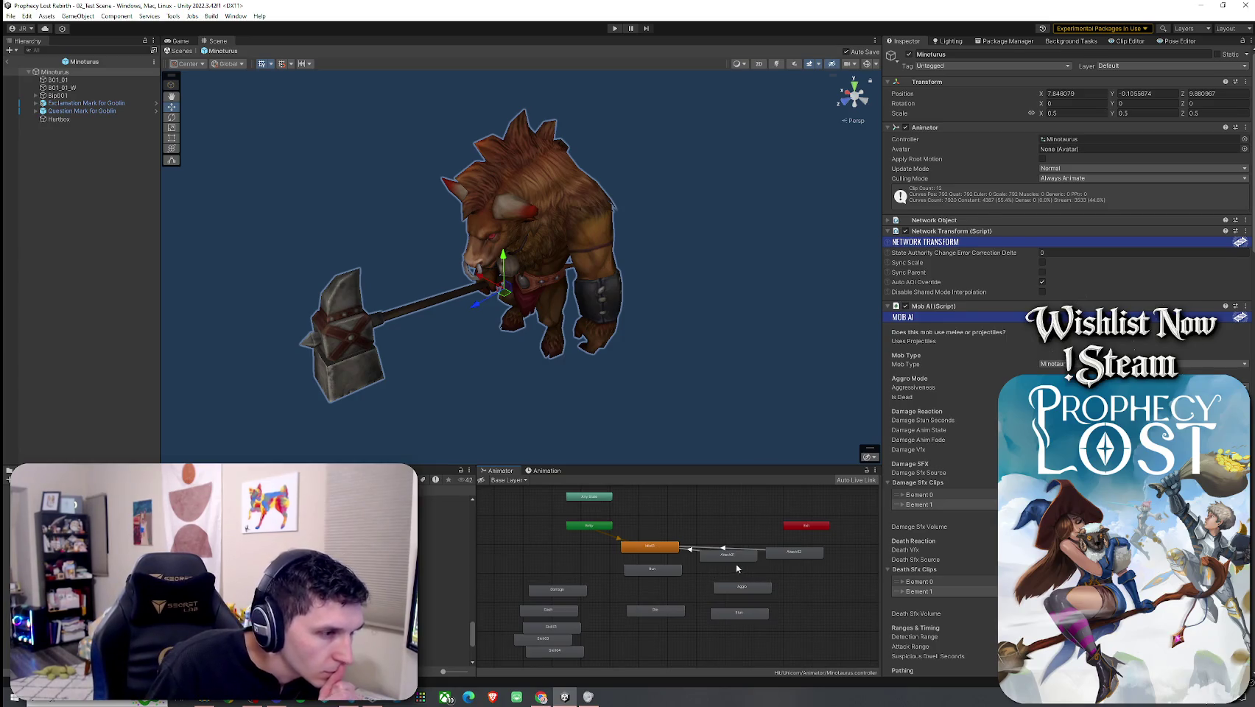
# Step: Check the Aggro state's Skill02 motion, play and stop its preview, then select MONSTER_Roar_02_mono
pyautogui.click(745, 588)
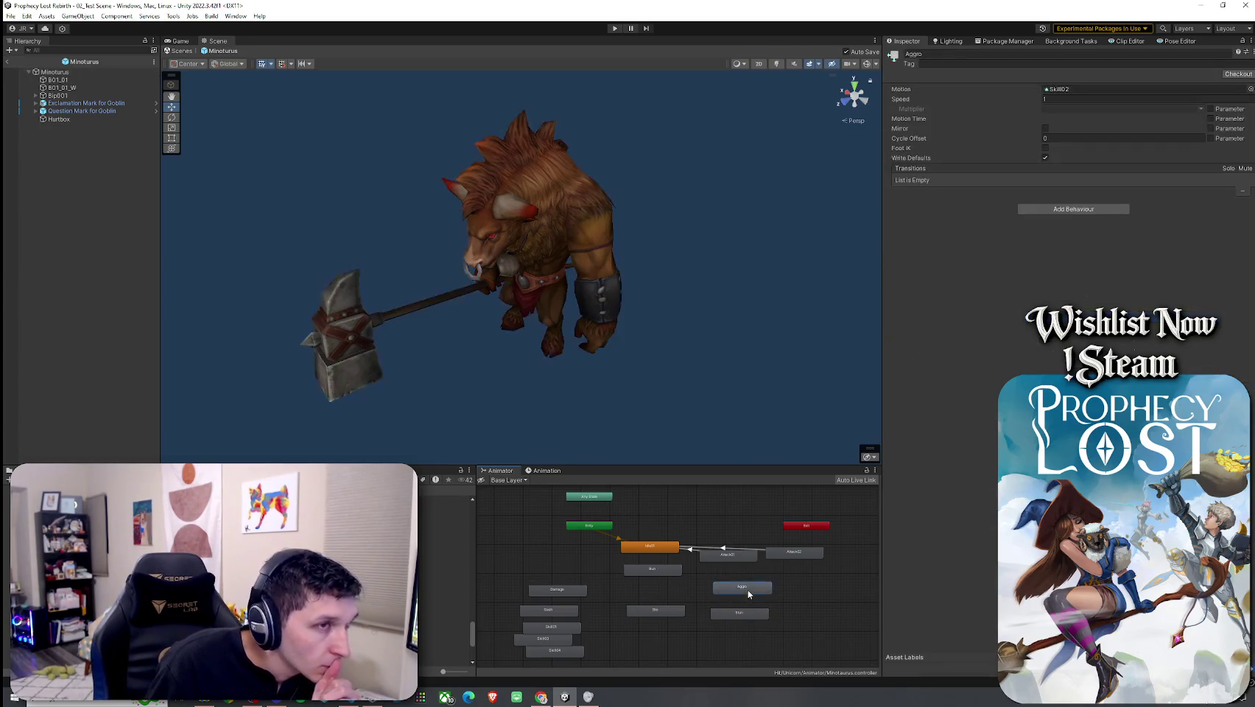
pyautogui.click(539, 472)
pyautogui.click(527, 491)
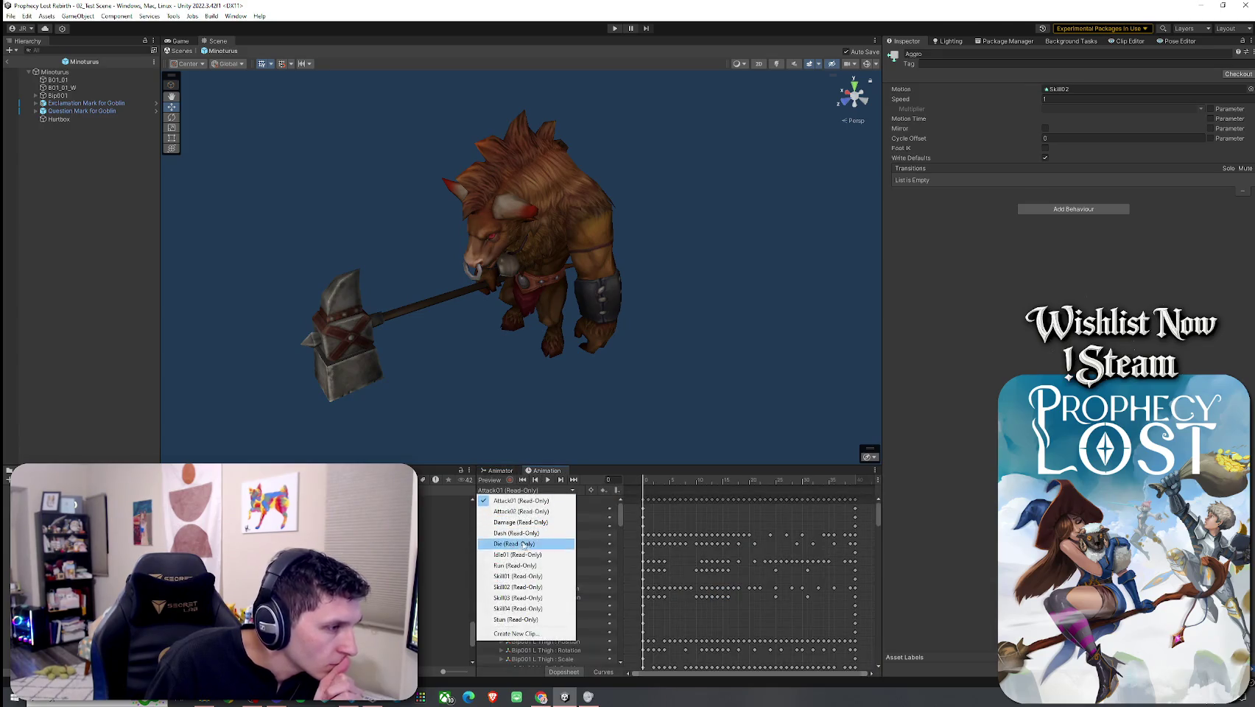
pyautogui.click(531, 588)
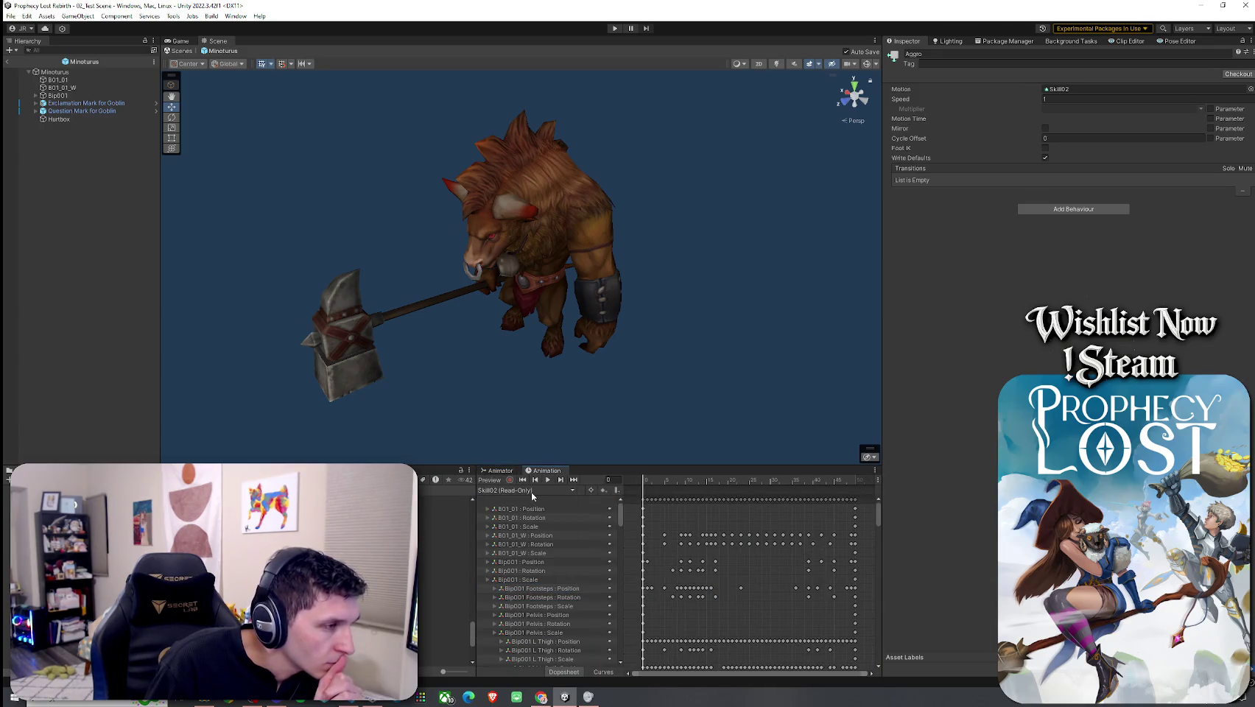
pyautogui.click(549, 480)
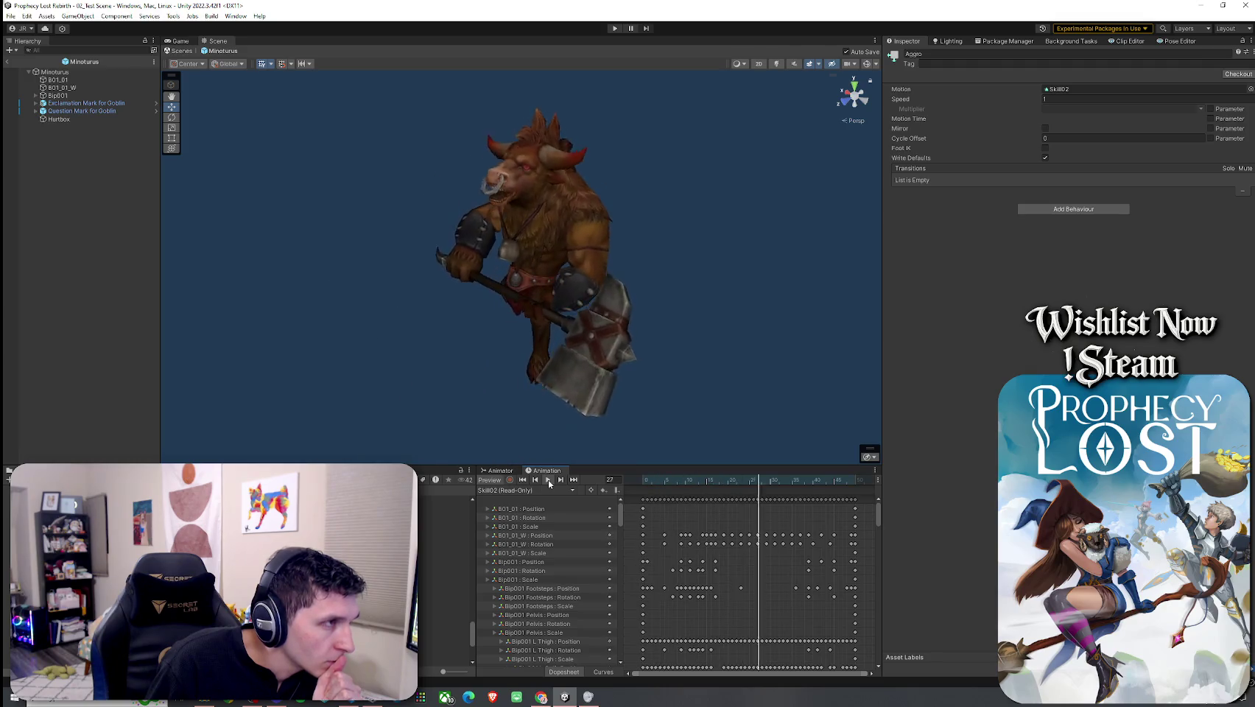
pyautogui.click(548, 480)
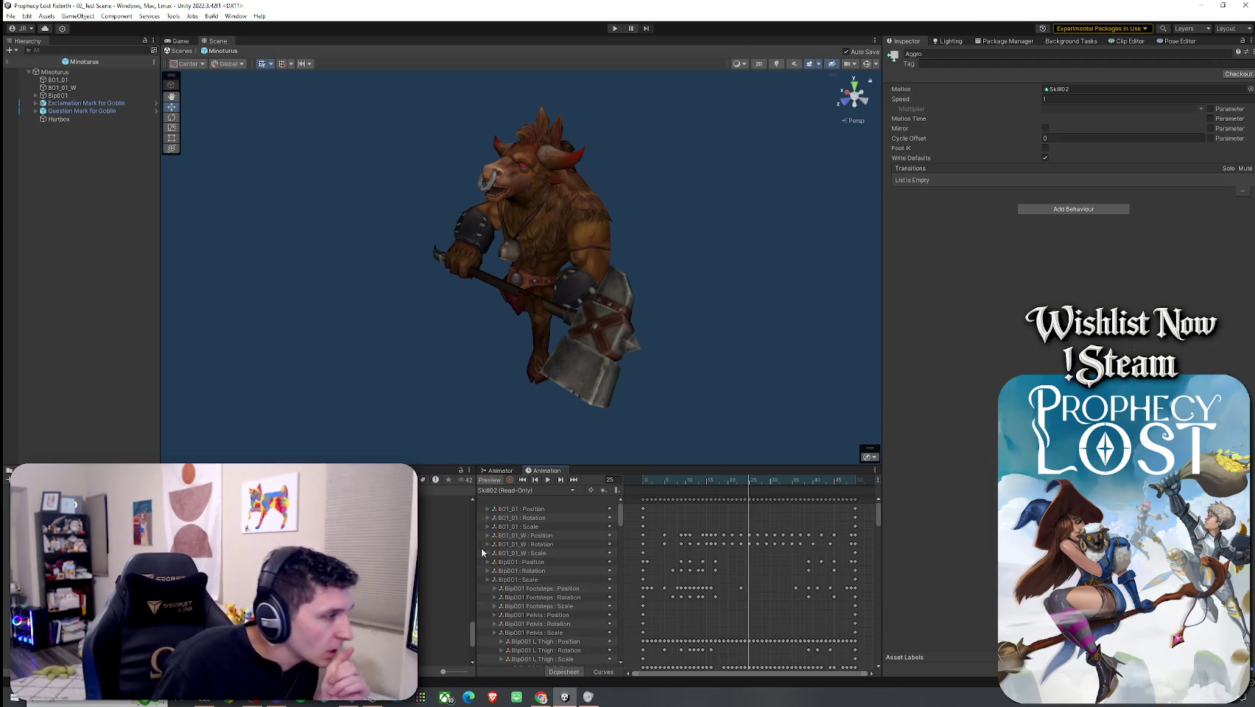
pyautogui.click(442, 522)
pyautogui.press('Down')
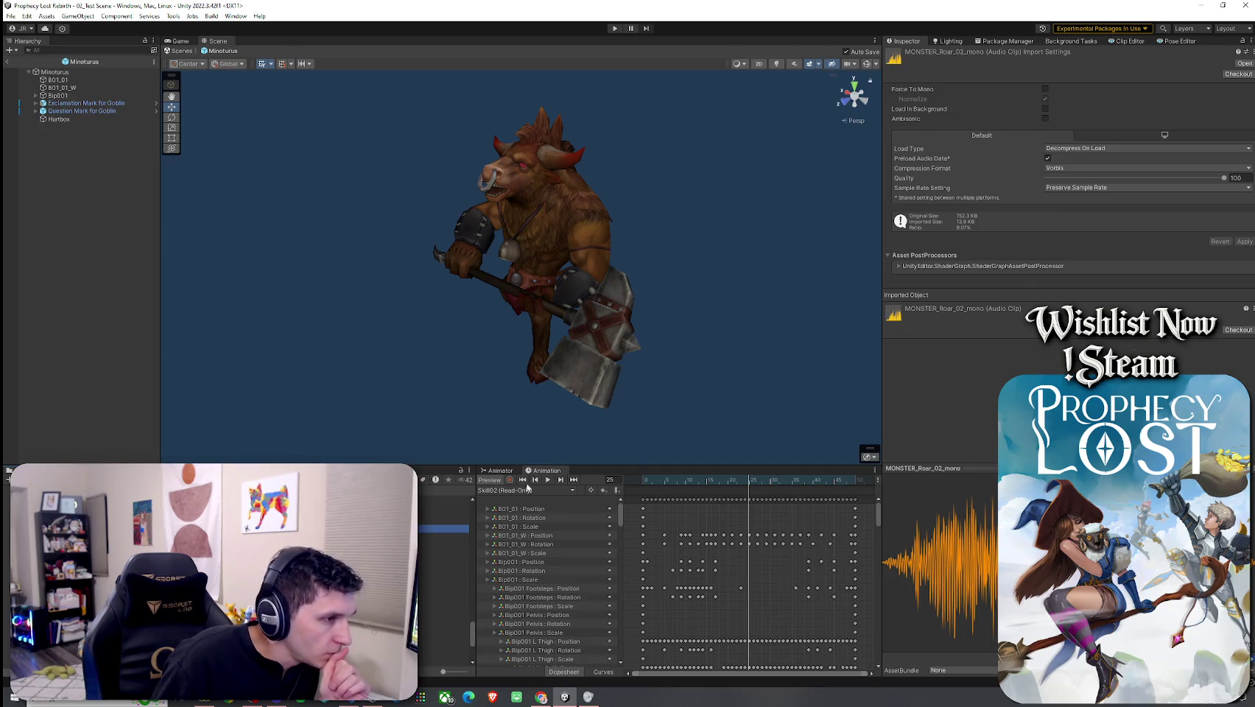
# Step: Audition the orchestral breath, ORCH_Grunt_01_mono and ORCH_Ugh_01_mono sounds
pyautogui.click(442, 500)
pyautogui.click(442, 579)
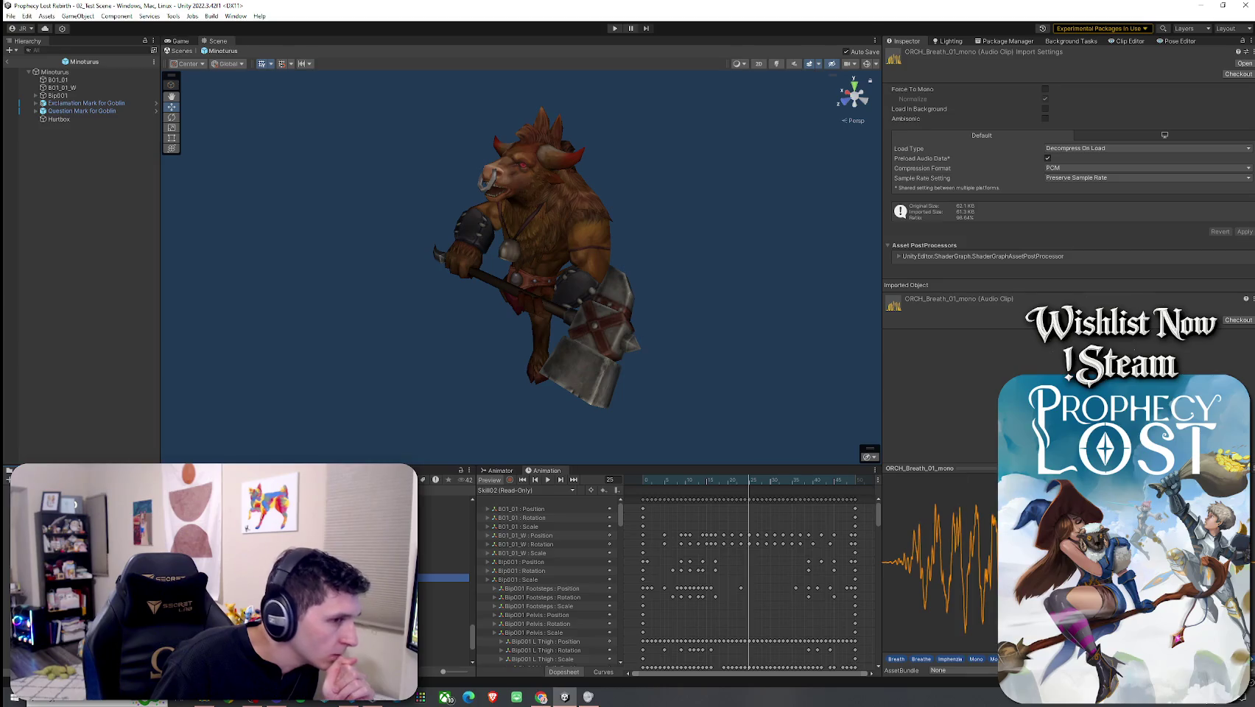
pyautogui.press('Down')
pyautogui.click(442, 505)
pyautogui.click(442, 520)
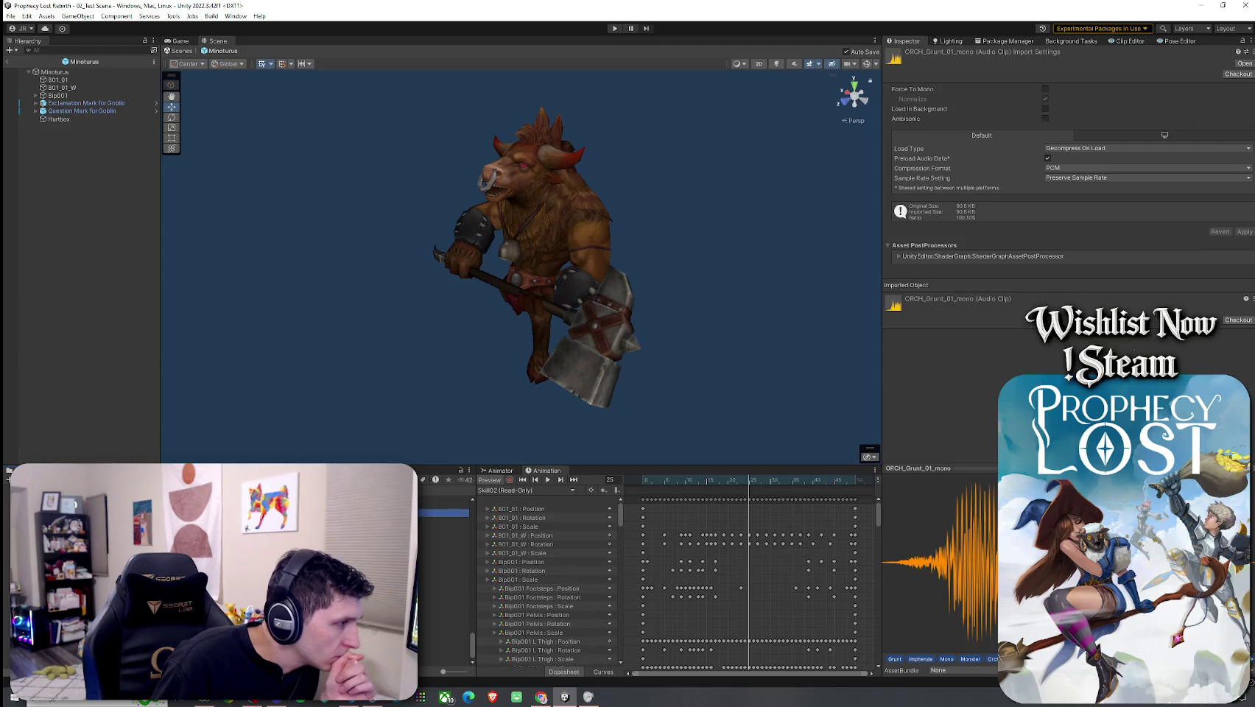
pyautogui.click(442, 512)
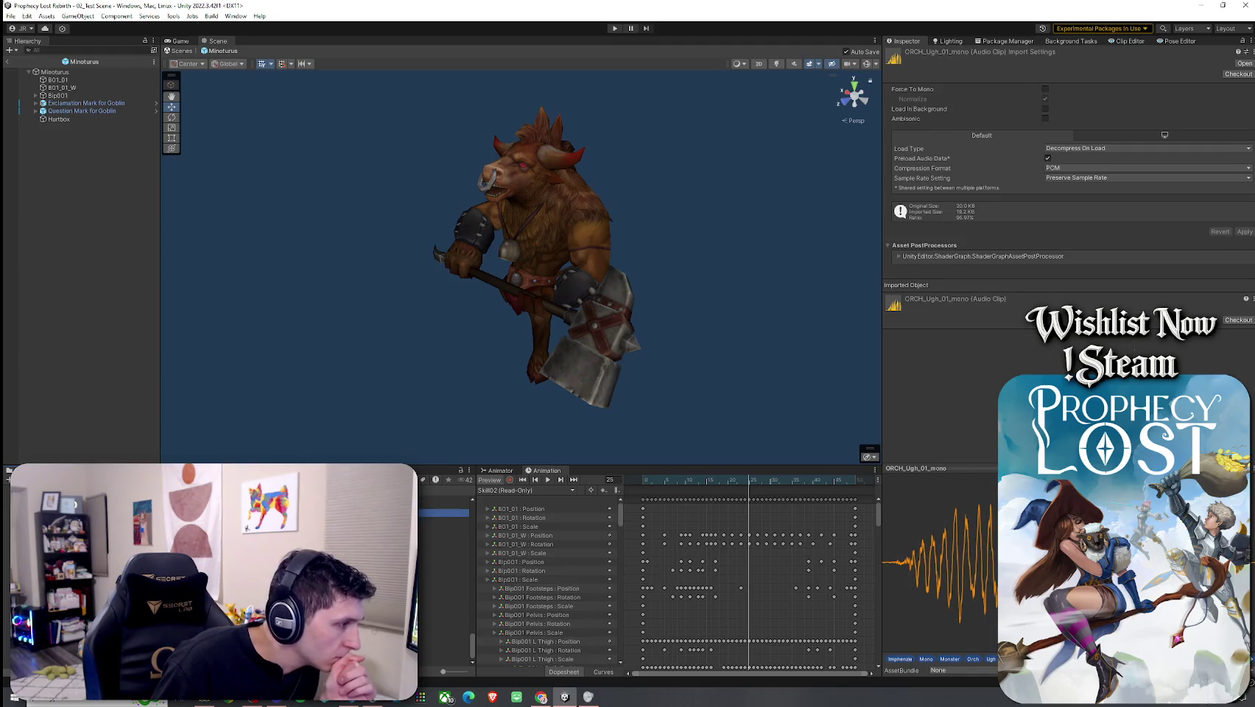
# Step: Compare MONSTER_Groan_05_mono with MONSTER_Groan_04_mono, settling on Groan_05
pyautogui.scroll(5, 442, 582)
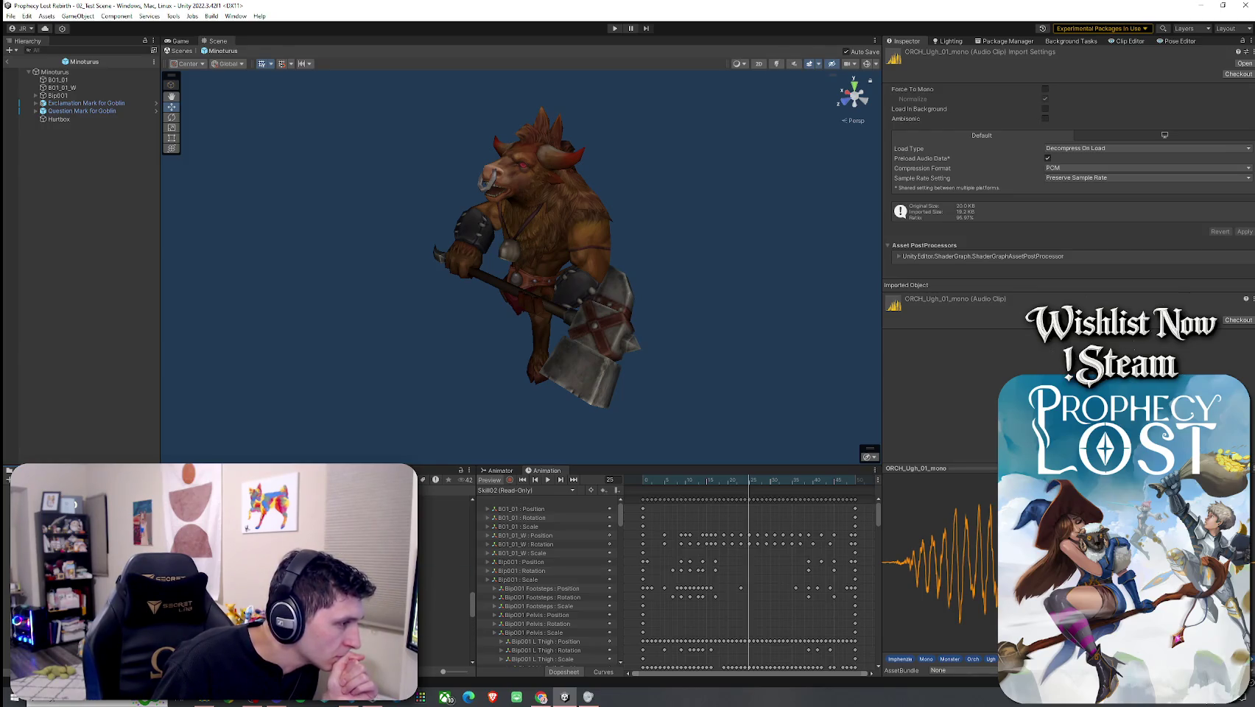
pyautogui.scroll(8, 442, 582)
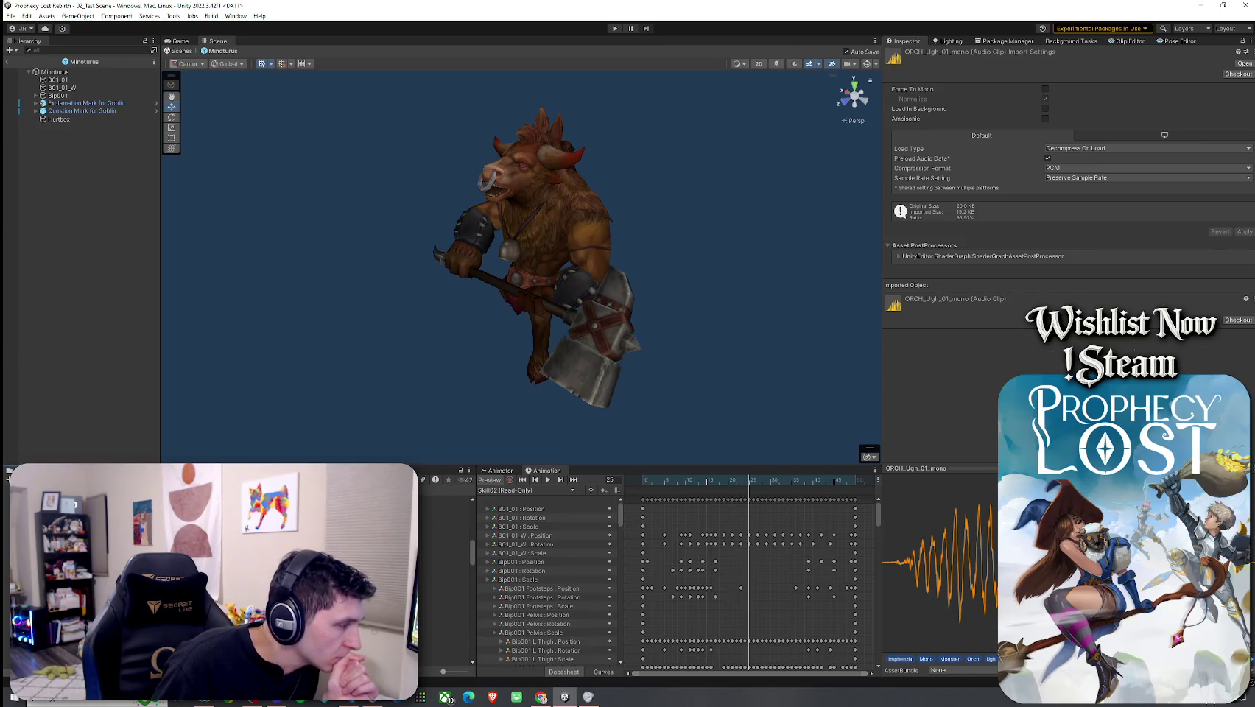
pyautogui.click(441, 572)
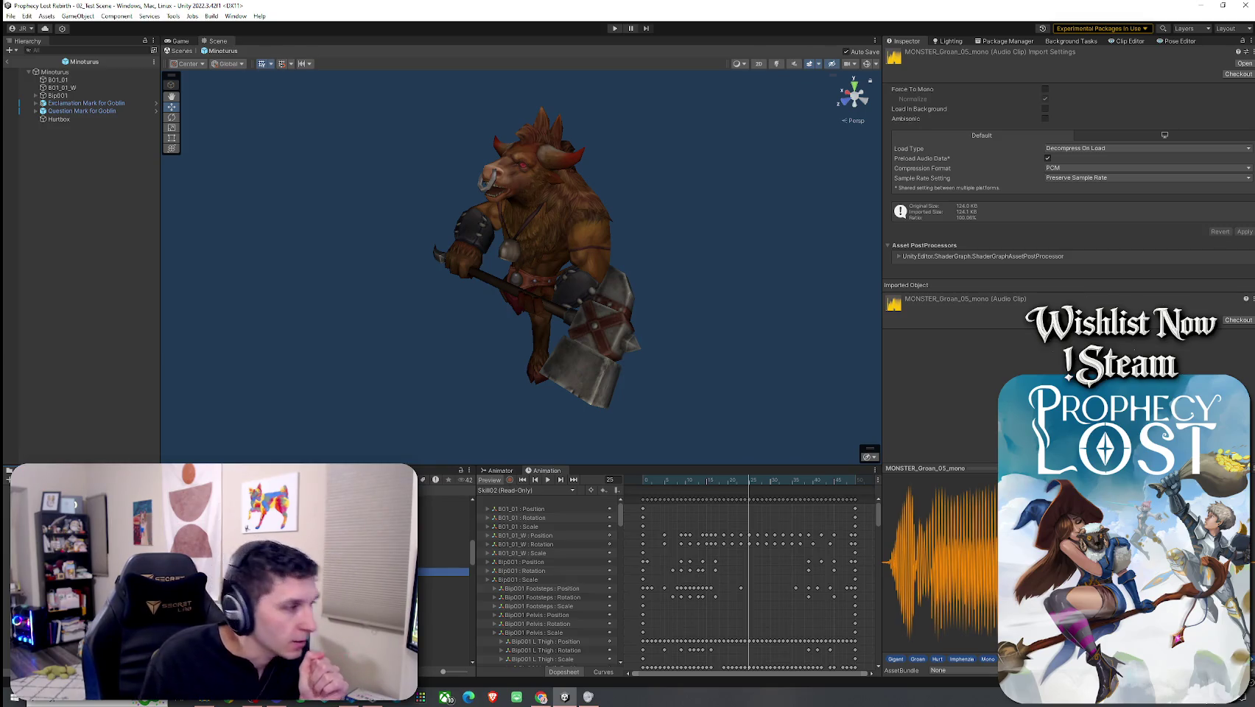
pyautogui.click(442, 581)
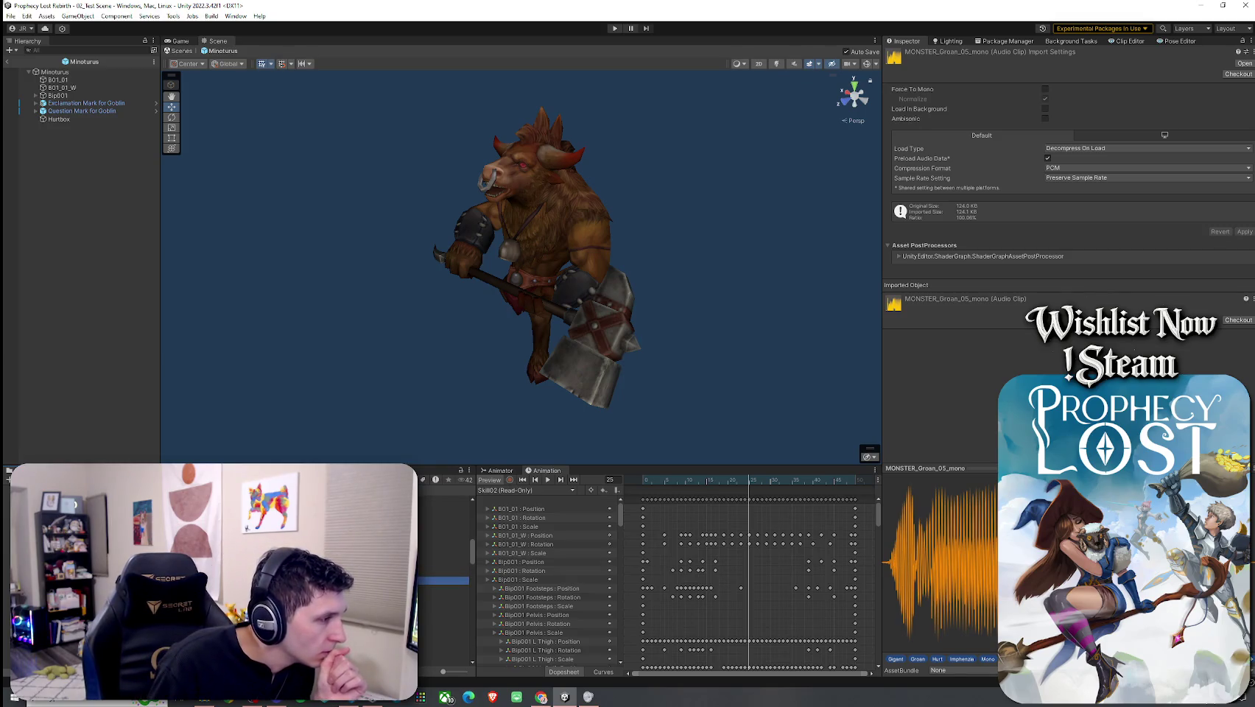
pyautogui.click(442, 572)
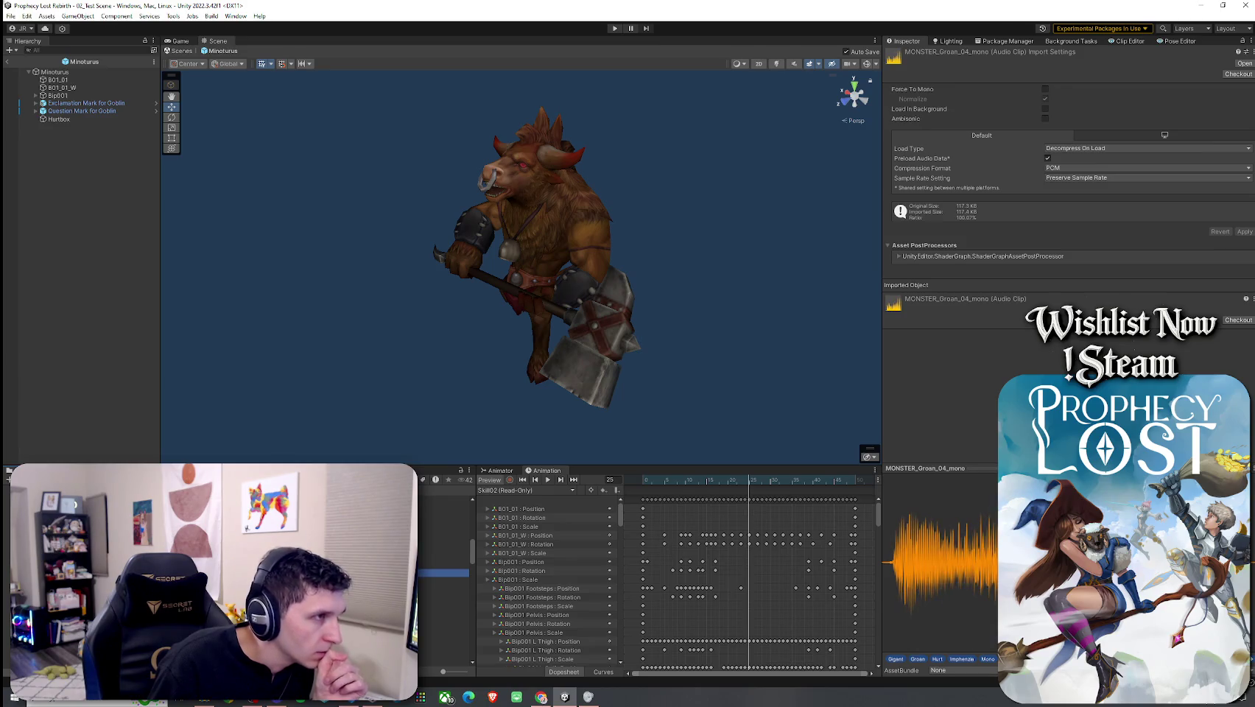
pyautogui.click(442, 581)
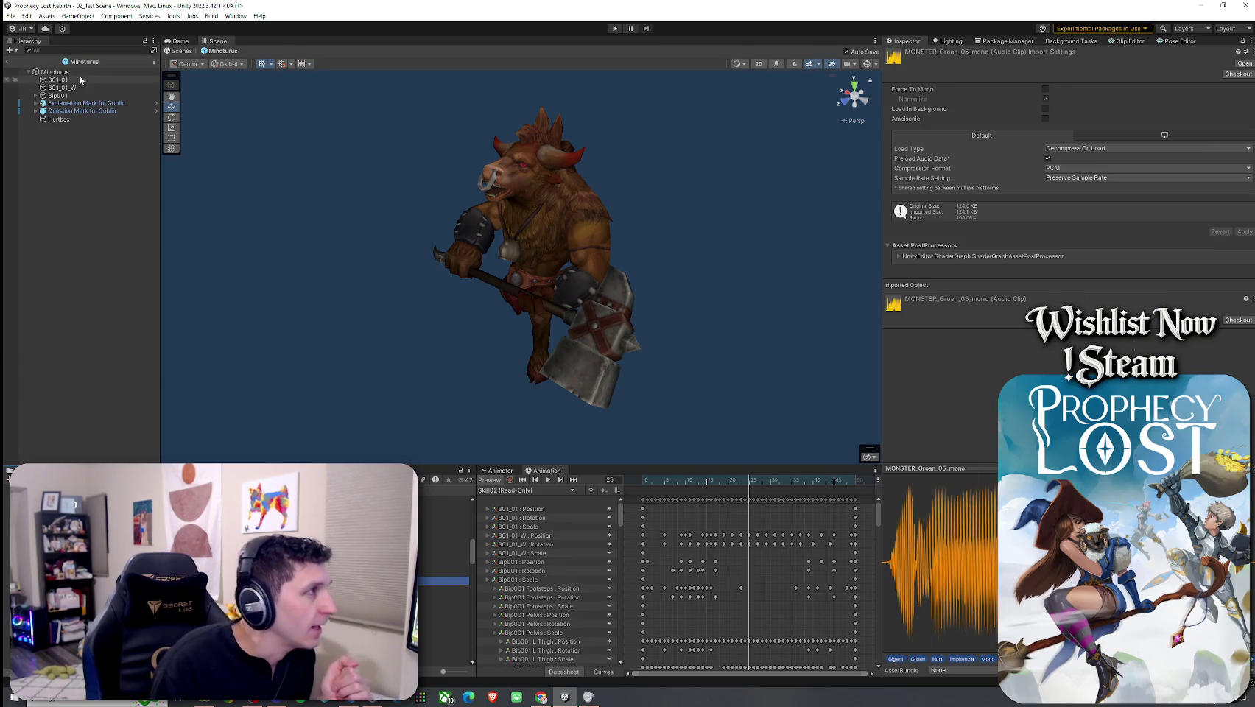
# Step: Drag MONSTER_Groan_05_mono into the Minotaurus Mob AI's Aggro Sound clip field
pyautogui.click(53, 71)
pyautogui.scroll(-5, 989, 515)
pyautogui.scroll(-15, 989, 556)
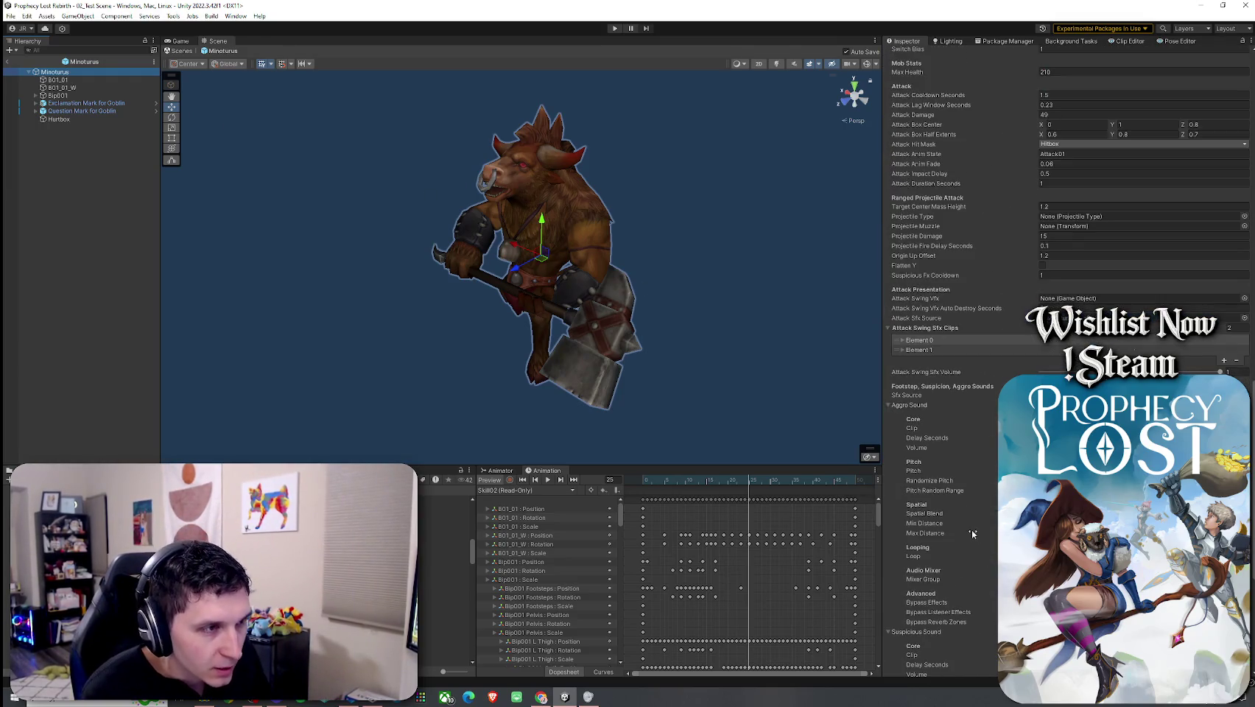
pyautogui.scroll(-5, 985, 561)
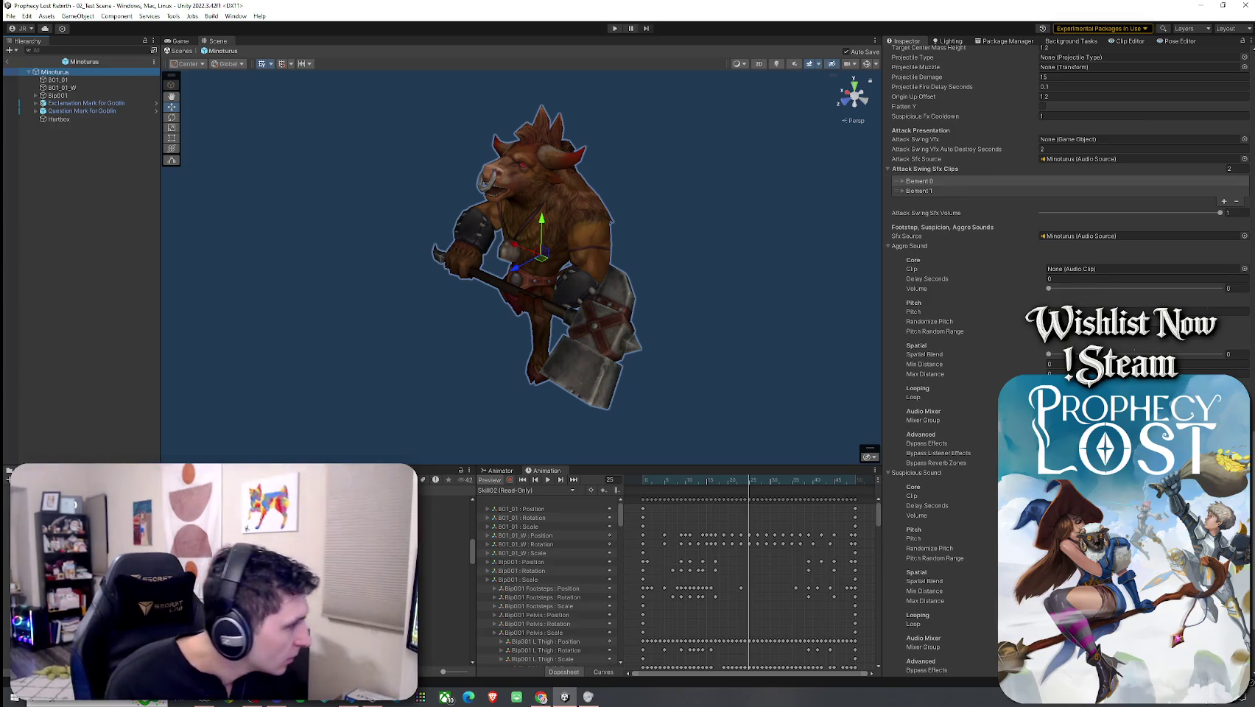
pyautogui.click(442, 581)
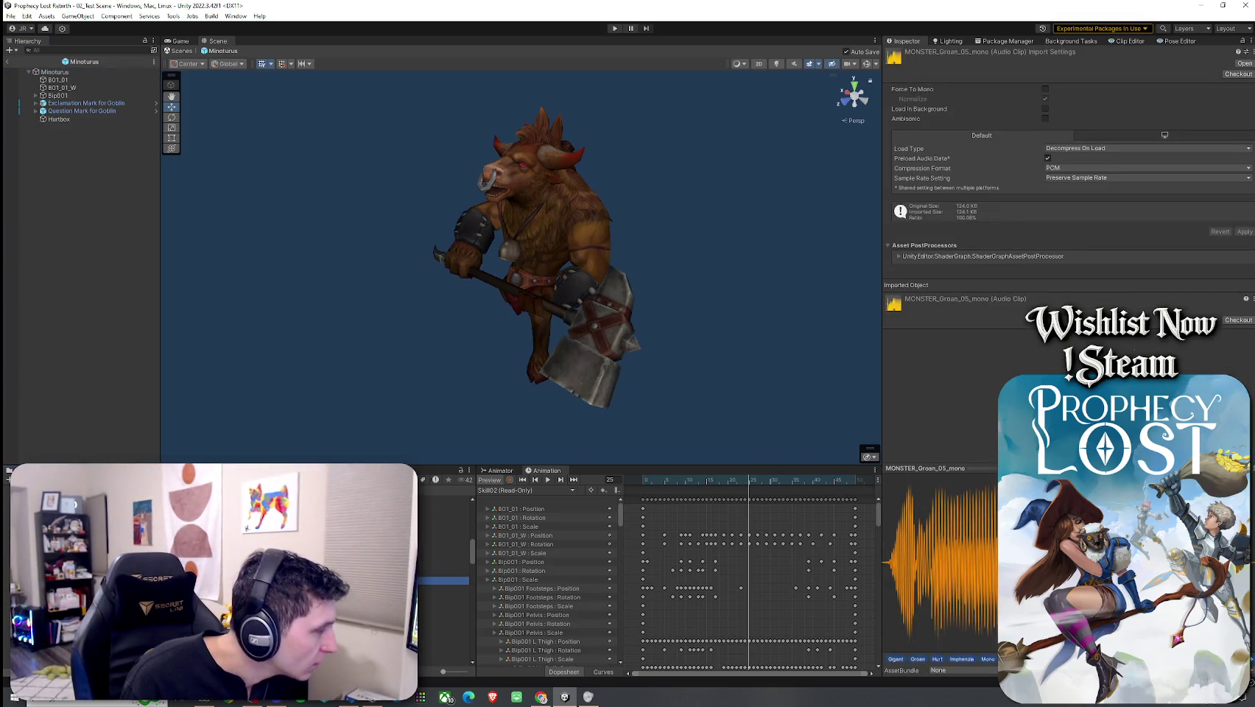
pyautogui.click(56, 71)
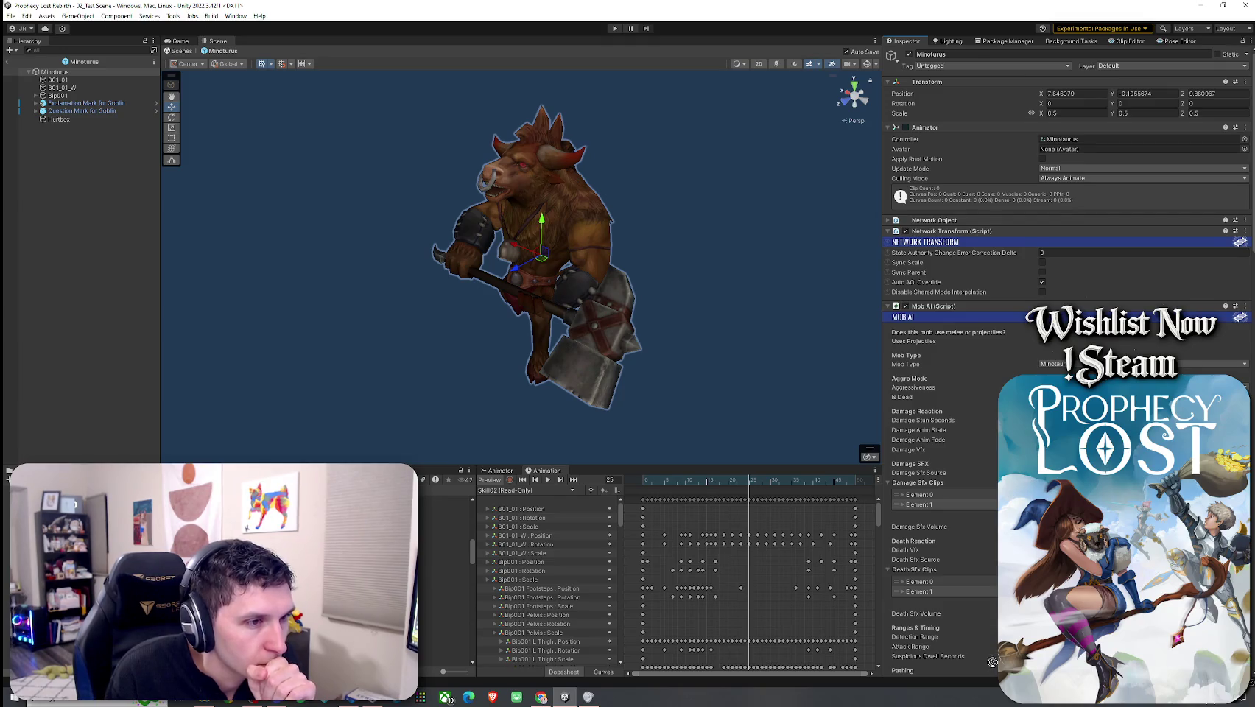
pyautogui.scroll(-10, 992, 663)
pyautogui.scroll(-12, 934, 254)
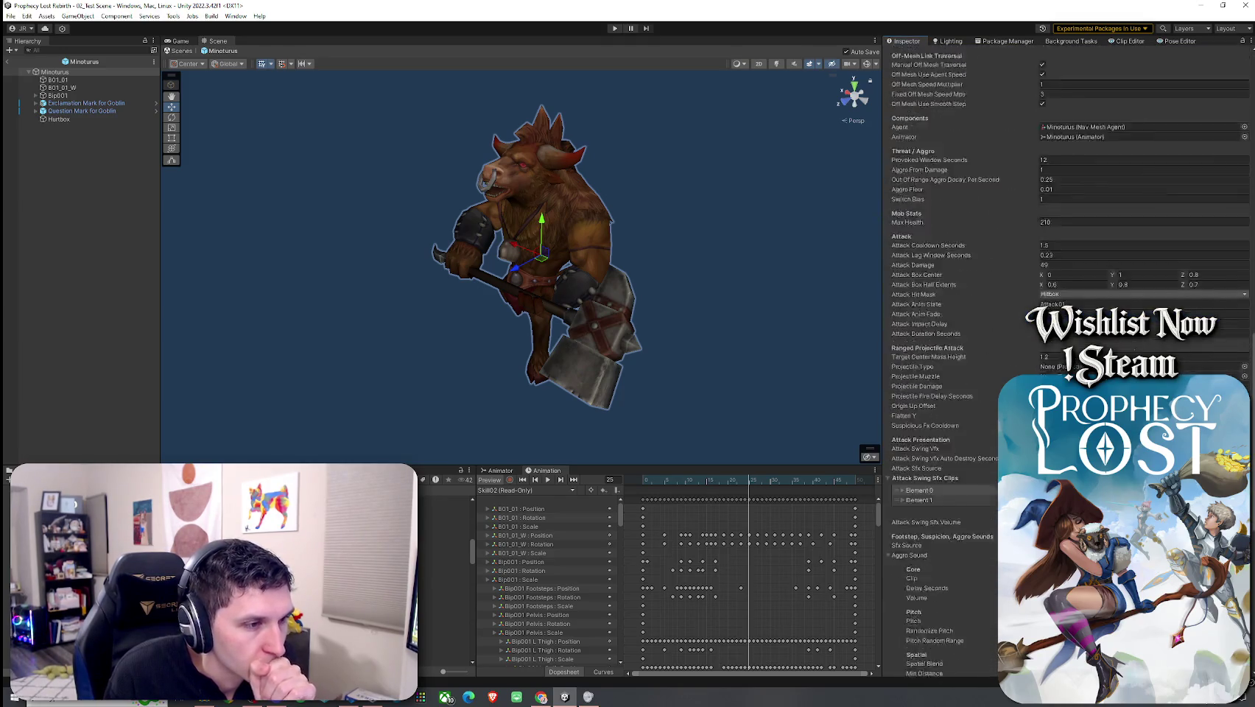
pyautogui.moveTo(934, 254)
pyautogui.mouseDown()
pyautogui.moveTo(1020, 213)
pyautogui.moveTo(1097, 197)
pyautogui.mouseUp()
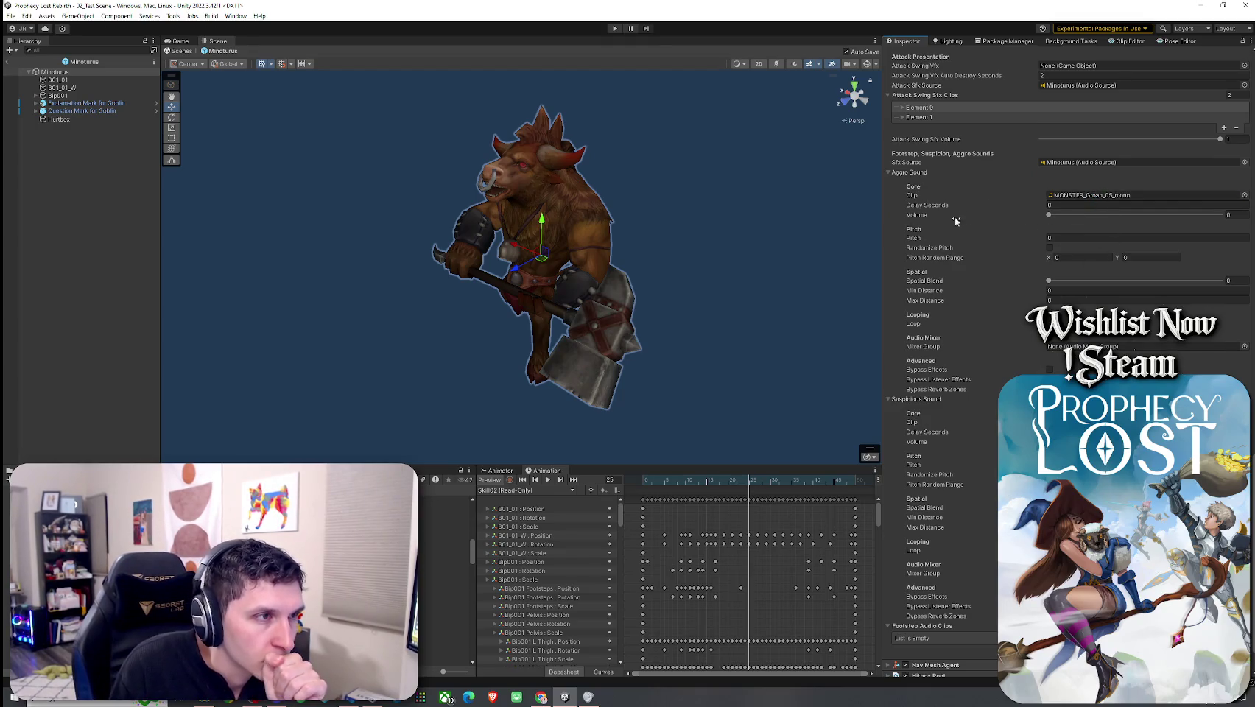
# Step: Edit the Aggro Sound delay seconds and scrub the Skill02 preview from frame 24 to 2
pyautogui.click(1053, 208)
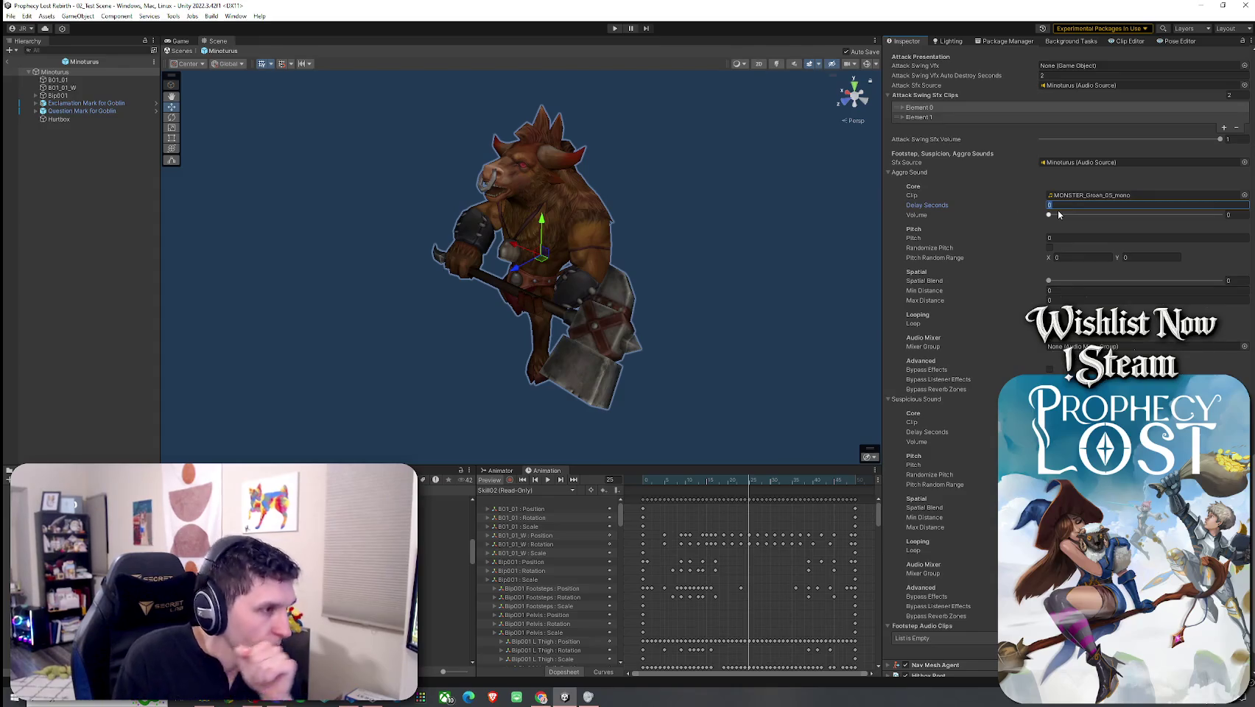
pyautogui.click(745, 482)
pyautogui.moveTo(746, 484)
pyautogui.mouseDown()
pyautogui.moveTo(651, 489)
pyautogui.moveTo(713, 502)
pyautogui.moveTo(698, 504)
pyautogui.mouseUp()
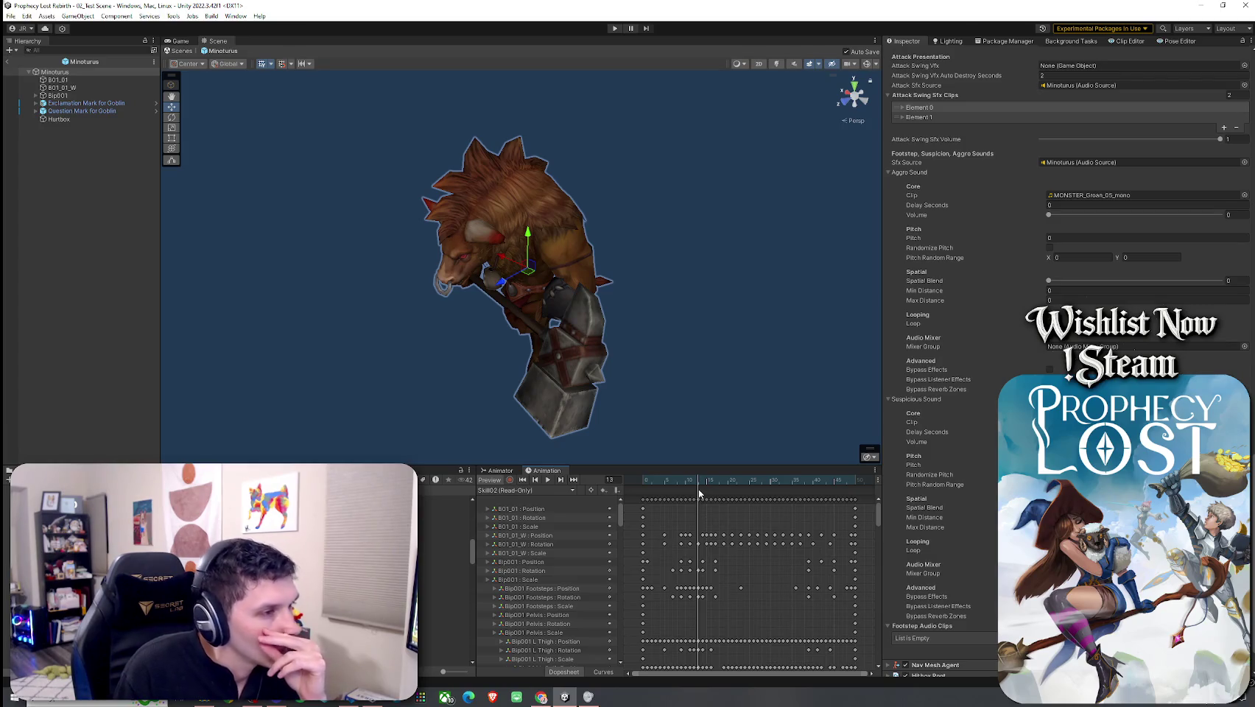
# Step: Check the Suspicious Sound delay seconds and return to the Minotaurus Animator state graph
pyautogui.scroll(5, 703, 518)
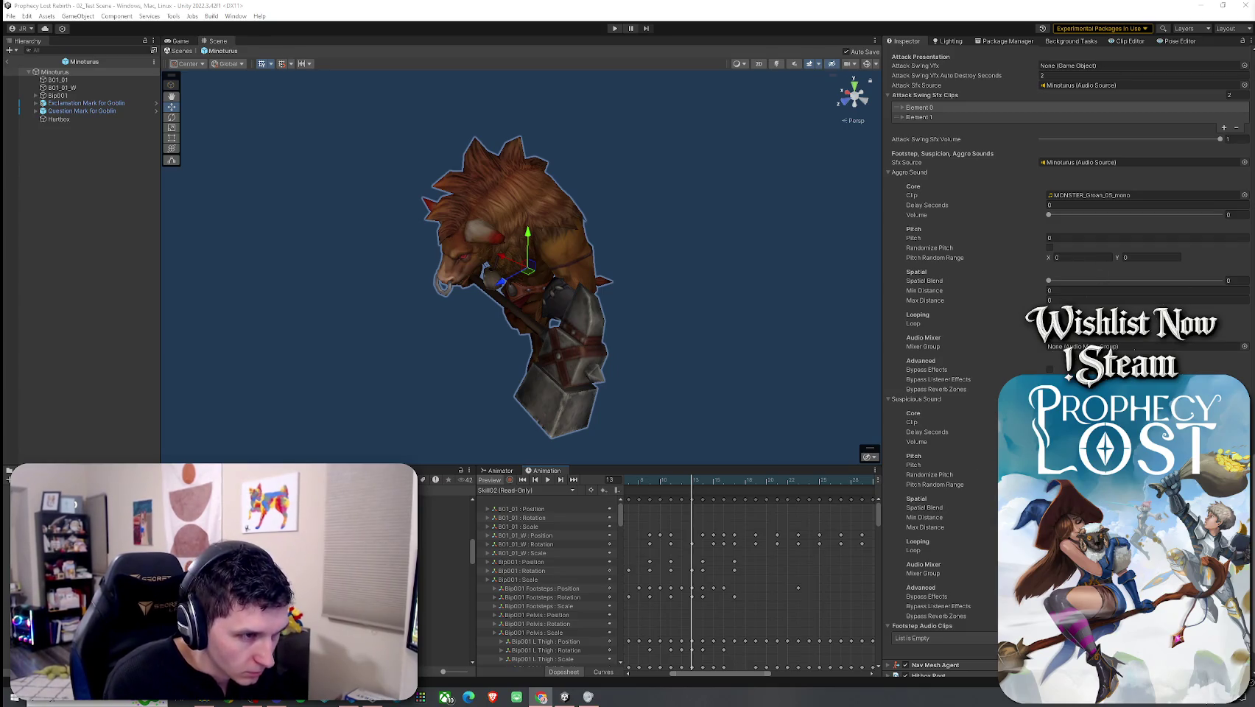
pyautogui.click(917, 432)
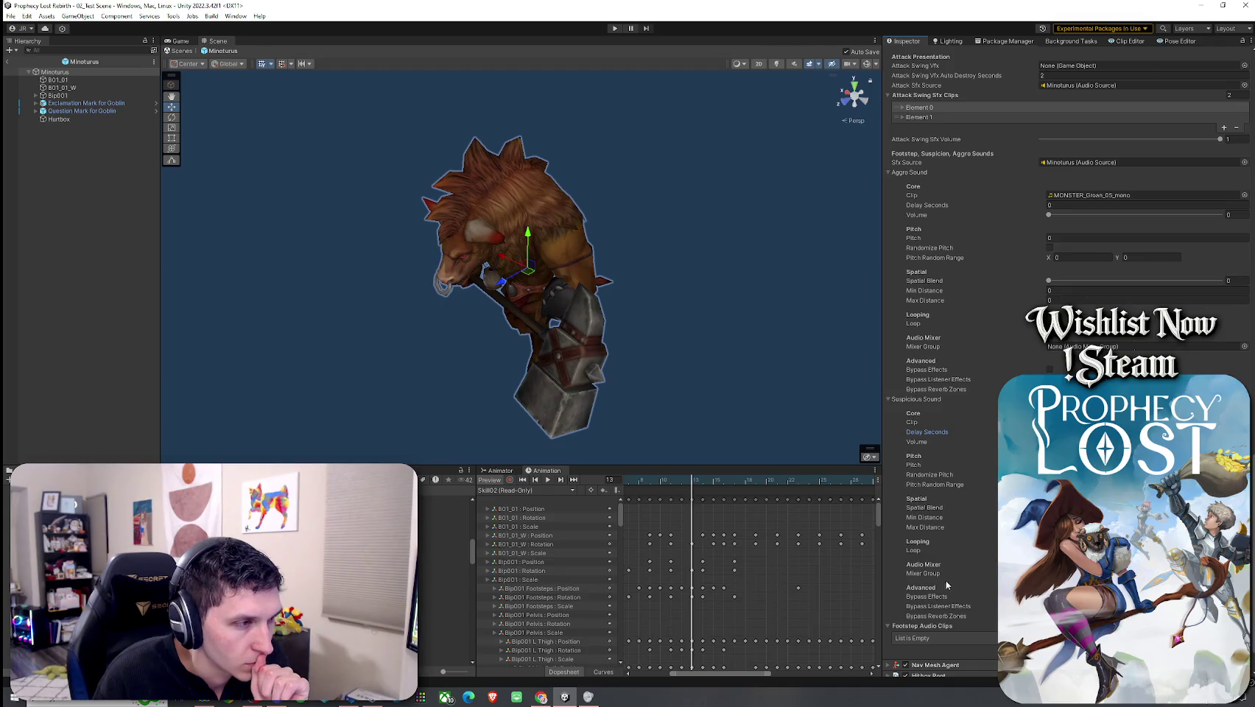
pyautogui.click(501, 470)
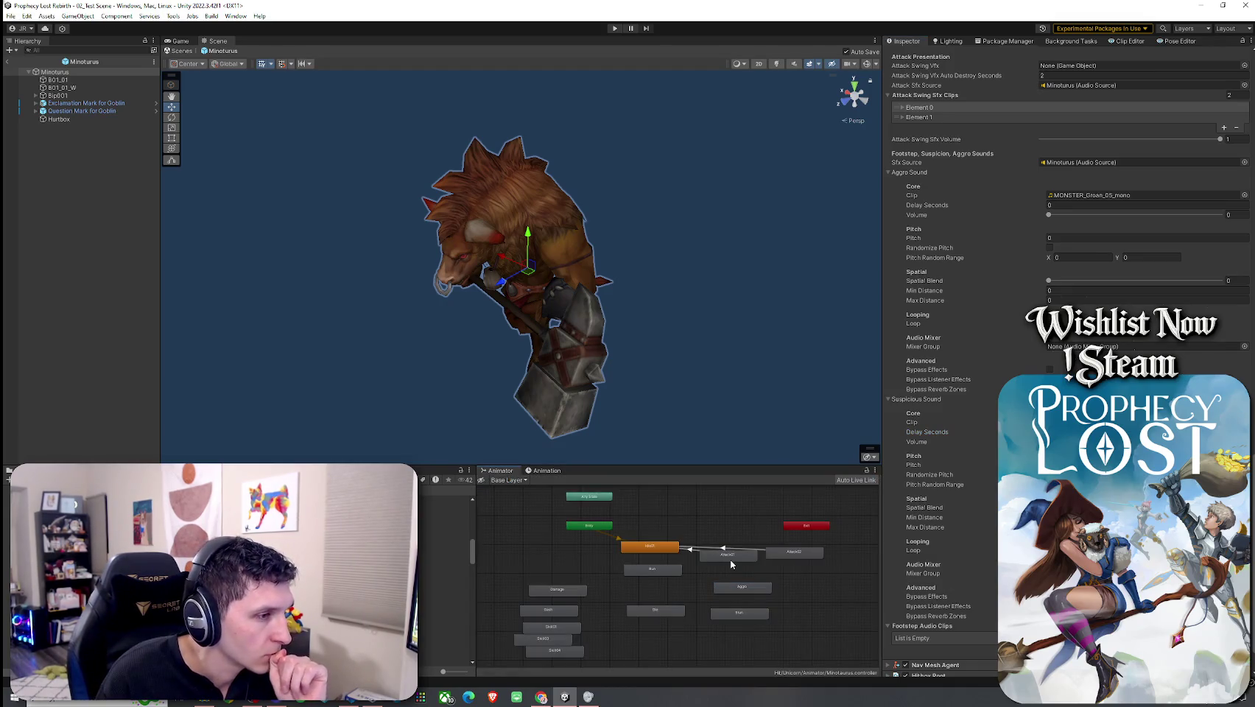
# Step: Duplicate the model's Die clip as an editable copy named Minotaurus Die
pyautogui.click(731, 559)
pyautogui.doubleClick(662, 611)
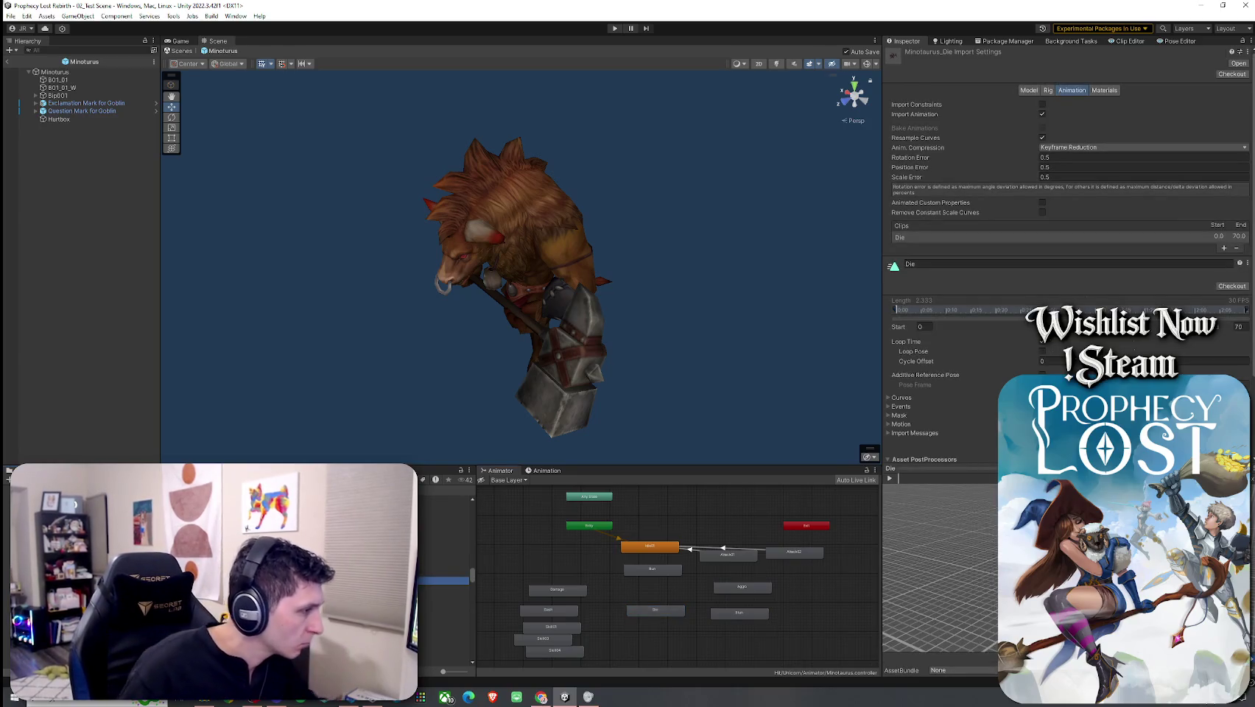
pyautogui.click(442, 635)
pyautogui.hotkey('ctrl', 'd')
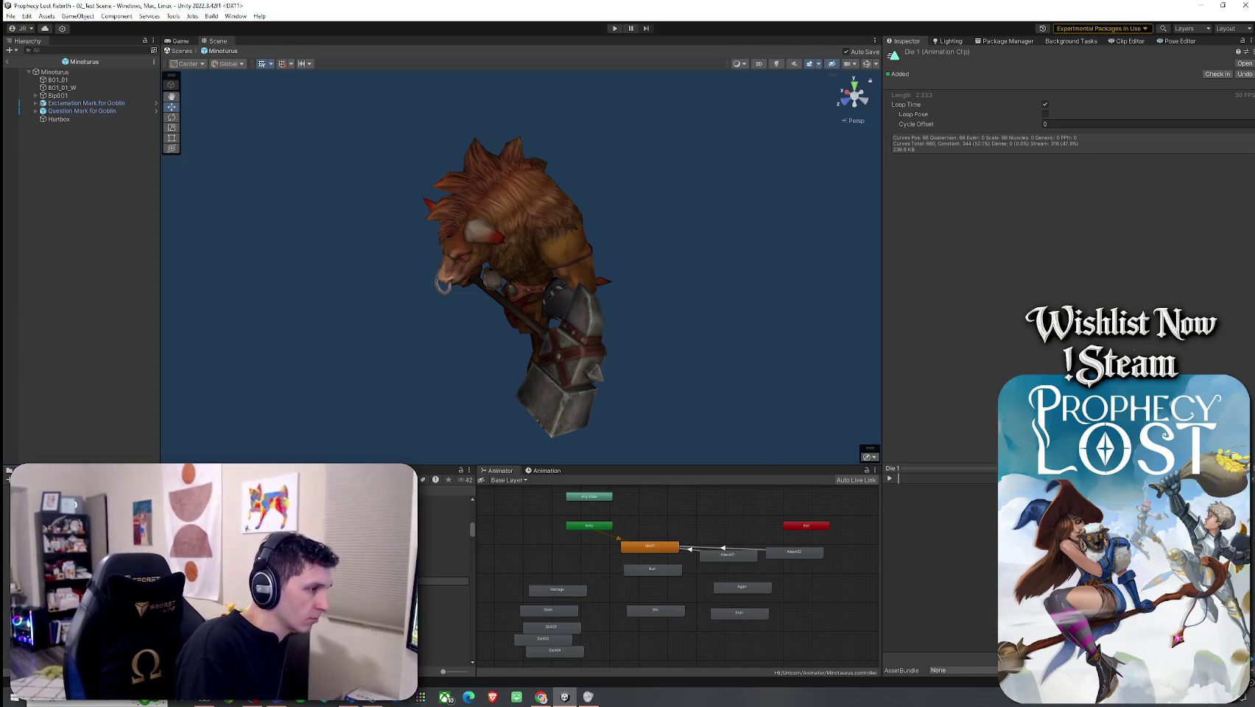
pyautogui.press('Return')
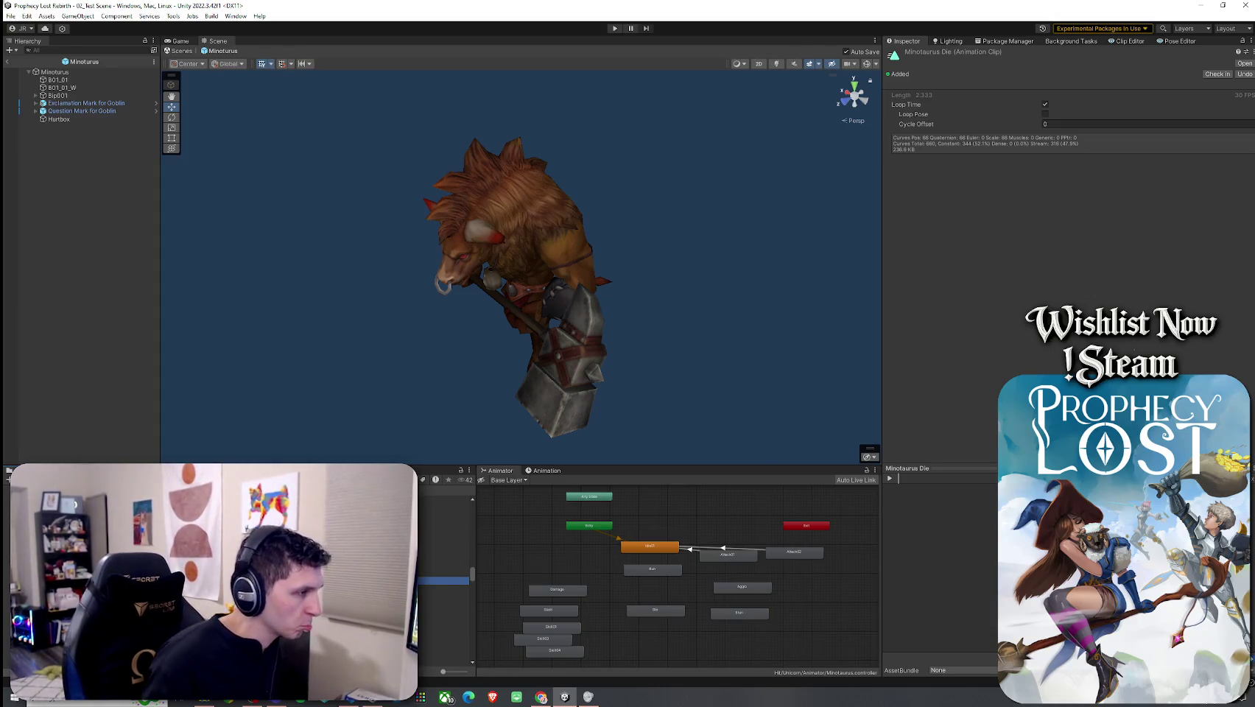
# Step: Inspect the Minotaurus_Die import settings and select the Die state in the Animator
pyautogui.click(625, 623)
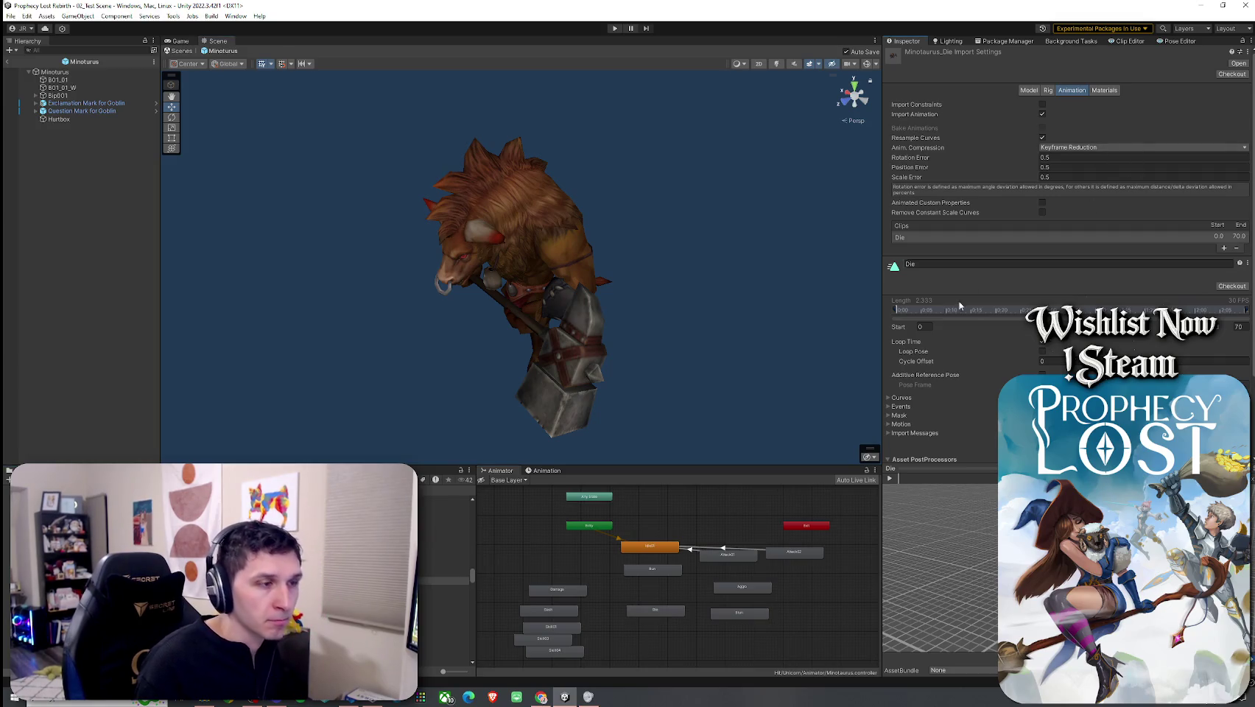
pyautogui.click(655, 610)
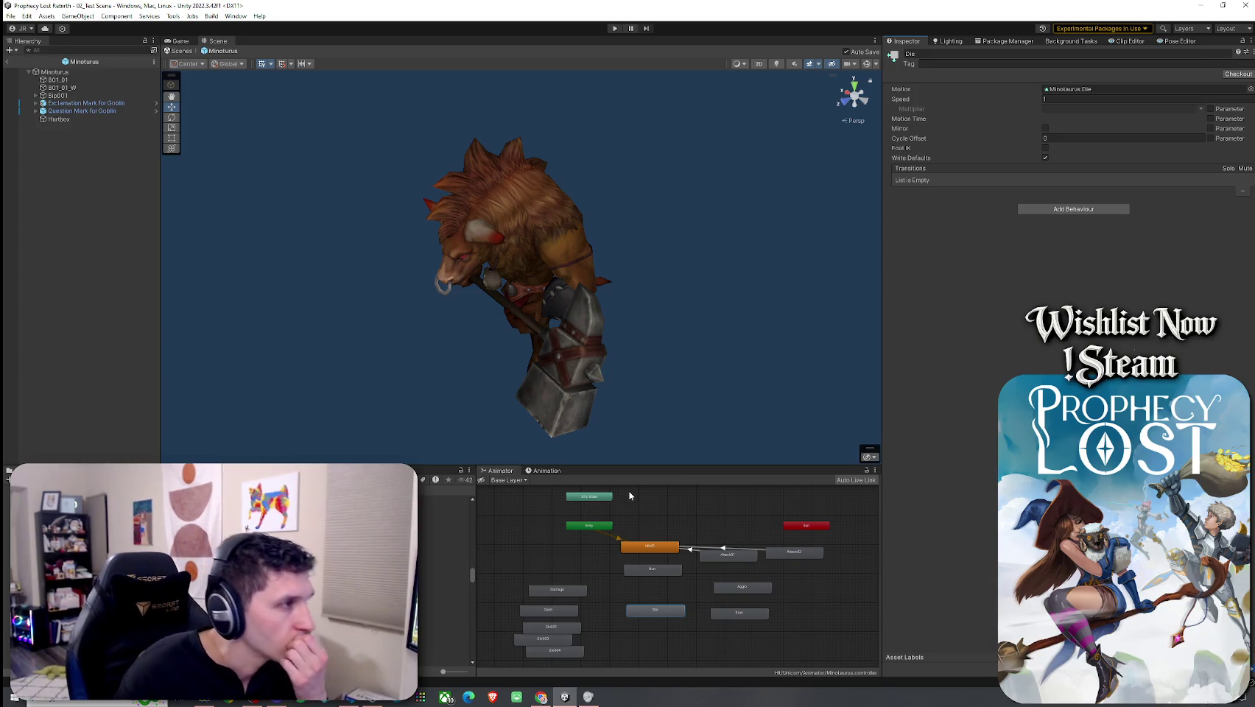
pyautogui.click(545, 470)
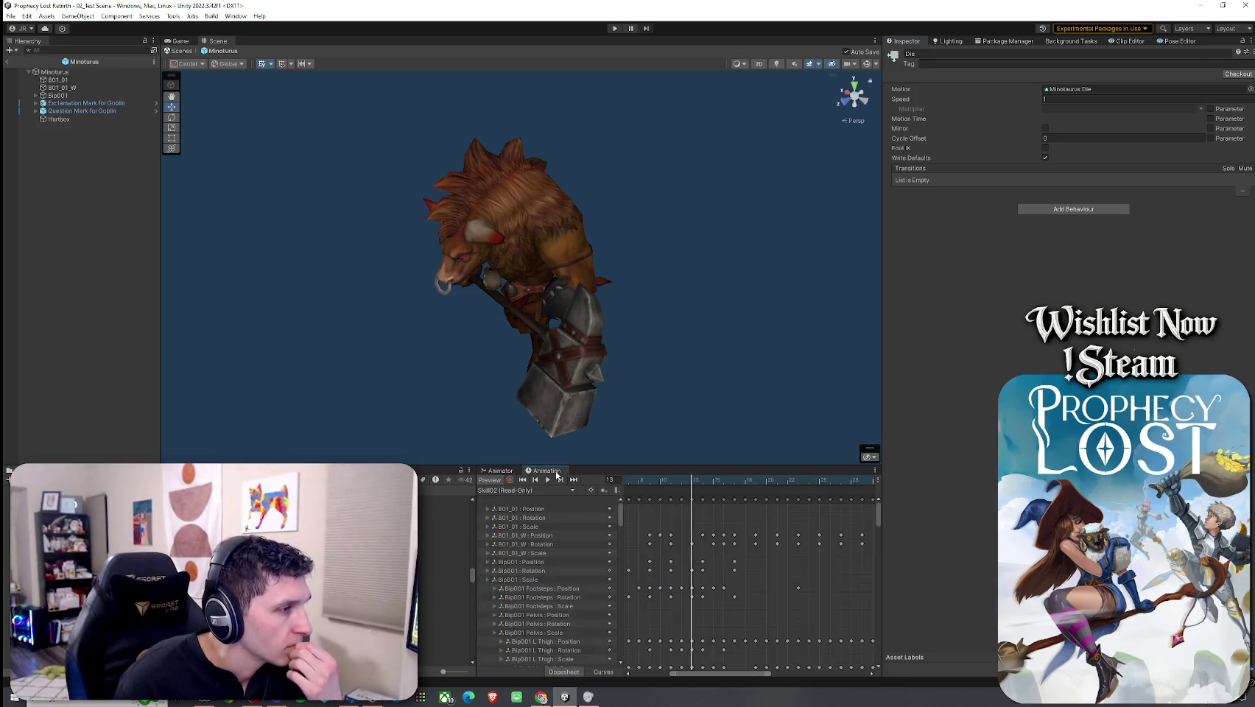
pyautogui.click(508, 471)
# Step: Assign the duplicated Minotaurus Run clip to the Run state's Motion field
pyautogui.click(651, 571)
pyautogui.click(1104, 89)
pyautogui.doubleClick(1105, 89)
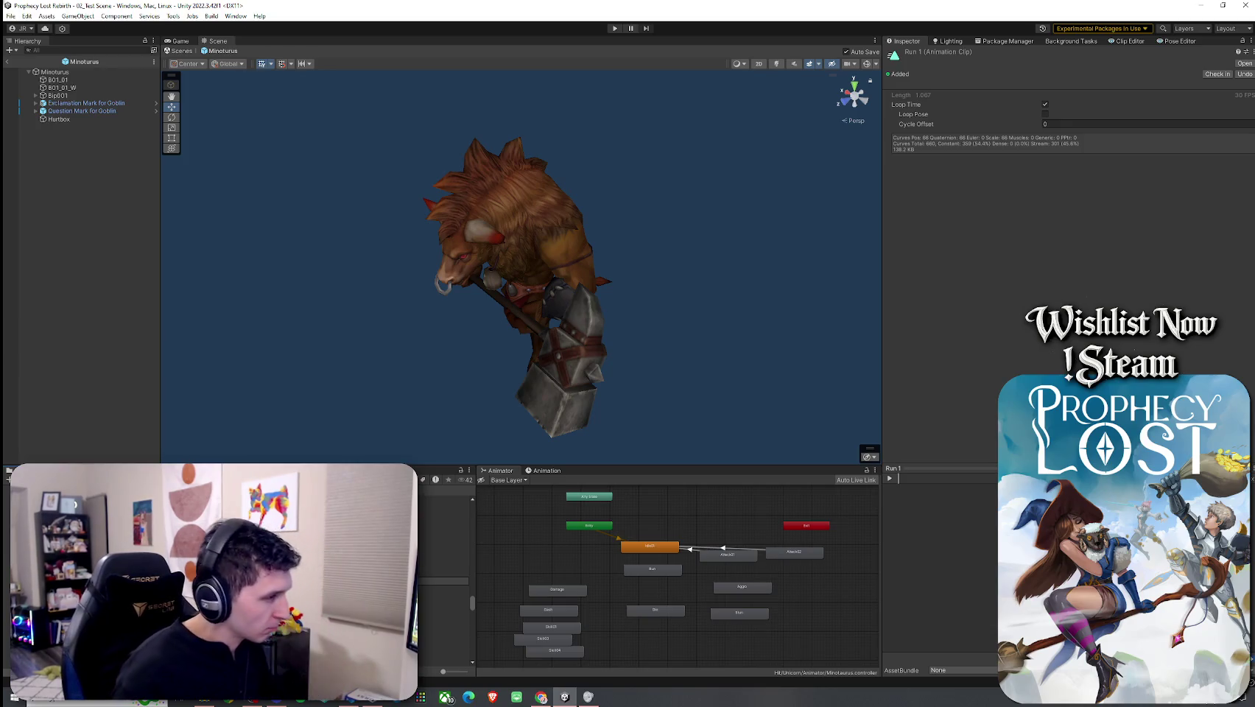
pyautogui.doubleClick(656, 570)
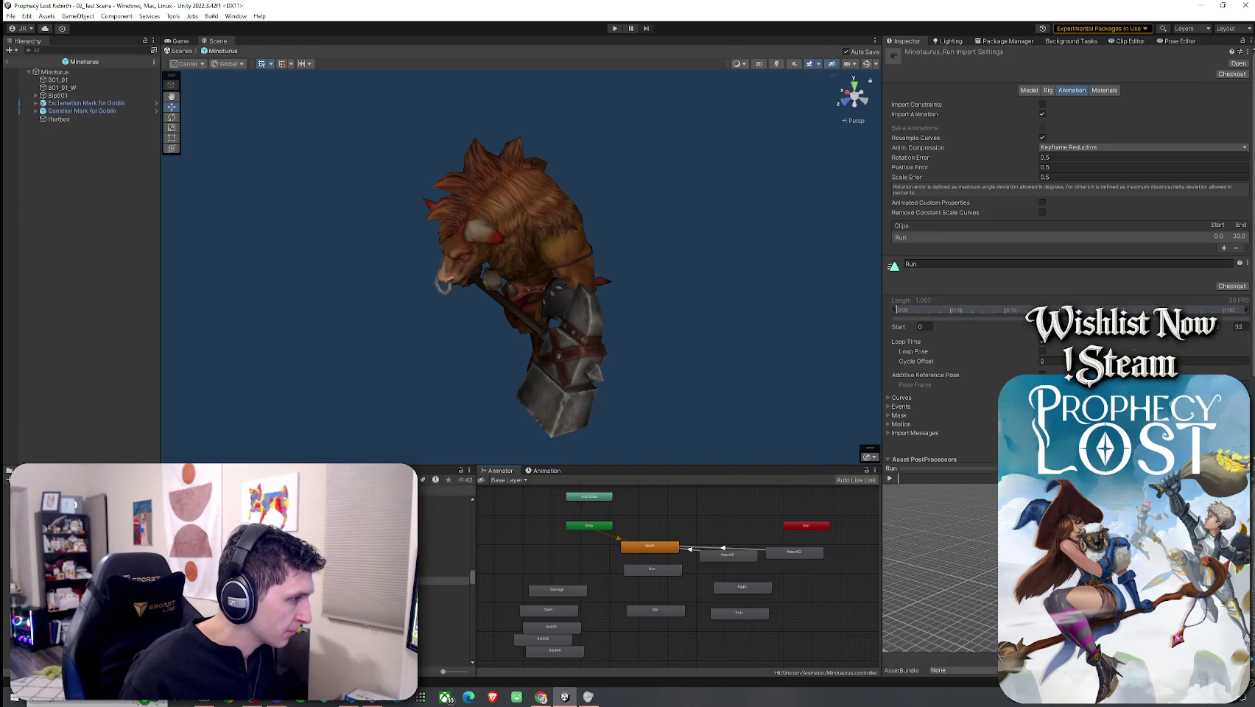
pyautogui.click(442, 639)
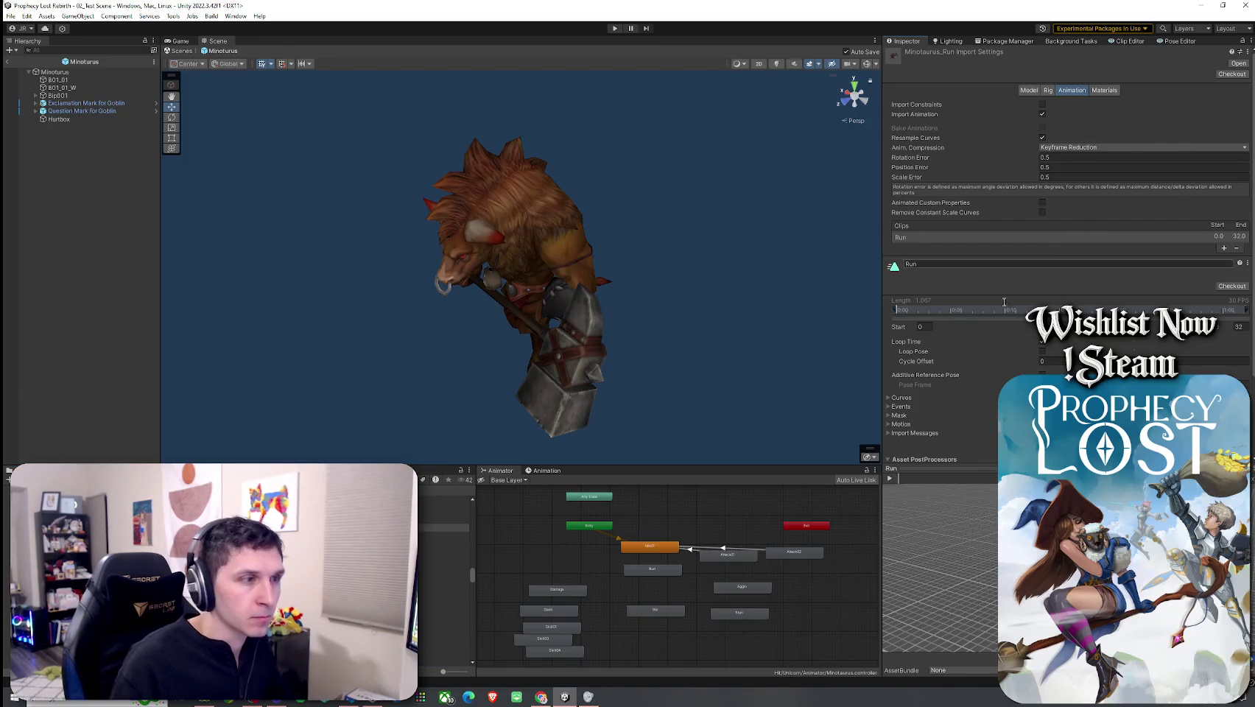
pyautogui.click(664, 573)
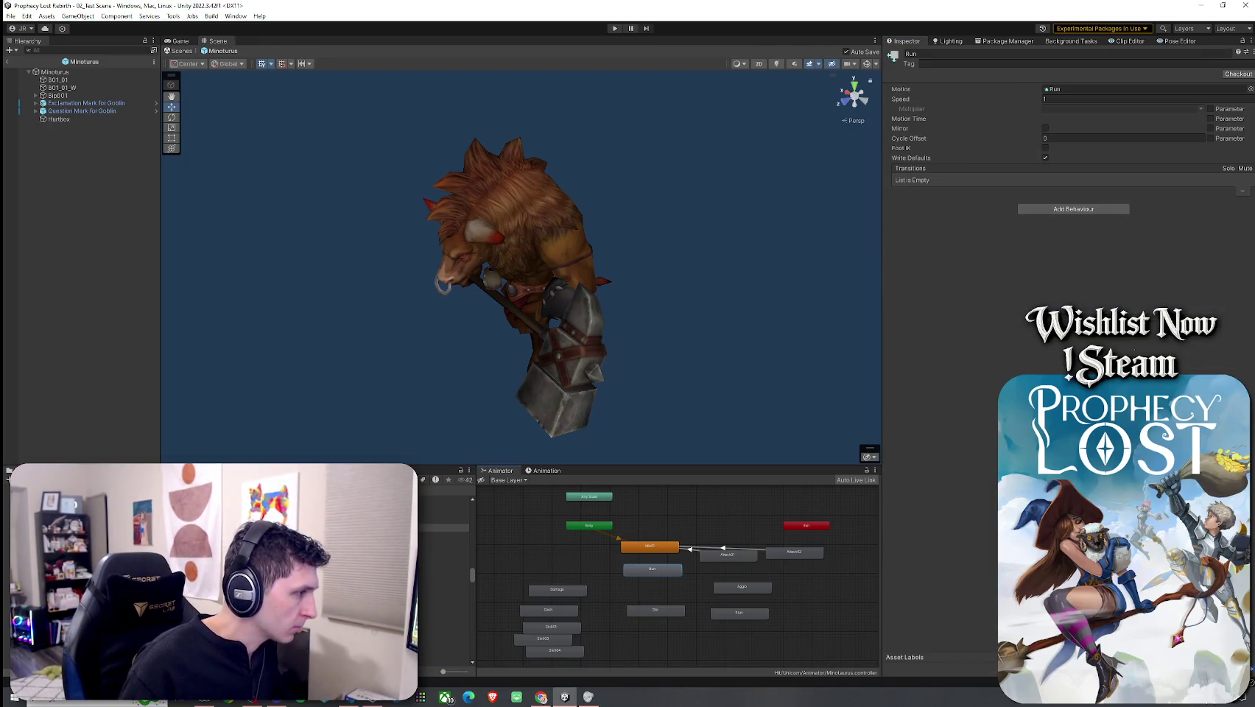
pyautogui.moveTo(442, 528)
pyautogui.mouseDown()
pyautogui.moveTo(999, 315)
pyautogui.moveTo(1080, 64)
pyautogui.moveTo(1079, 90)
pyautogui.mouseUp()
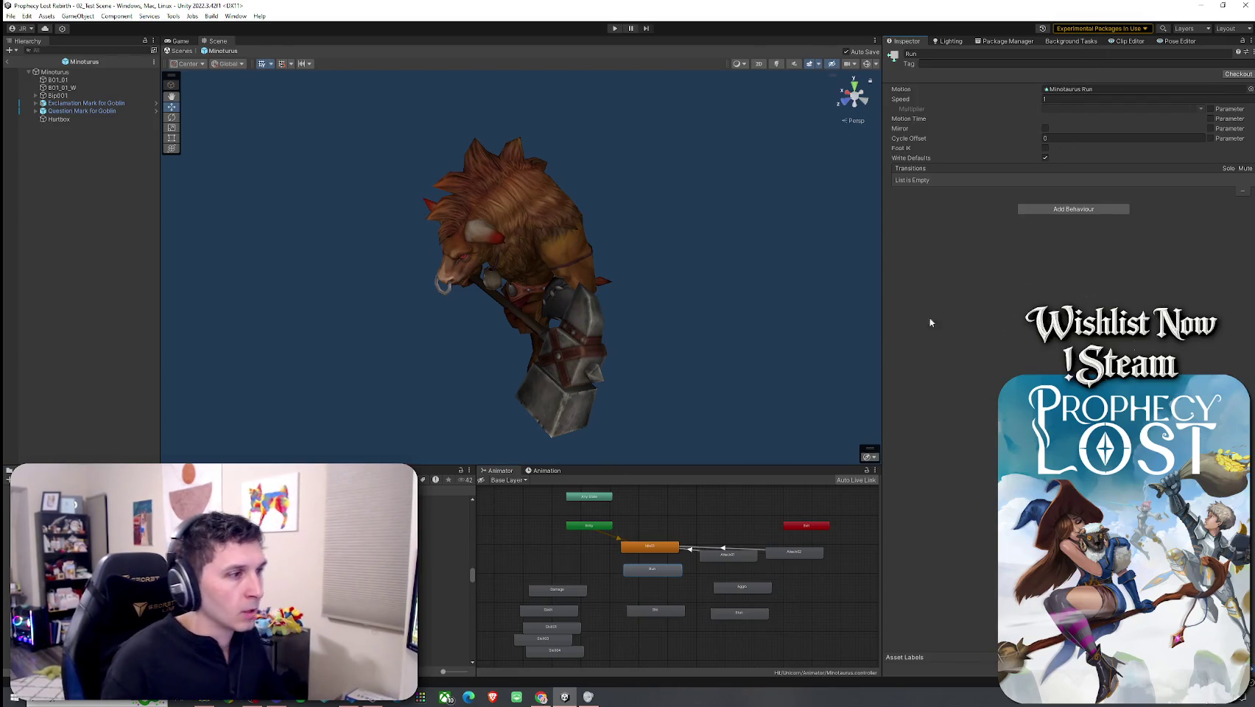
# Step: Enable animation preview and load the Minotaurus Die clip in the Animation timeline
pyautogui.click(541, 470)
pyautogui.click(500, 479)
pyautogui.click(442, 543)
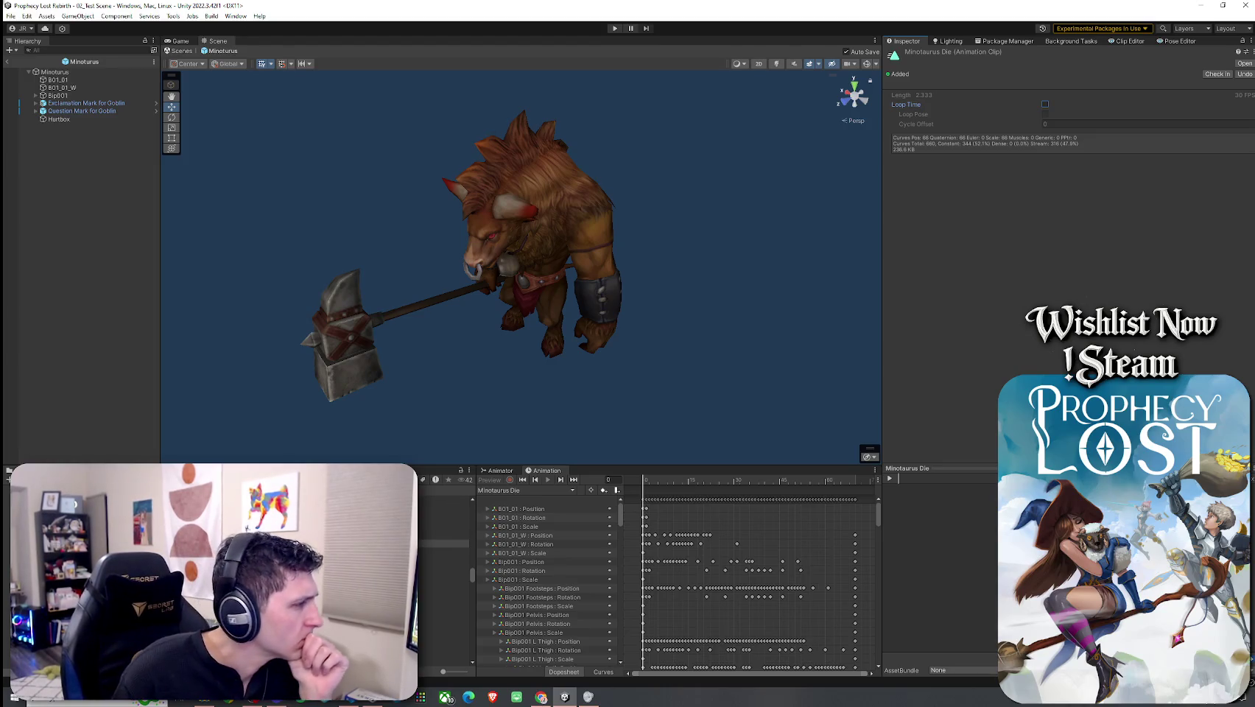
pyautogui.click(26, 16)
pyautogui.click(406, 85)
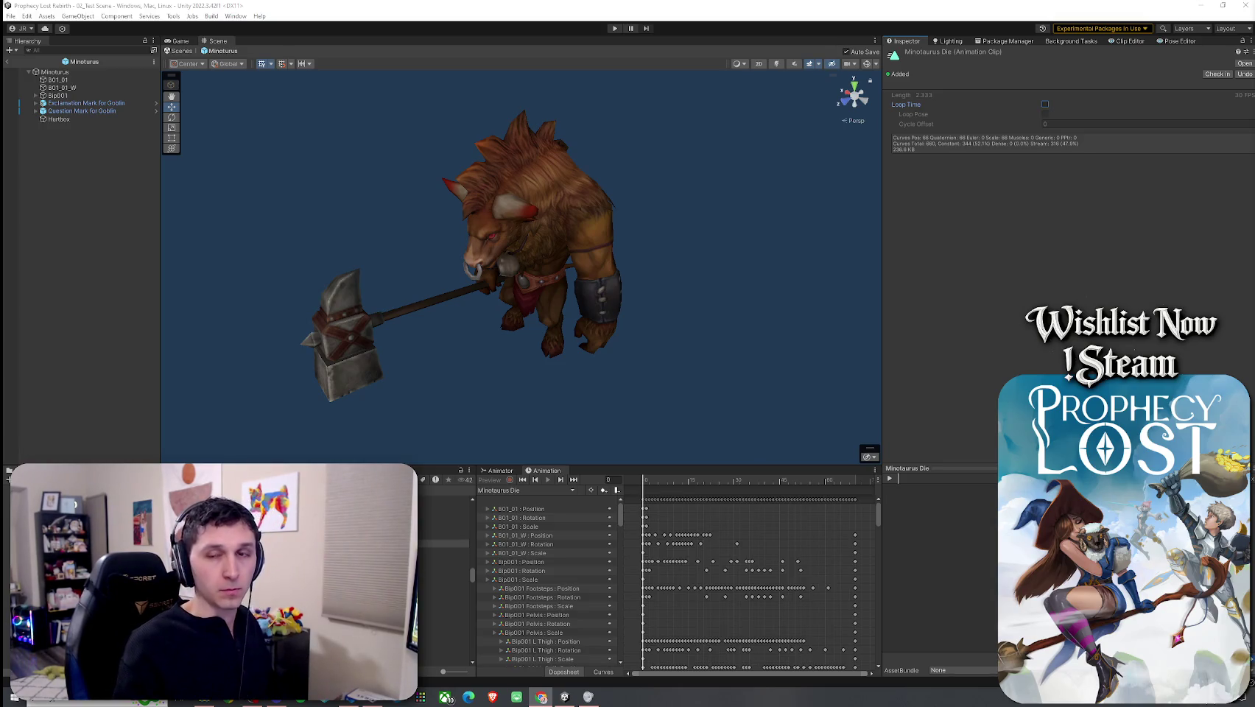
pyautogui.click(10, 15)
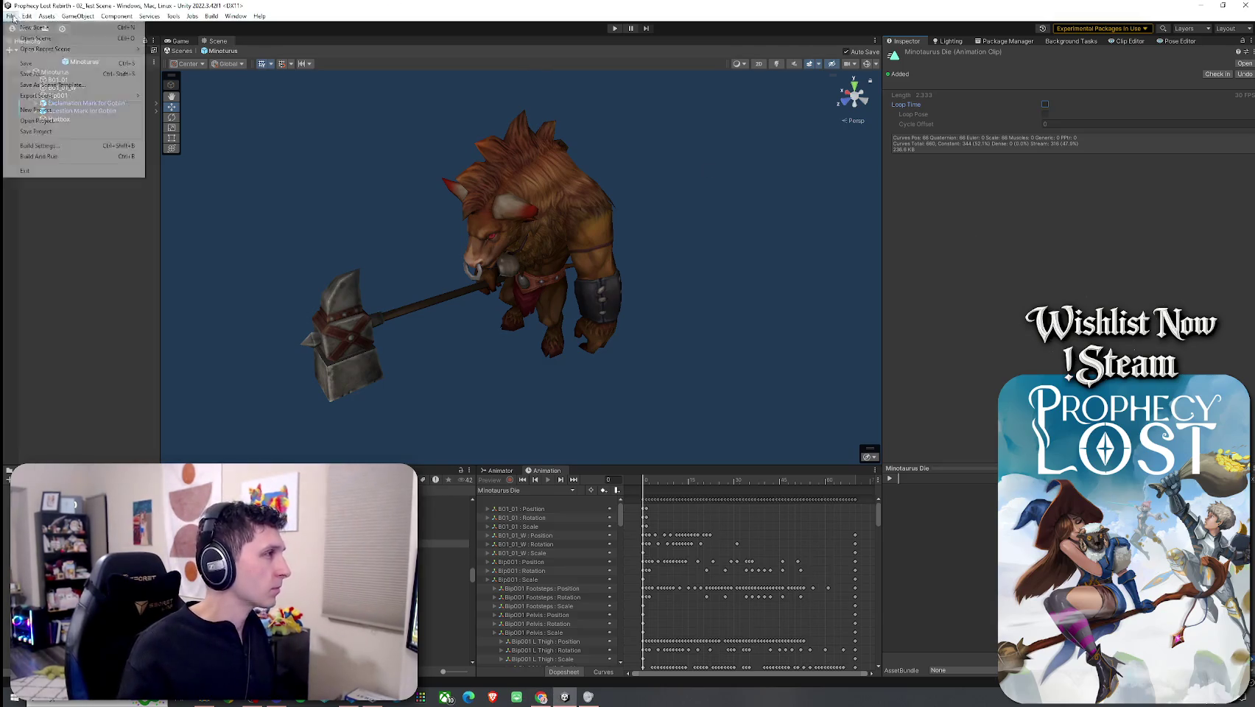
# Step: Select Minotaurus, check its Animator's Minotaurus controller, and list its animation clips
pyautogui.click(648, 18)
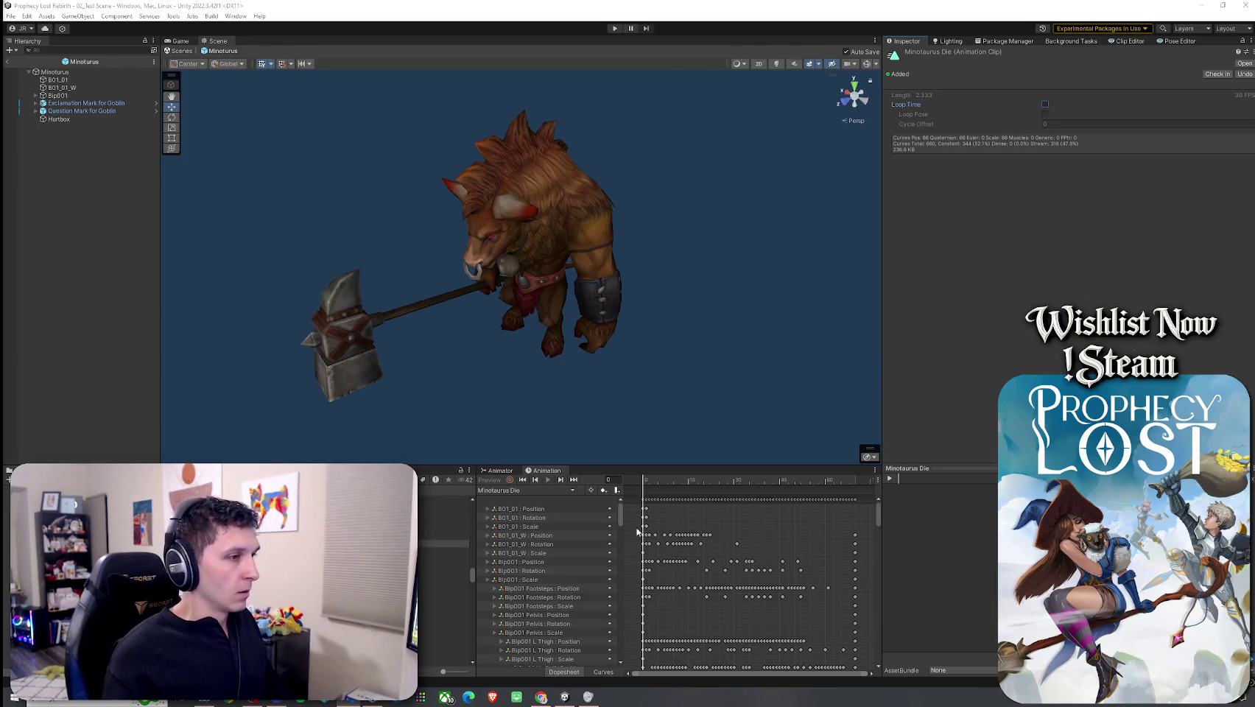
pyautogui.click(516, 475)
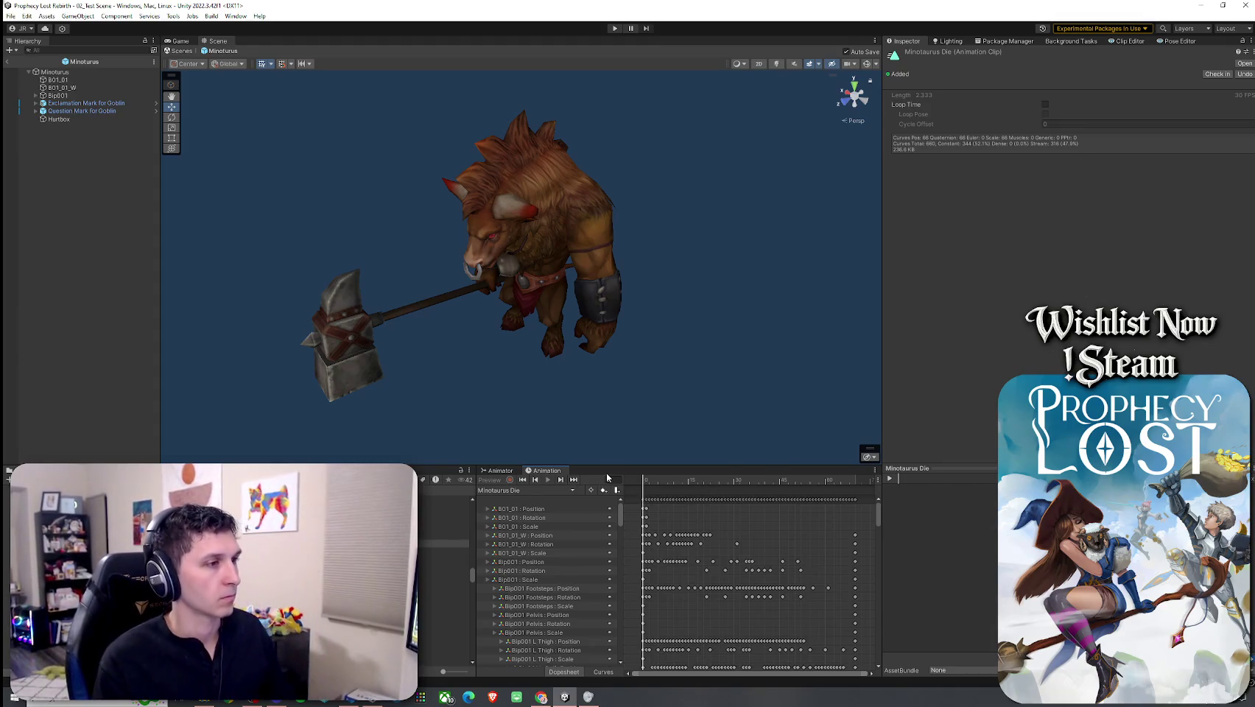
pyautogui.click(500, 469)
pyautogui.click(545, 470)
pyautogui.click(74, 72)
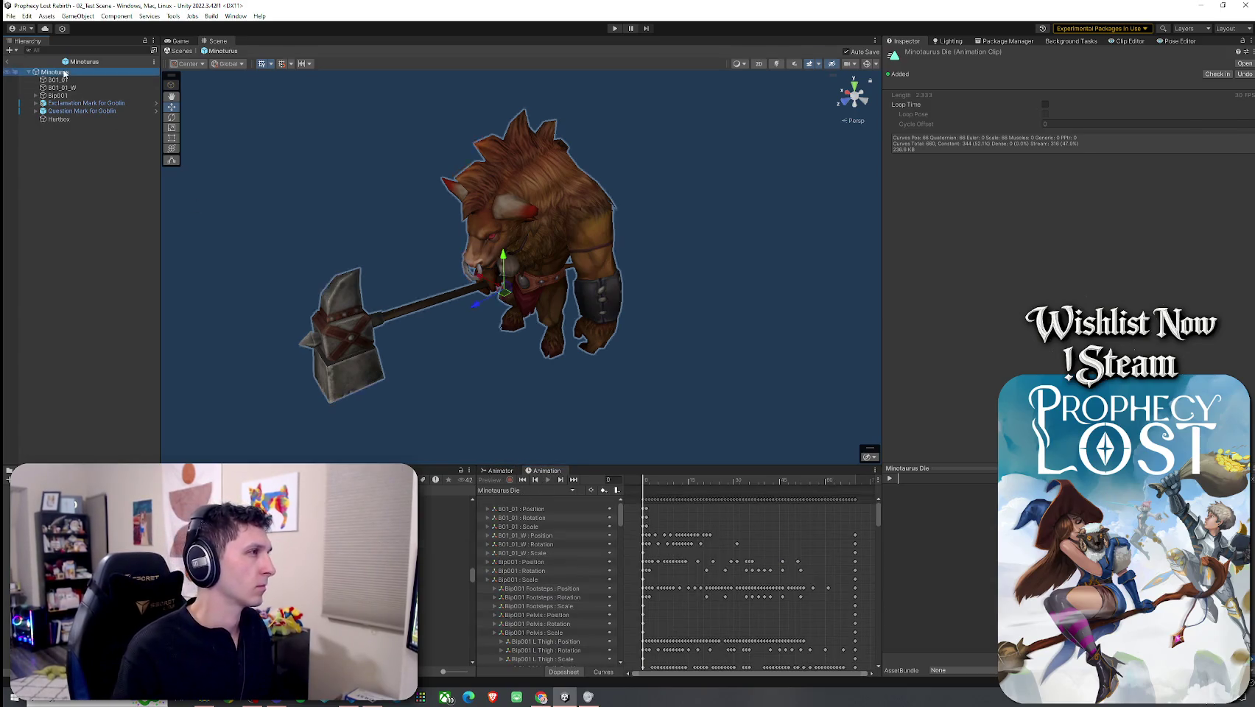
pyautogui.click(1074, 140)
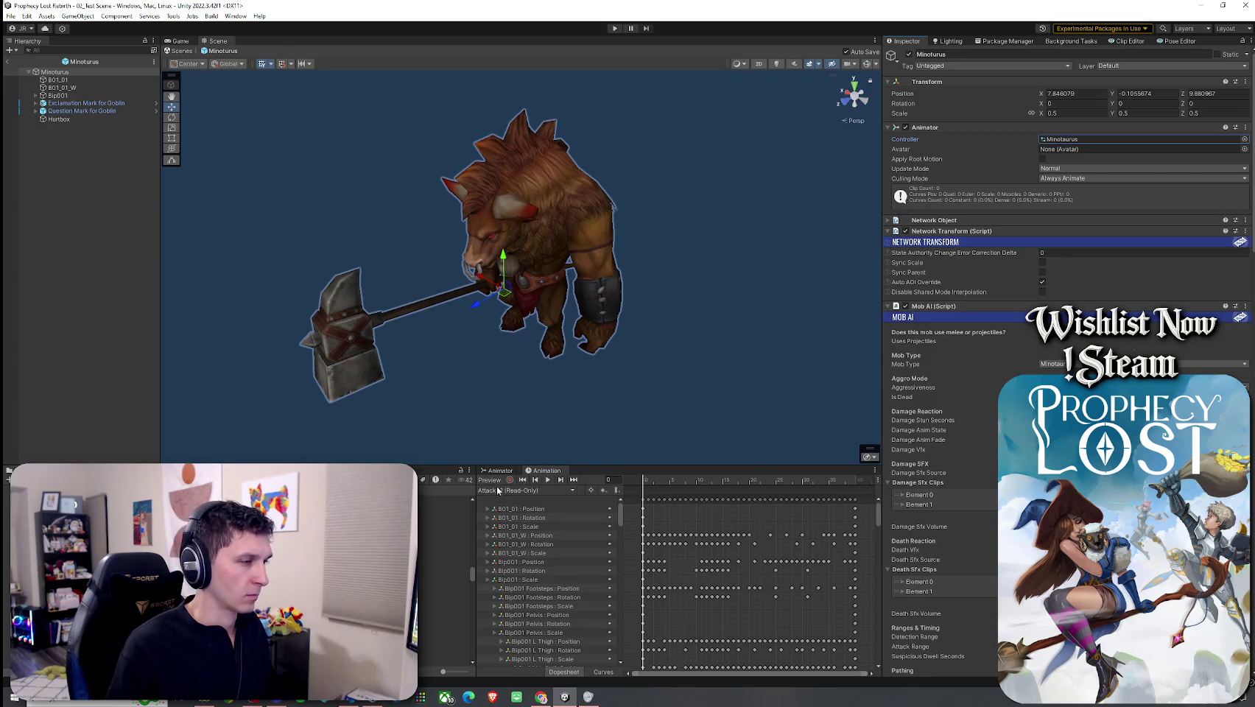
pyautogui.click(498, 490)
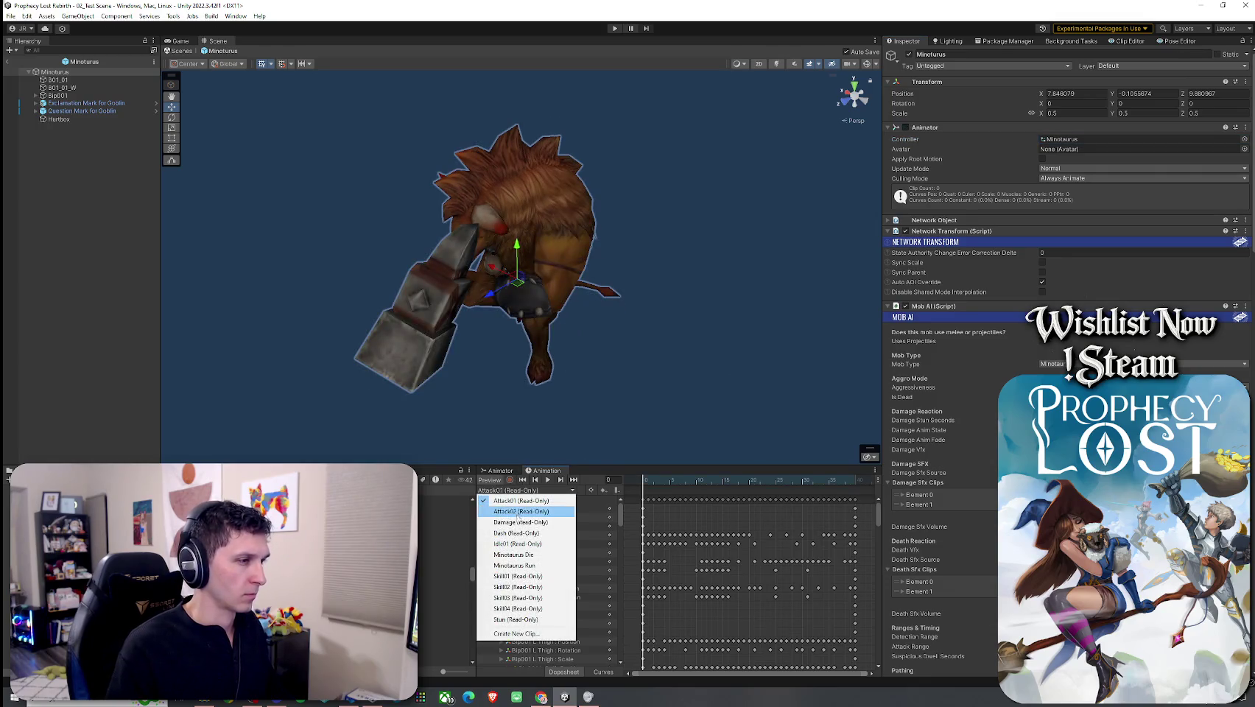
# Step: Load Minotaurus Run for editing and frame the Minotaur from the right side
pyautogui.click(513, 565)
pyautogui.click(639, 483)
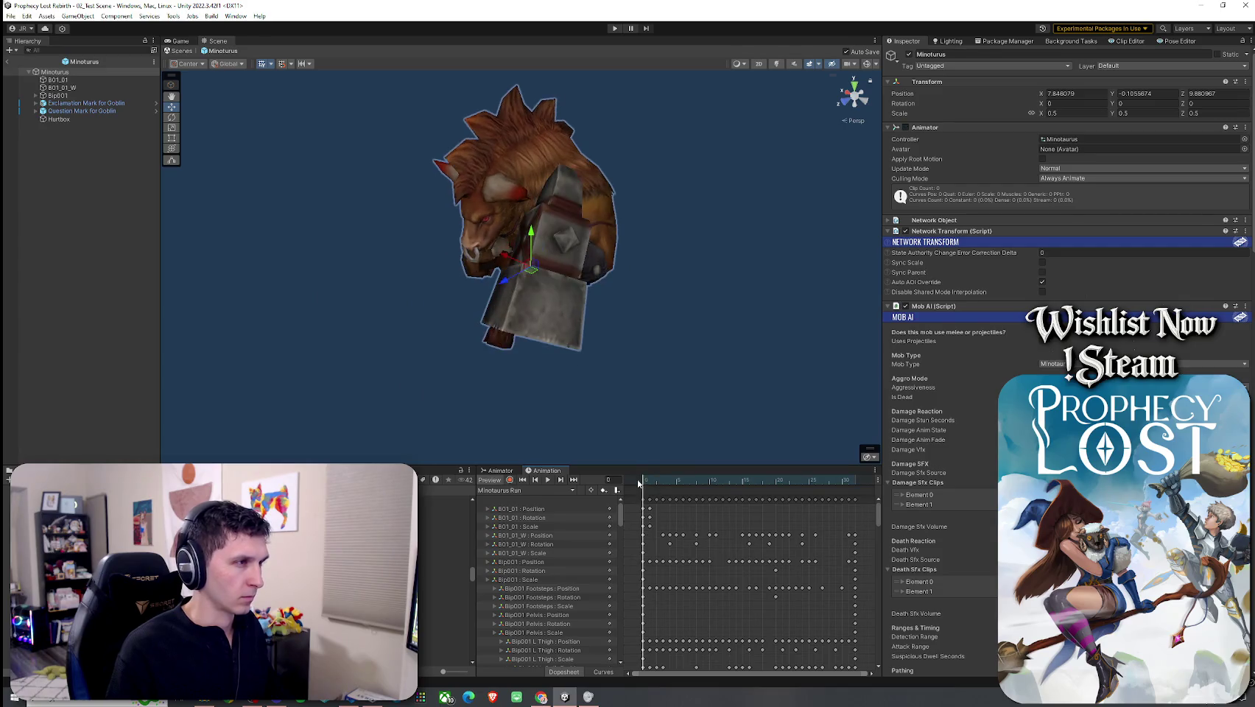
pyautogui.click(857, 106)
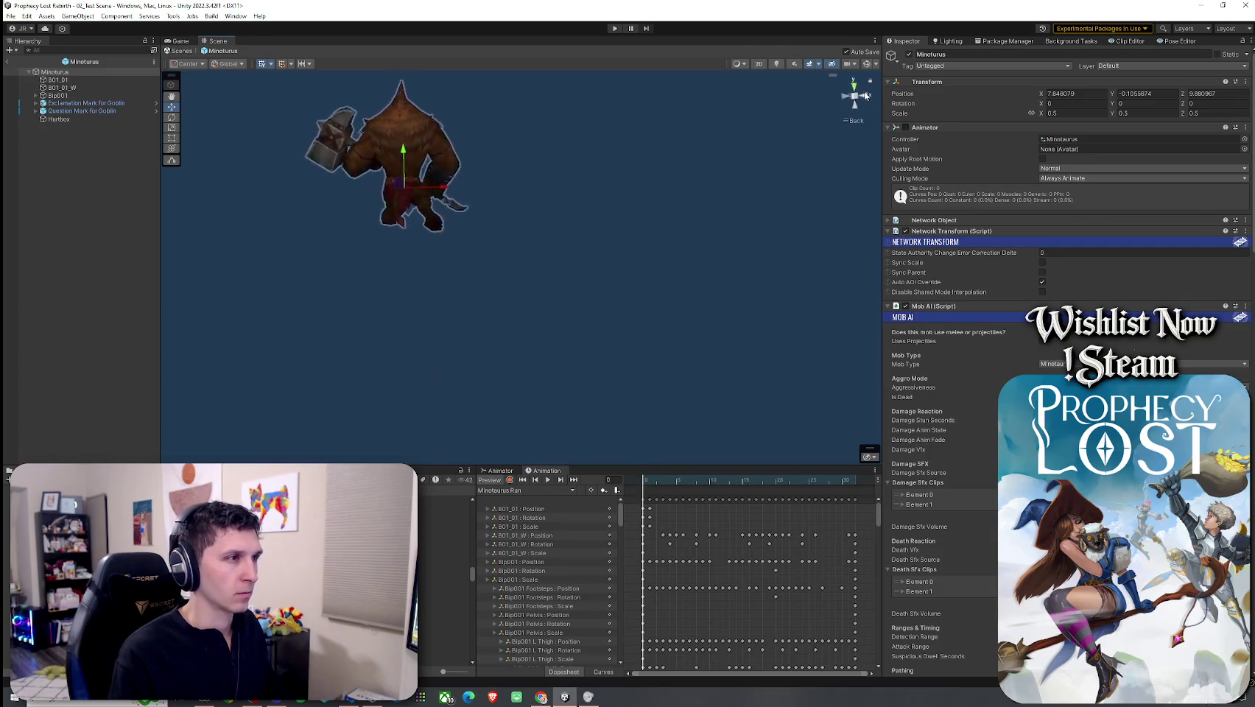
pyautogui.click(868, 95)
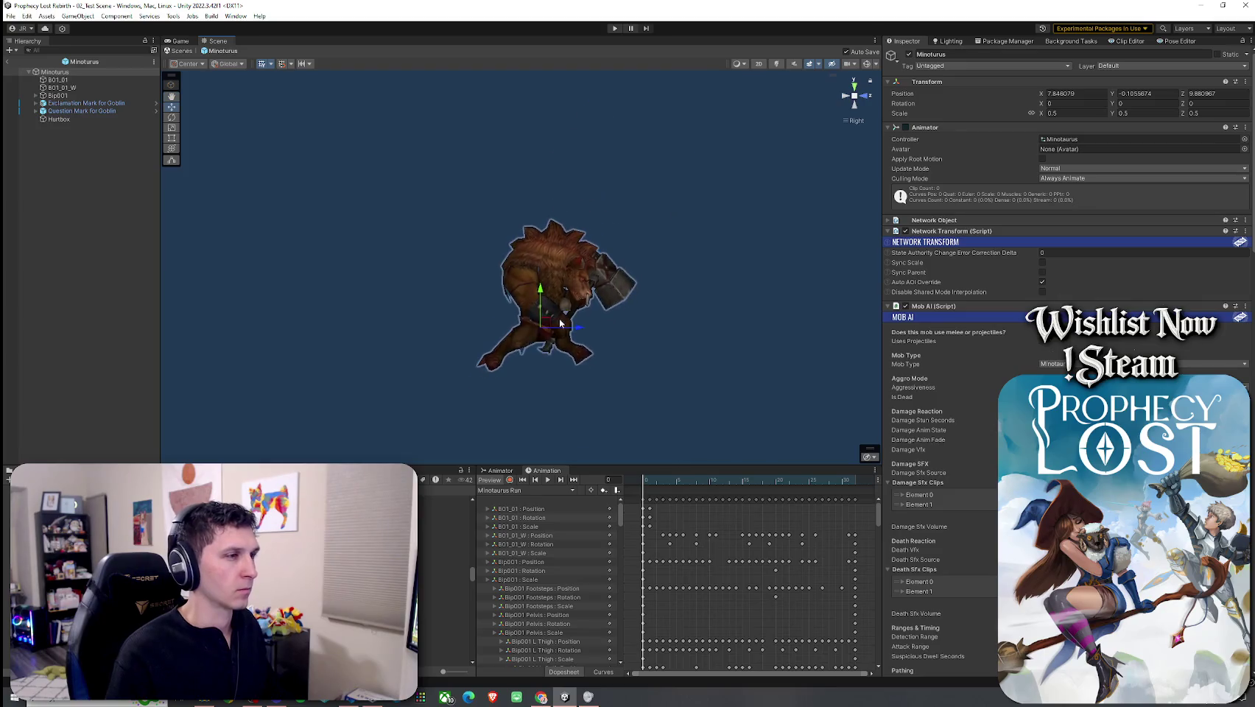
pyautogui.scroll(5, 559, 319)
pyautogui.moveTo(529, 266); pyautogui.dragTo(523, 243)
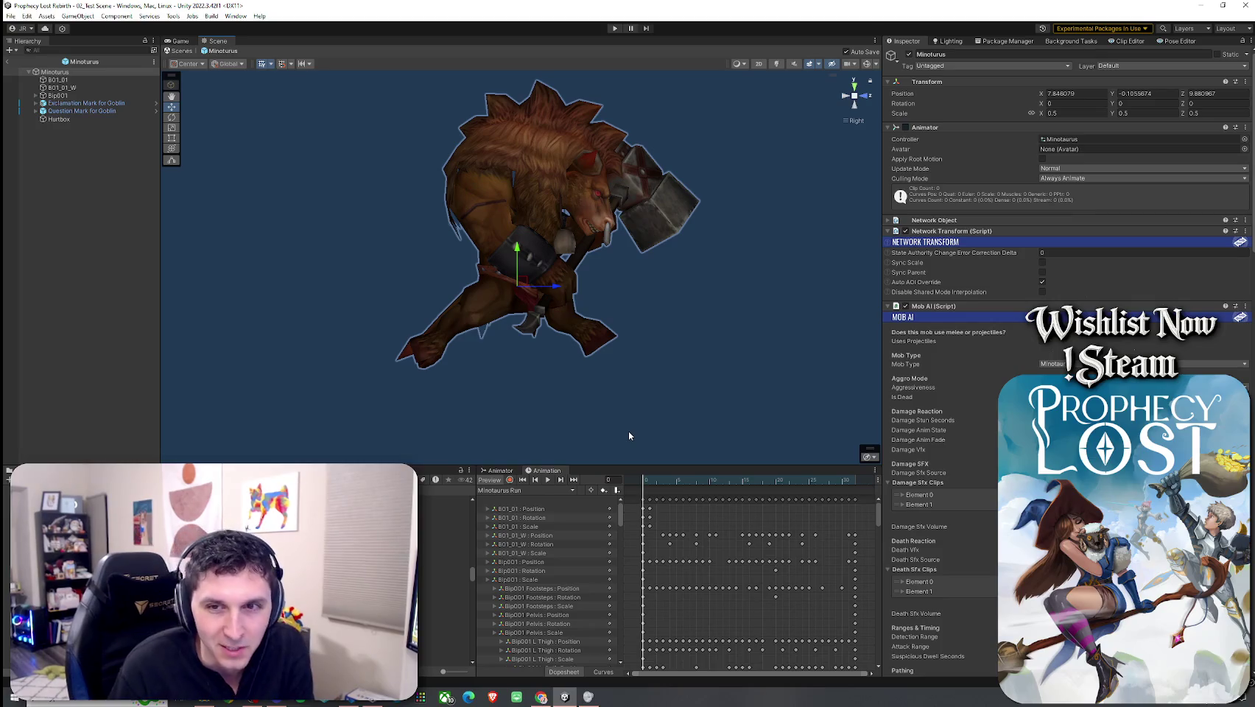
# Step: Add an animation event around frame 3 of the Run clip and open its Function list
pyautogui.moveTo(645, 480); pyautogui.dragTo(663, 490)
pyautogui.rightClick(663, 490)
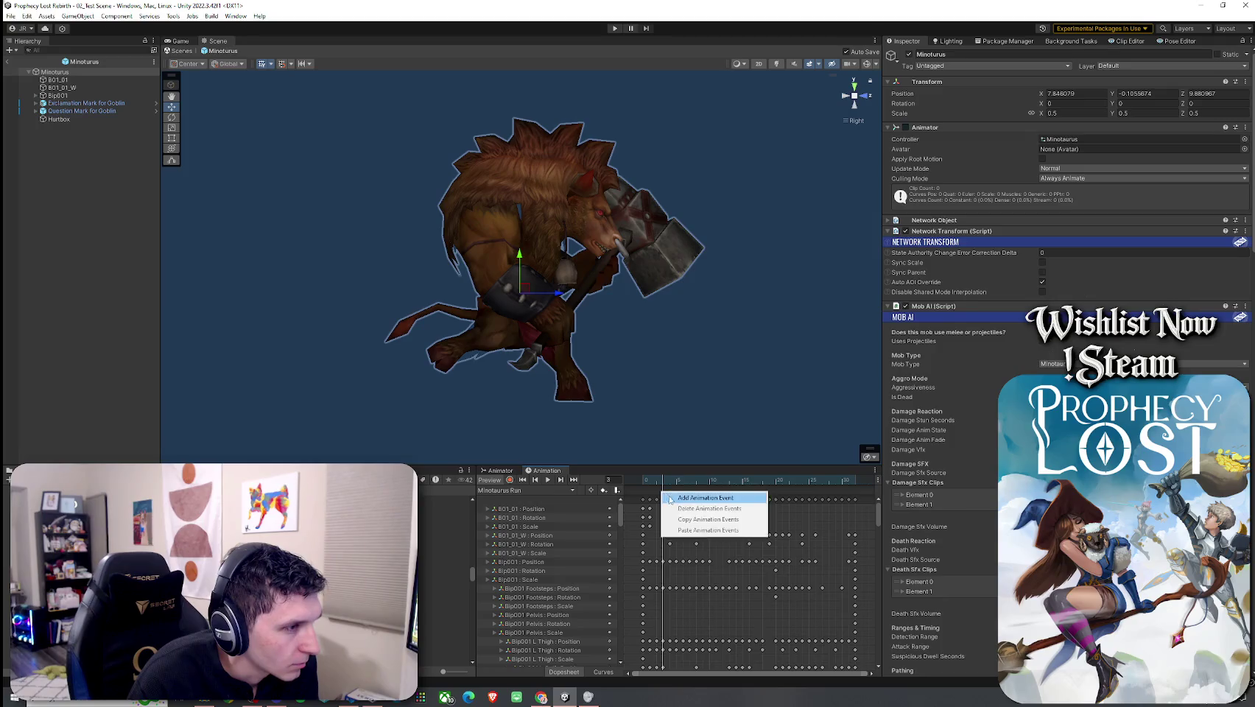
pyautogui.click(692, 498)
pyautogui.click(986, 79)
# Step: Make the early Run-clip animation event call MobAI OnFootstep, then move the playhead to frame 10
pyautogui.moveTo(1005, 112)
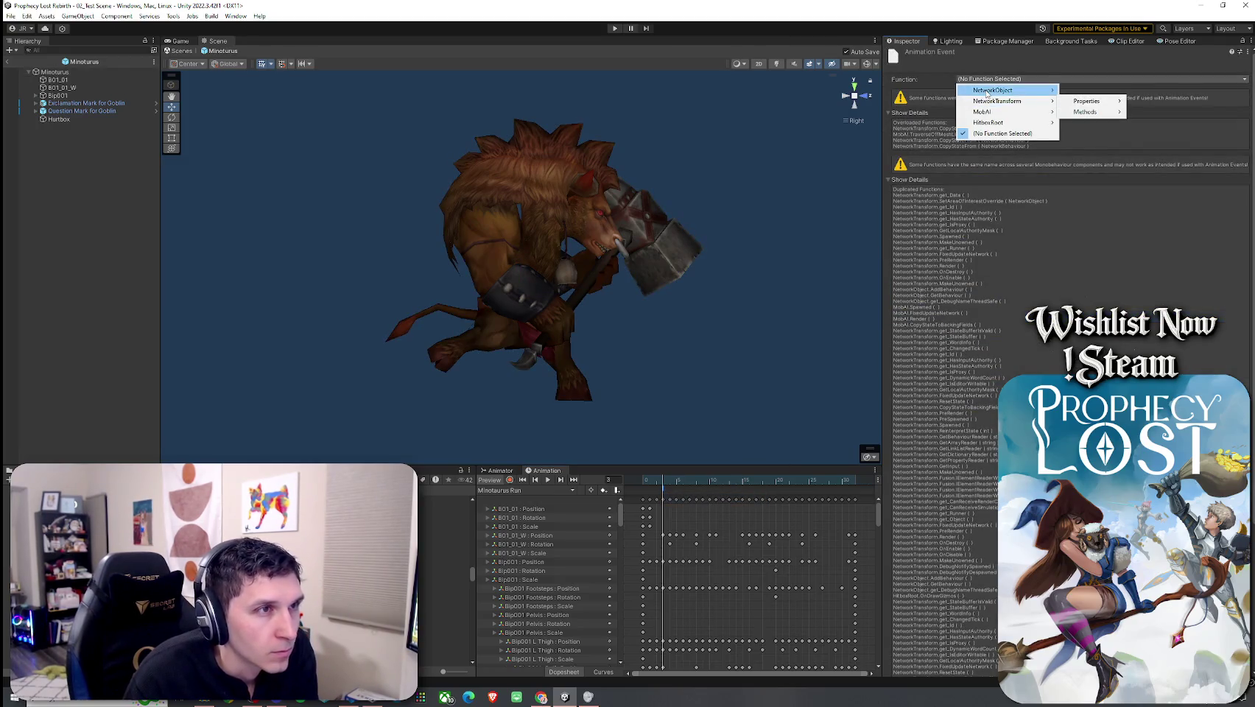
pyautogui.moveTo(1080, 127)
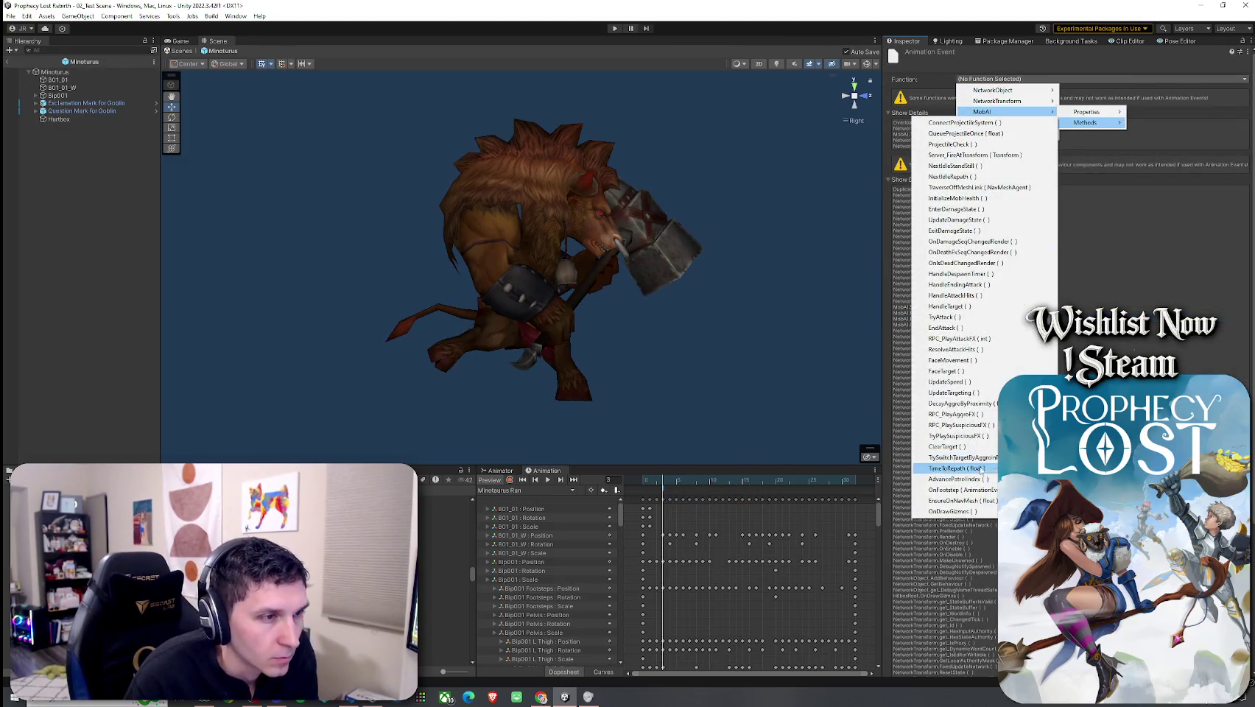
pyautogui.click(950, 495)
pyautogui.moveTo(664, 489)
pyautogui.mouseDown()
pyautogui.moveTo(784, 504)
pyautogui.moveTo(635, 519)
pyautogui.moveTo(769, 544)
pyautogui.mouseUp()
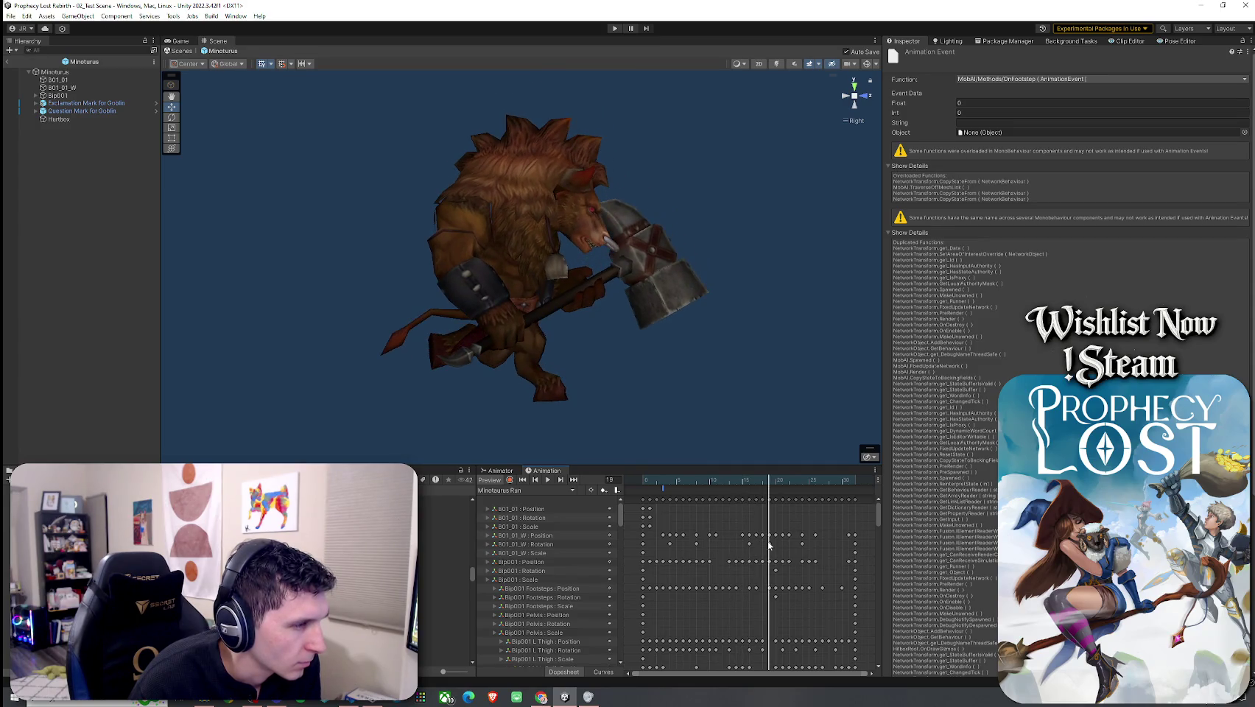
# Step: Add a second animation event to the Minotaurus Run clip and assign it a MobAI method
pyautogui.rightClick(761, 499)
pyautogui.click(795, 493)
pyautogui.click(987, 79)
pyautogui.moveTo(987, 112)
pyautogui.moveTo(1082, 117)
pyautogui.click(980, 359)
# Step: Set the new event to MobAI OnFootstep, return the playhead to frame 3, and select Minotaurus
pyautogui.click(987, 80)
pyautogui.moveTo(987, 111)
pyautogui.moveTo(1075, 123)
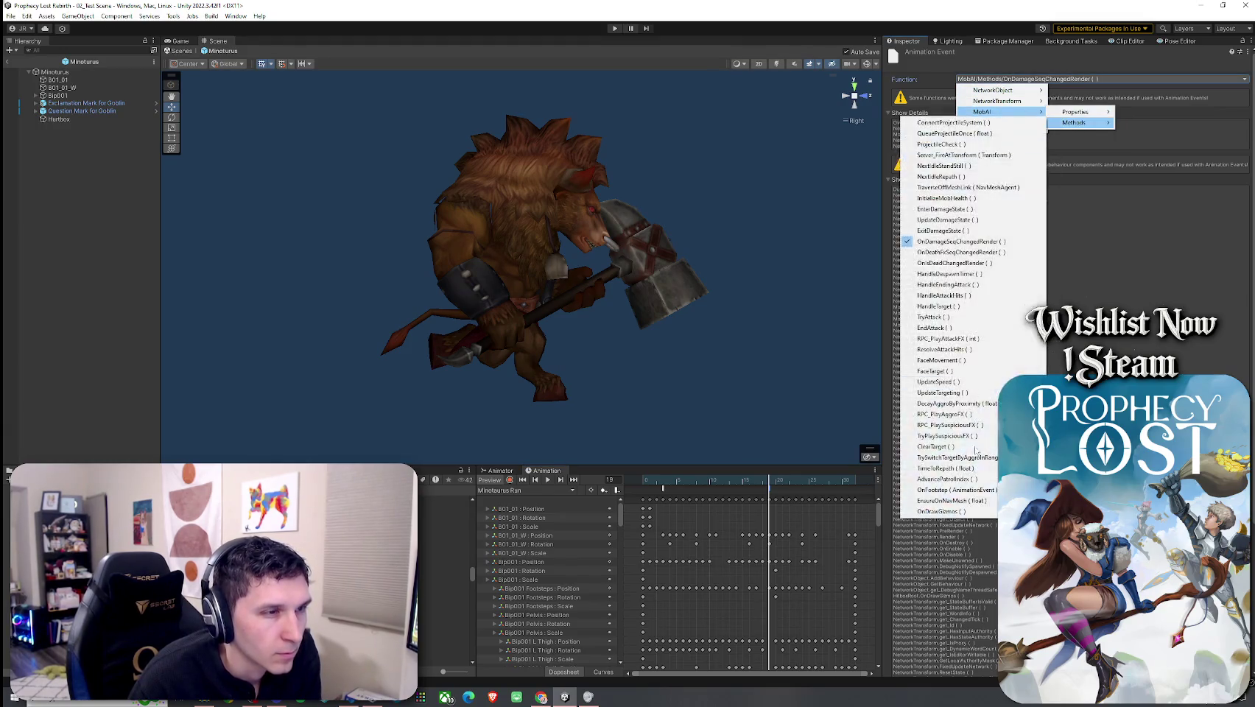
pyautogui.press('Escape')
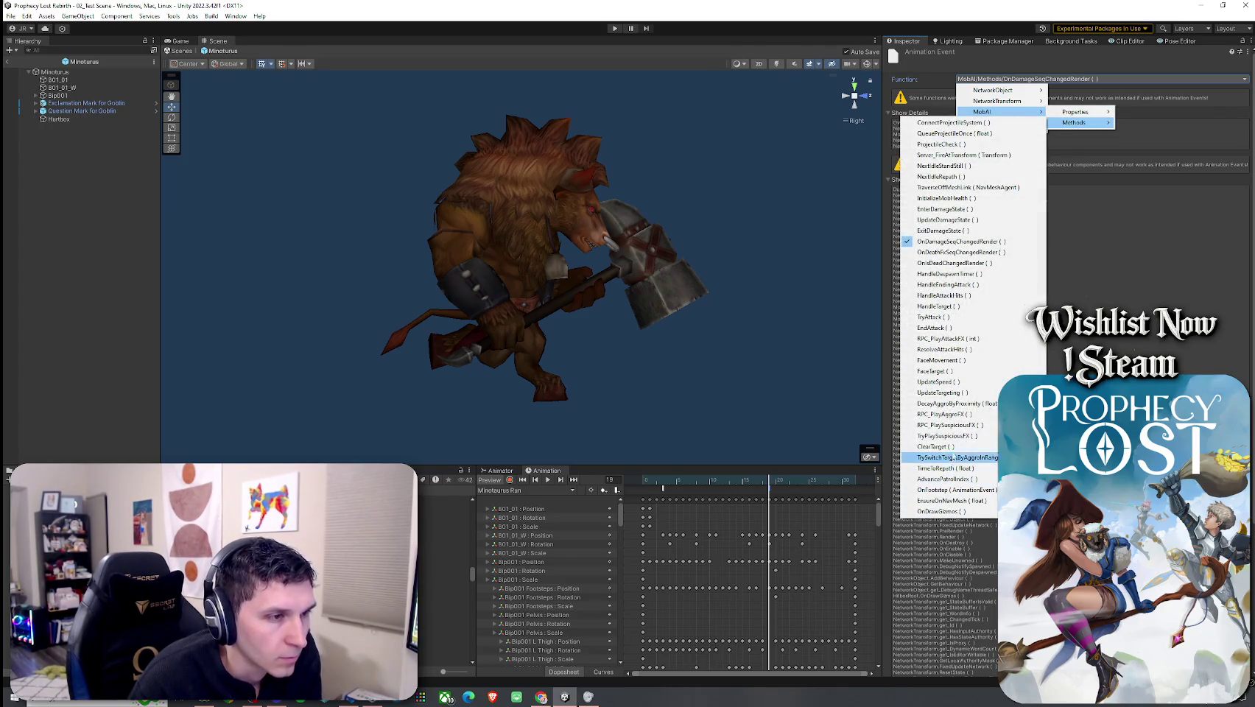
pyautogui.click(947, 491)
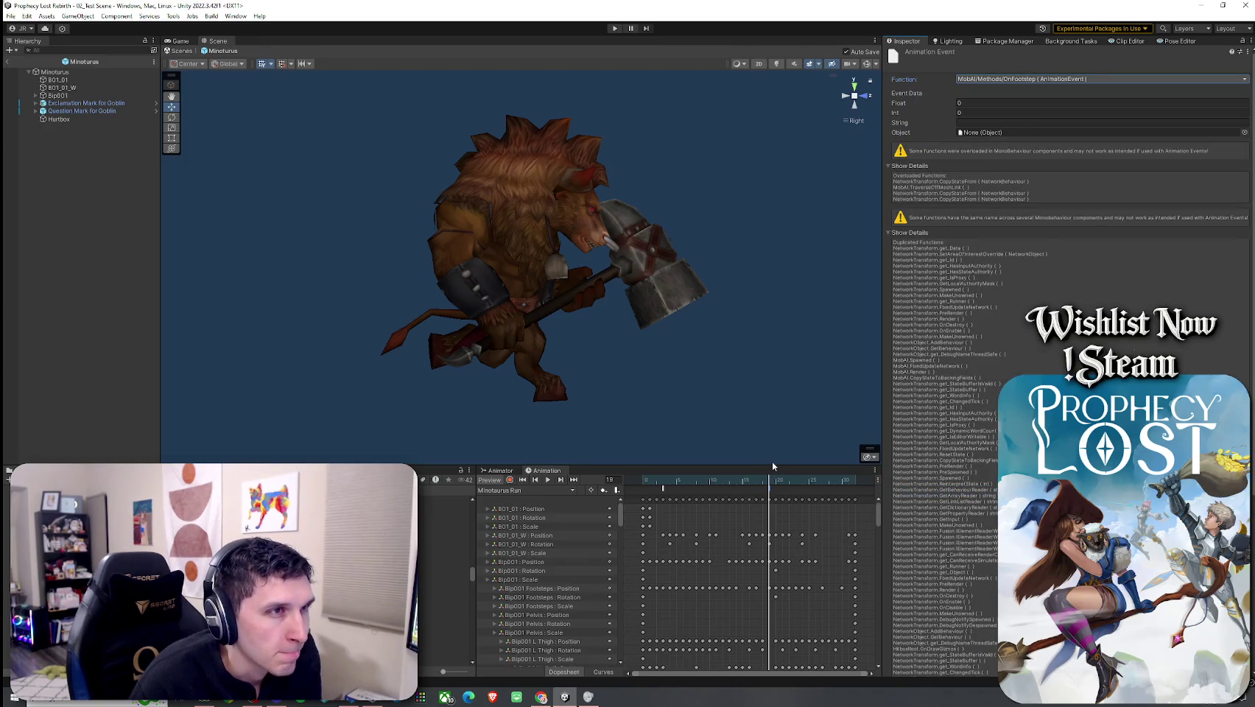
pyautogui.moveTo(771, 480)
pyautogui.mouseDown()
pyautogui.moveTo(643, 482)
pyautogui.moveTo(862, 535)
pyautogui.moveTo(649, 531)
pyautogui.moveTo(870, 531)
pyautogui.mouseUp()
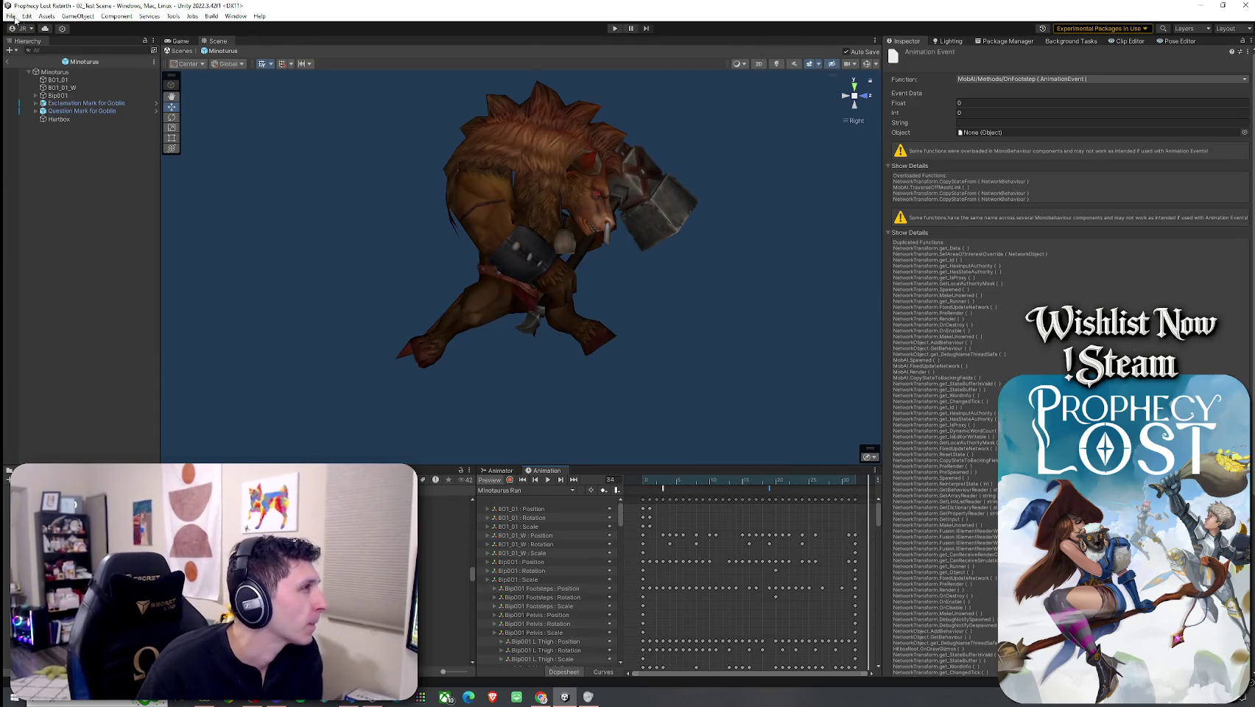
pyautogui.click(55, 71)
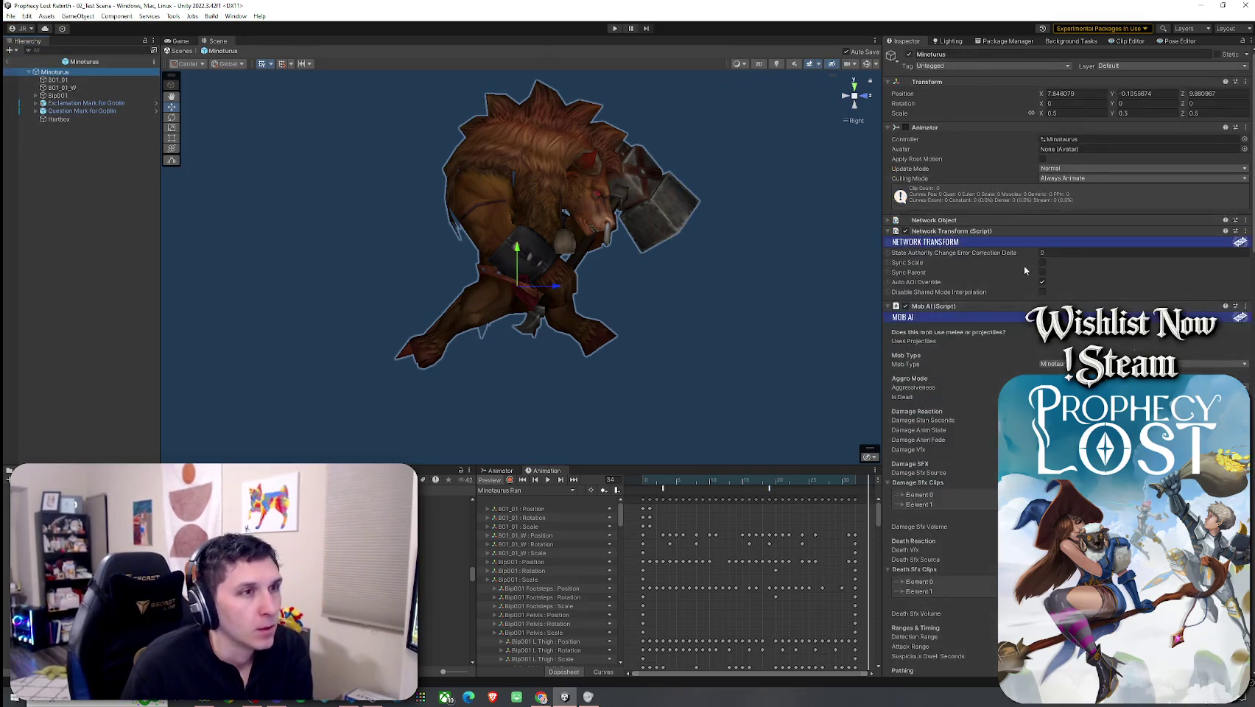
# Step: Confirm the Mob AI Attack Range stays at 1.5
pyautogui.scroll(-3, 1012, 302)
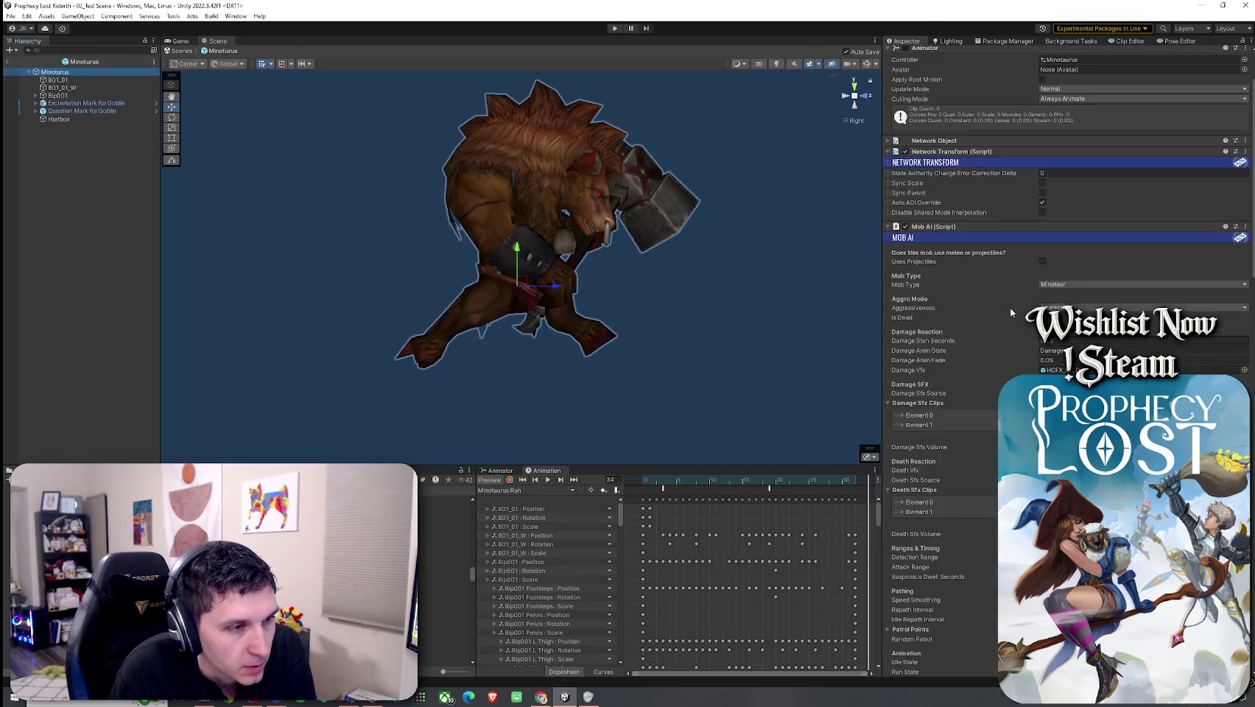
pyautogui.scroll(-14, 1011, 312)
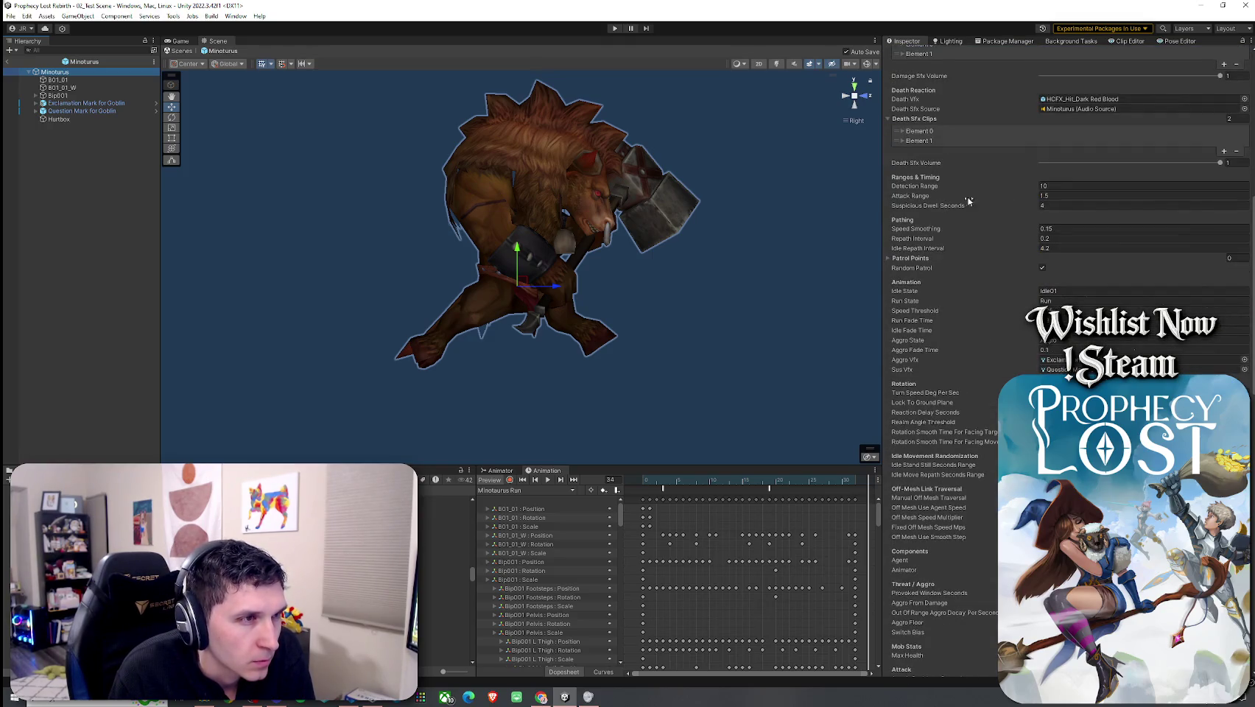
pyautogui.click(929, 211)
pyautogui.hotkey('shift', 'Tab')
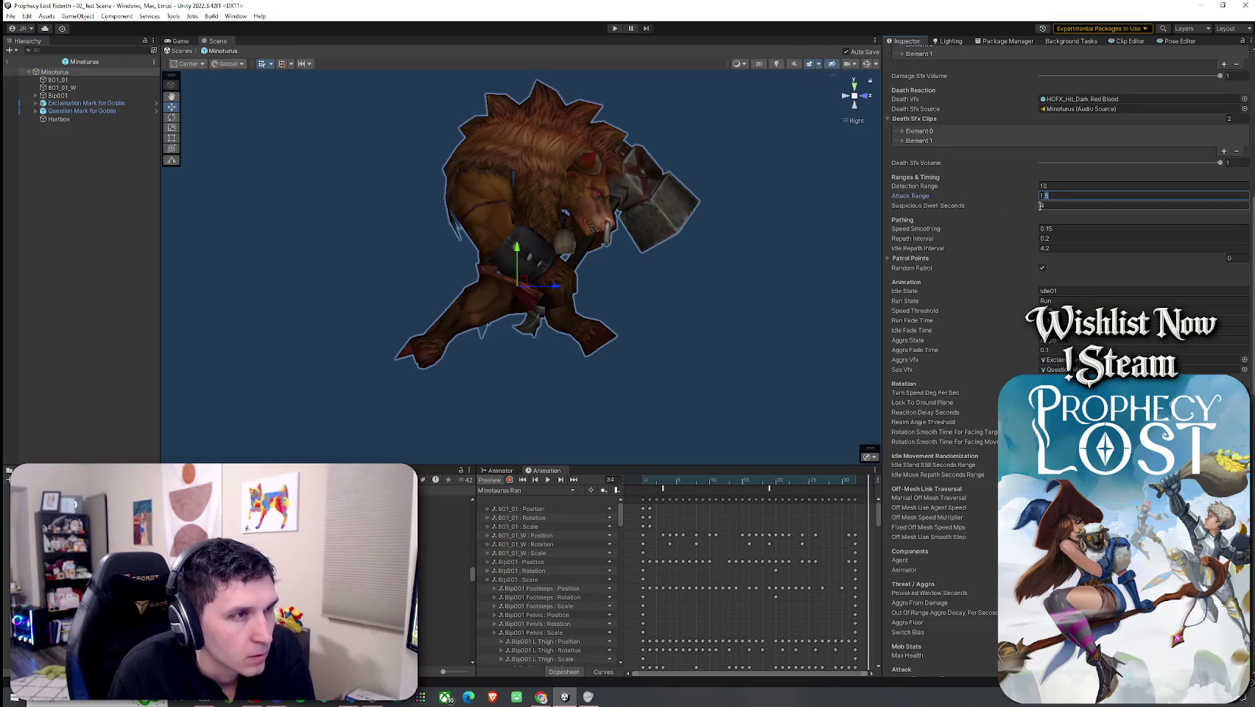
# Step: Edit Suspicious Dwell Seconds, then change the Aggro Sound volume away from the prefab value
pyautogui.click(940, 209)
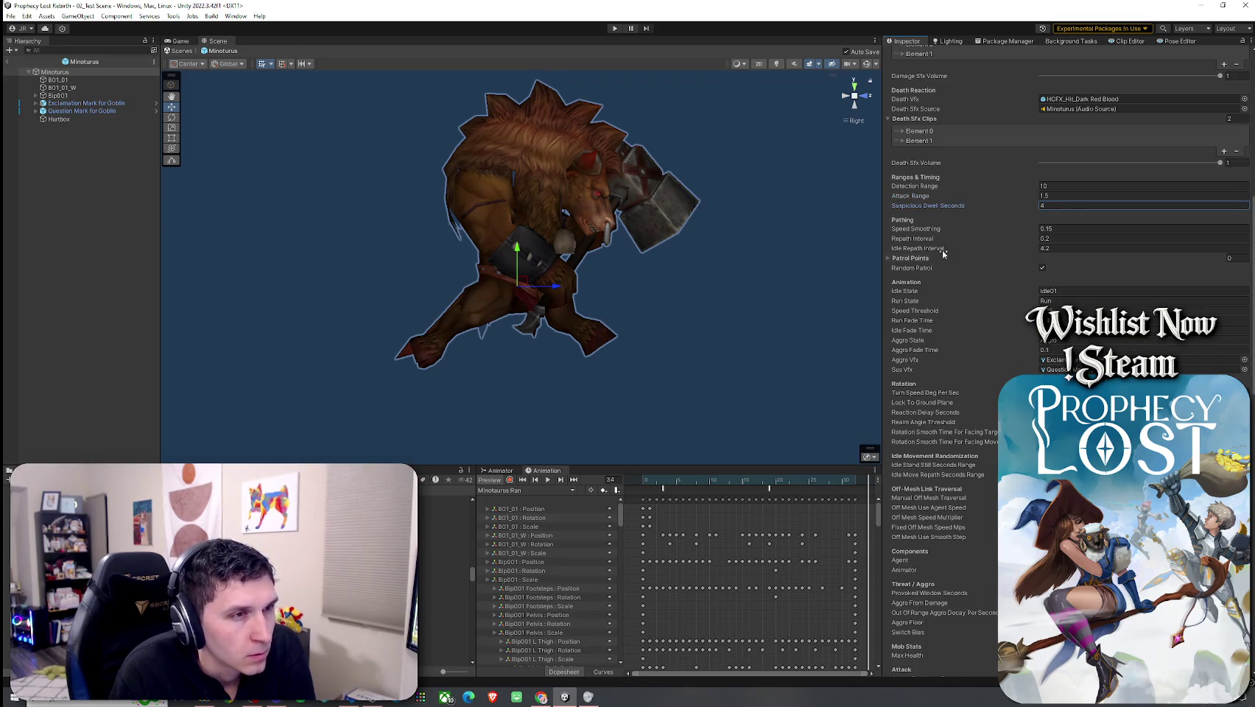
pyautogui.scroll(-3, 938, 285)
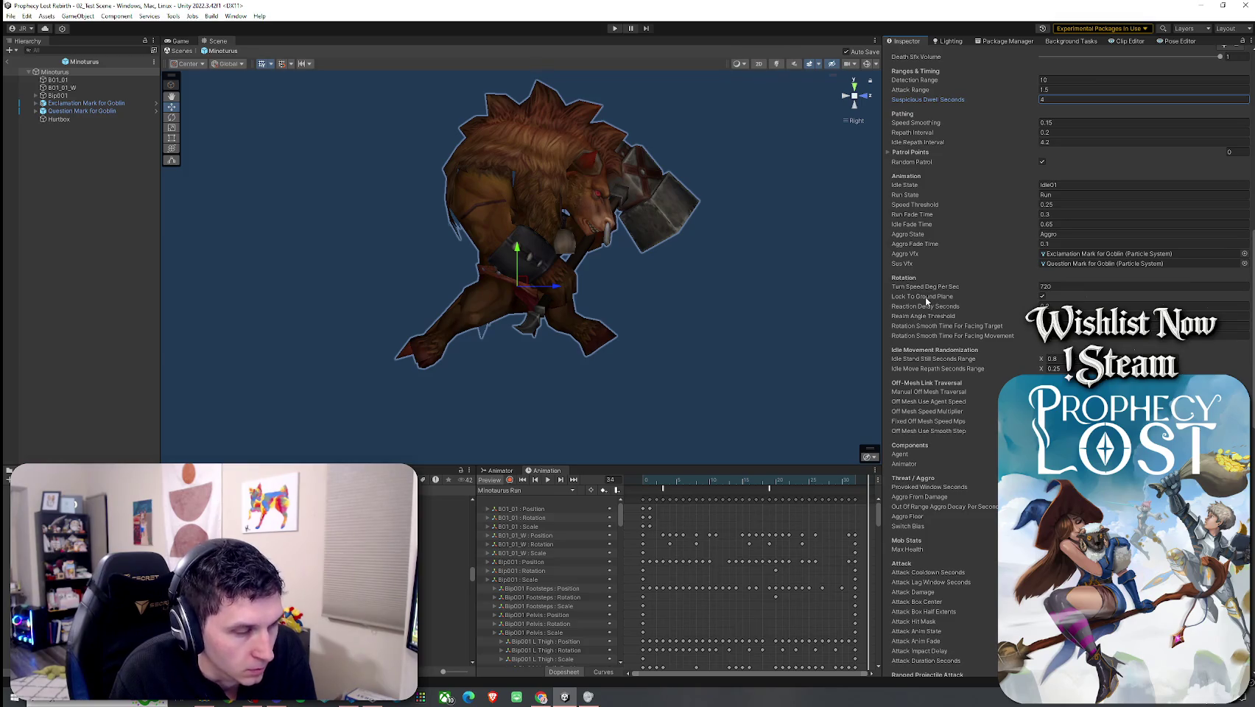
pyautogui.scroll(-3, 943, 333)
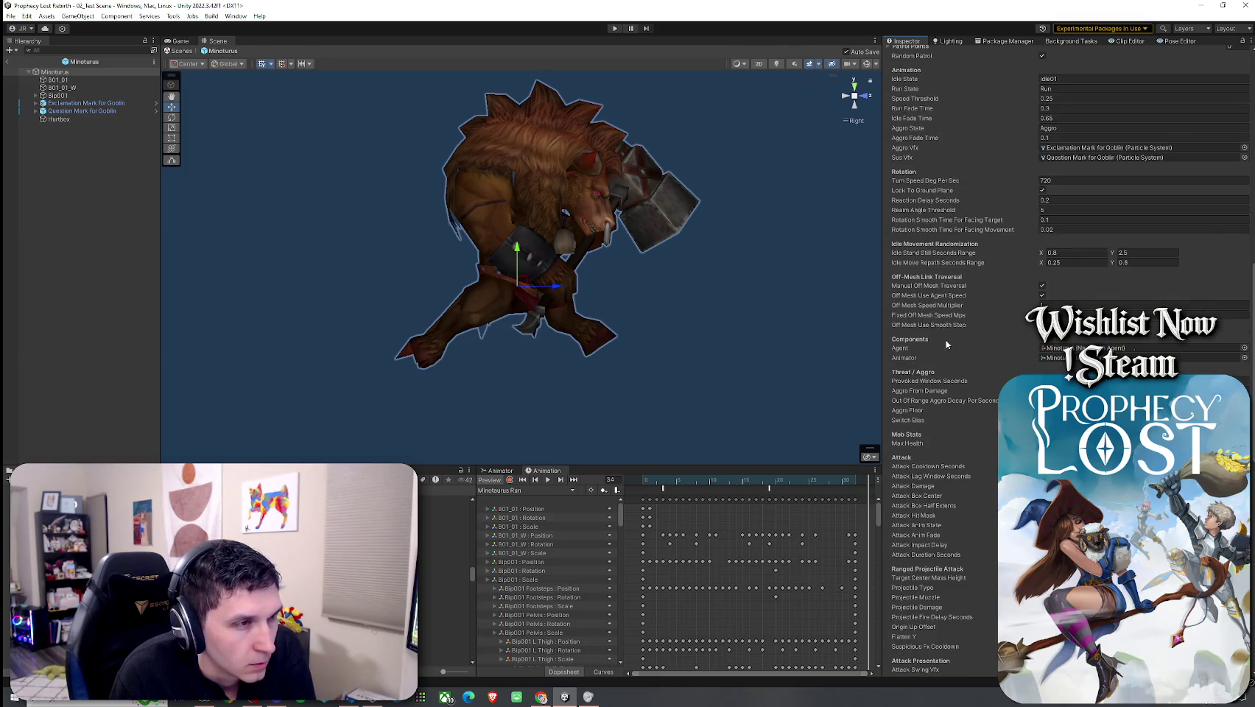
pyautogui.scroll(-3, 946, 344)
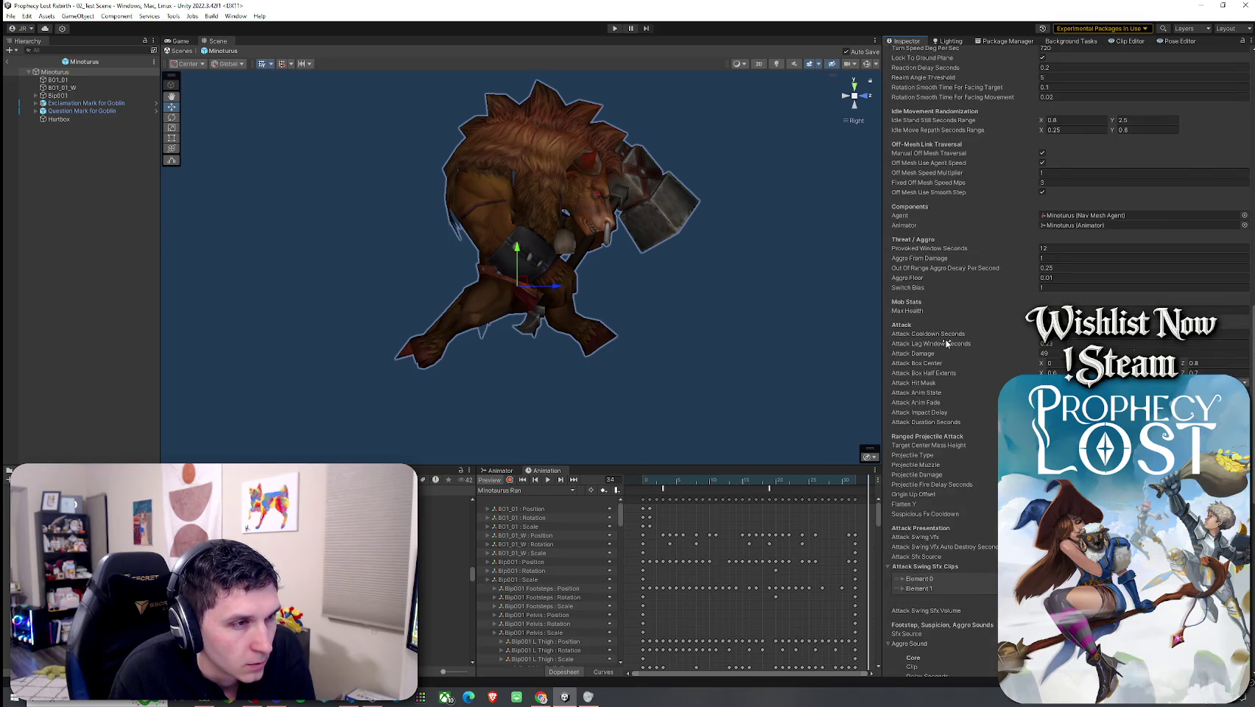
pyautogui.scroll(-3, 947, 342)
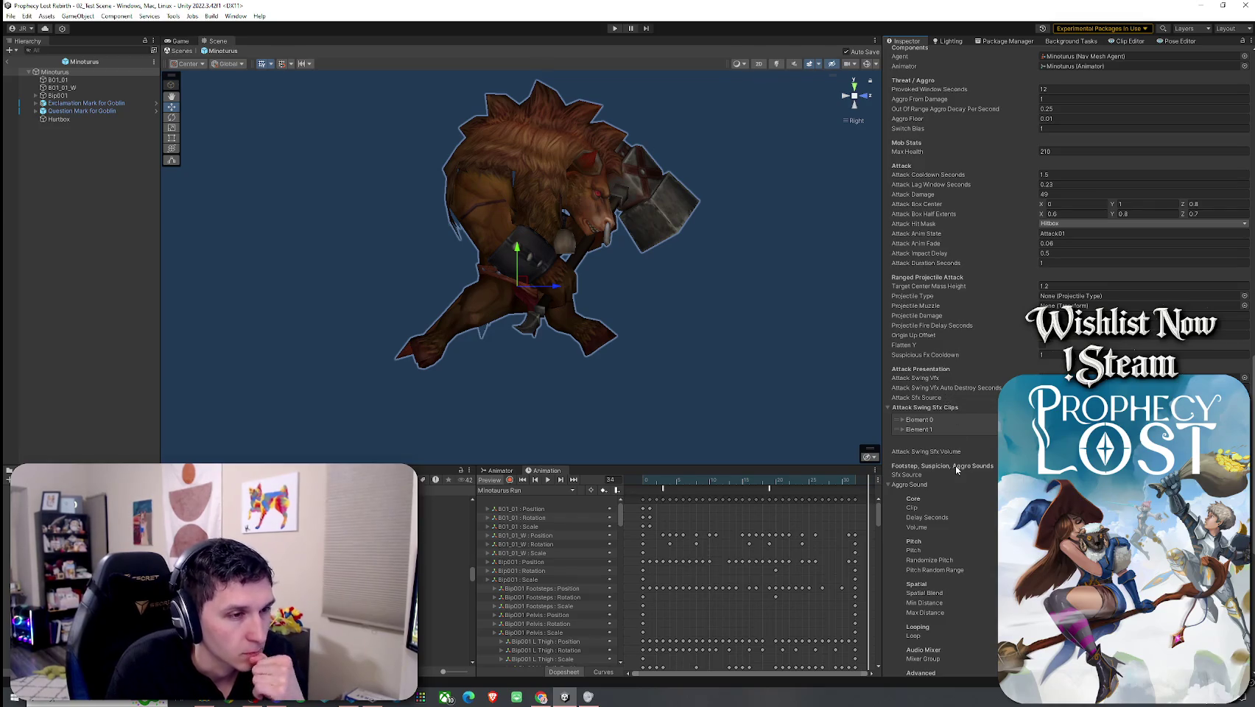
pyautogui.press('Return')
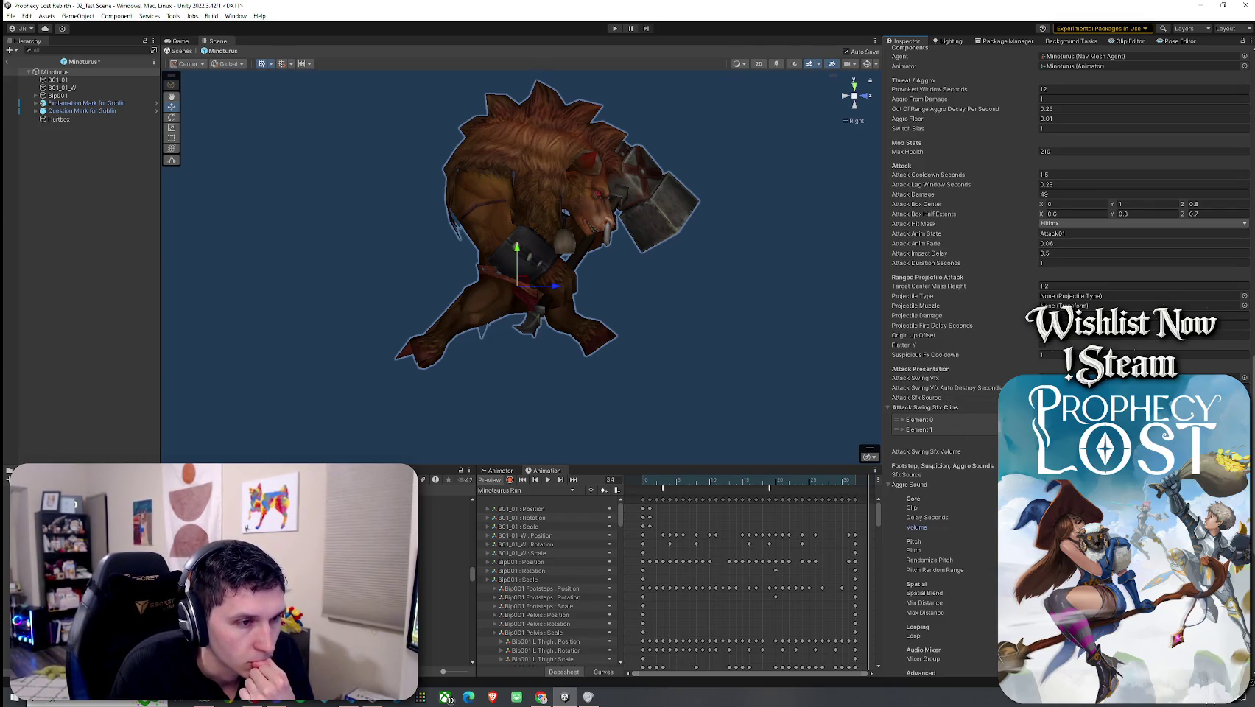
pyautogui.scroll(-2, 947, 343)
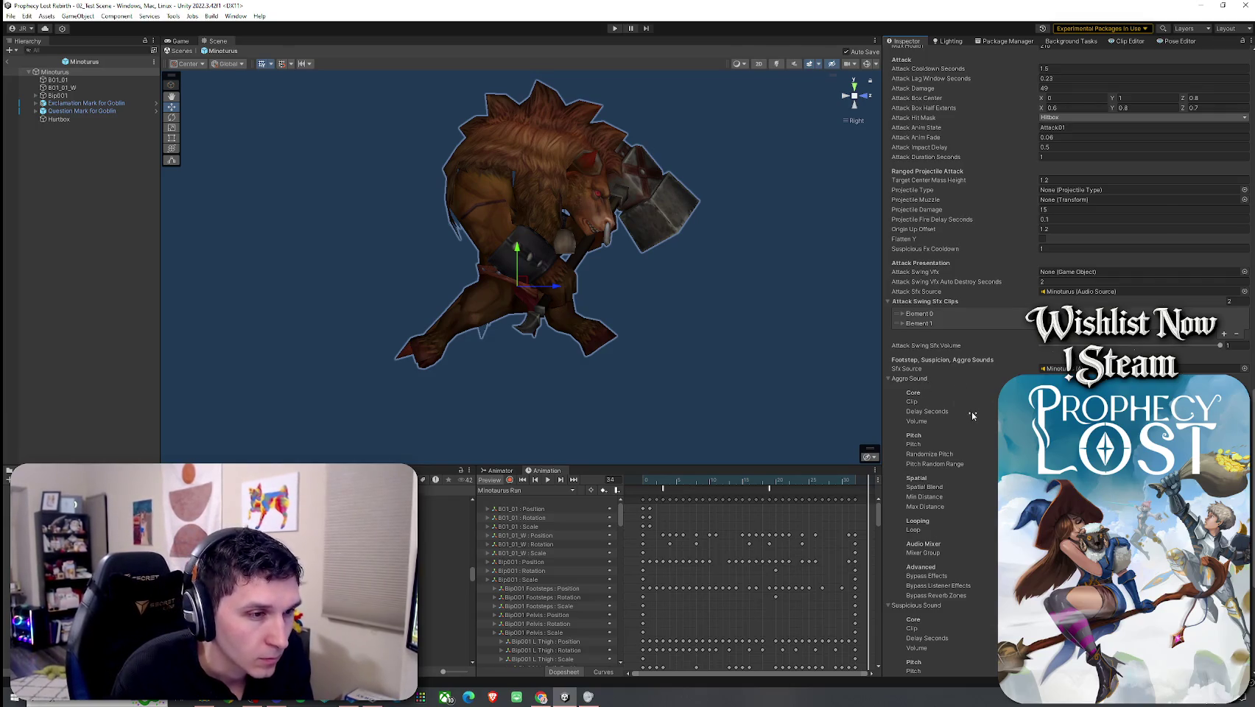
# Step: Adjust the Aggro Sound spatial blend on the Minotaurus Mob AI
pyautogui.scroll(-3, 943, 383)
pyautogui.click(924, 407)
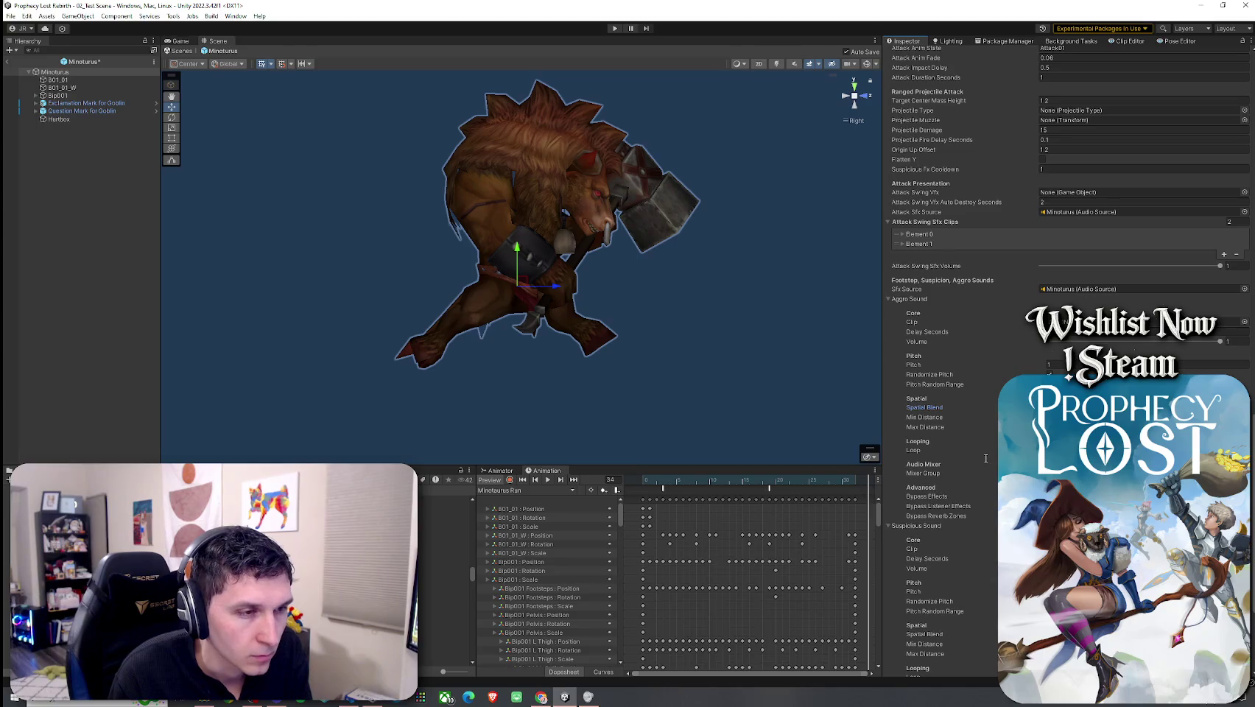
pyautogui.scroll(-2, 989, 454)
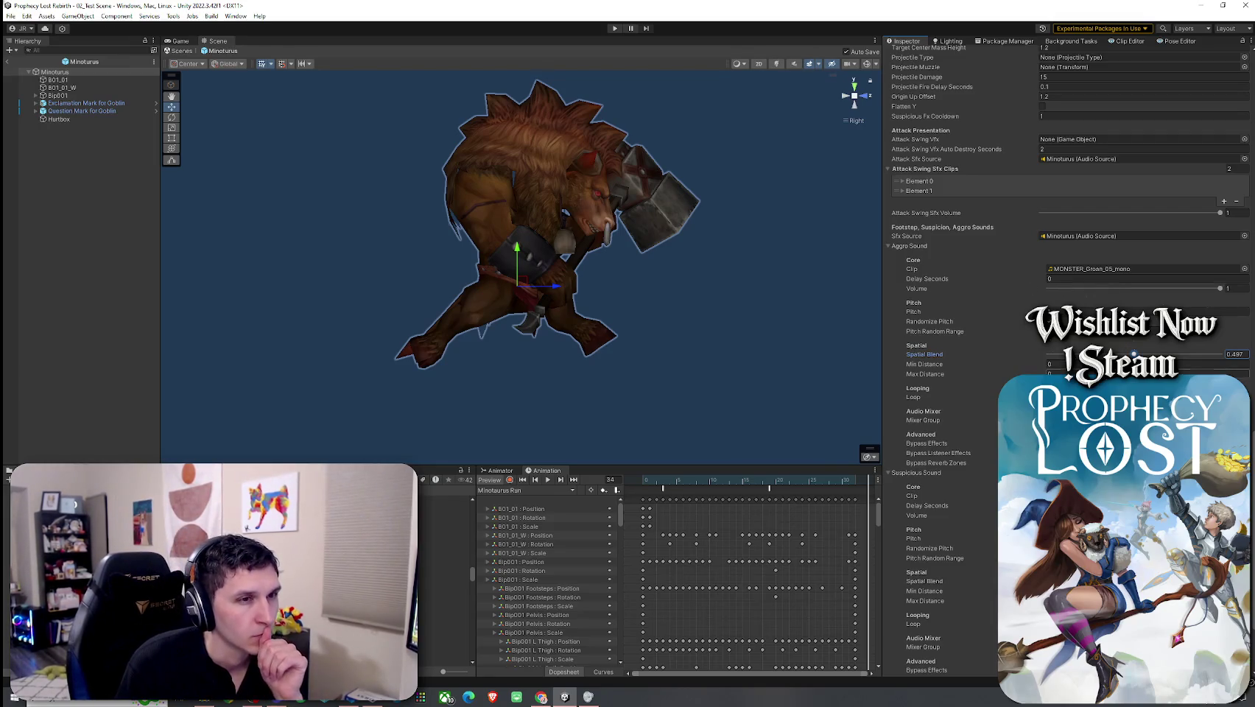
pyautogui.click(27, 15)
pyautogui.click(231, 12)
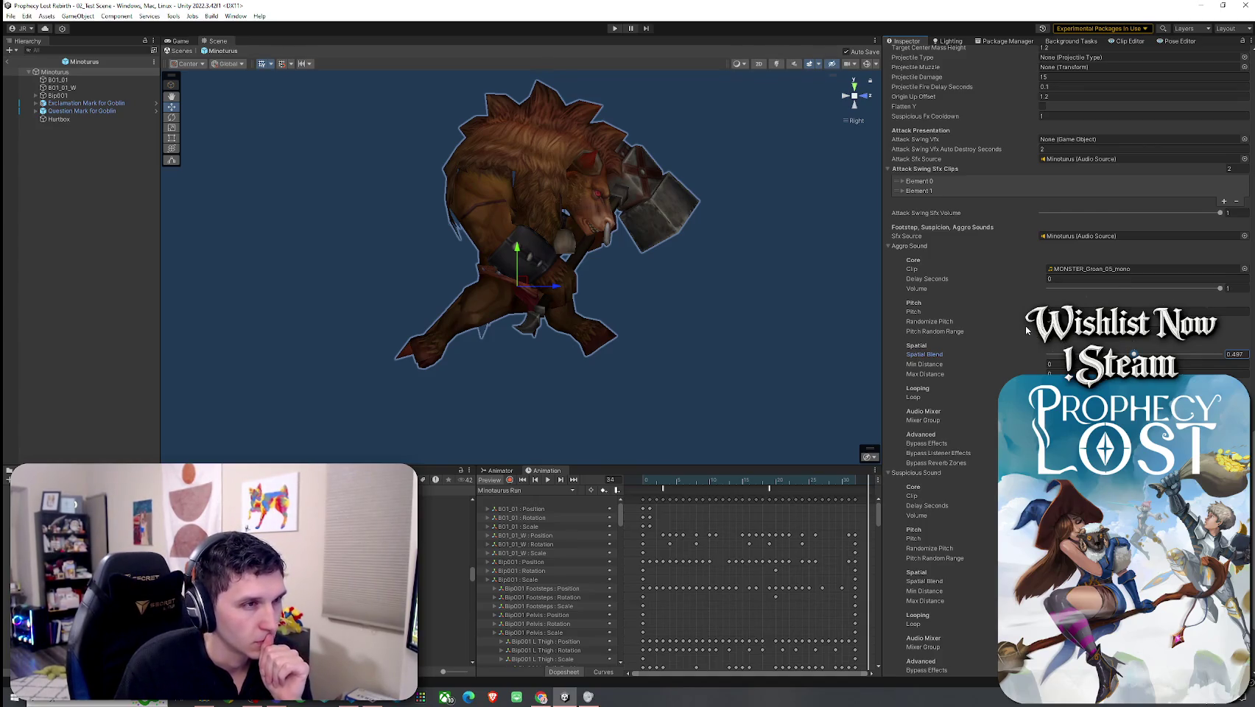
# Step: Add an empty Element 0 to Footstep Audio Clips and expand it
pyautogui.scroll(-3, 924, 332)
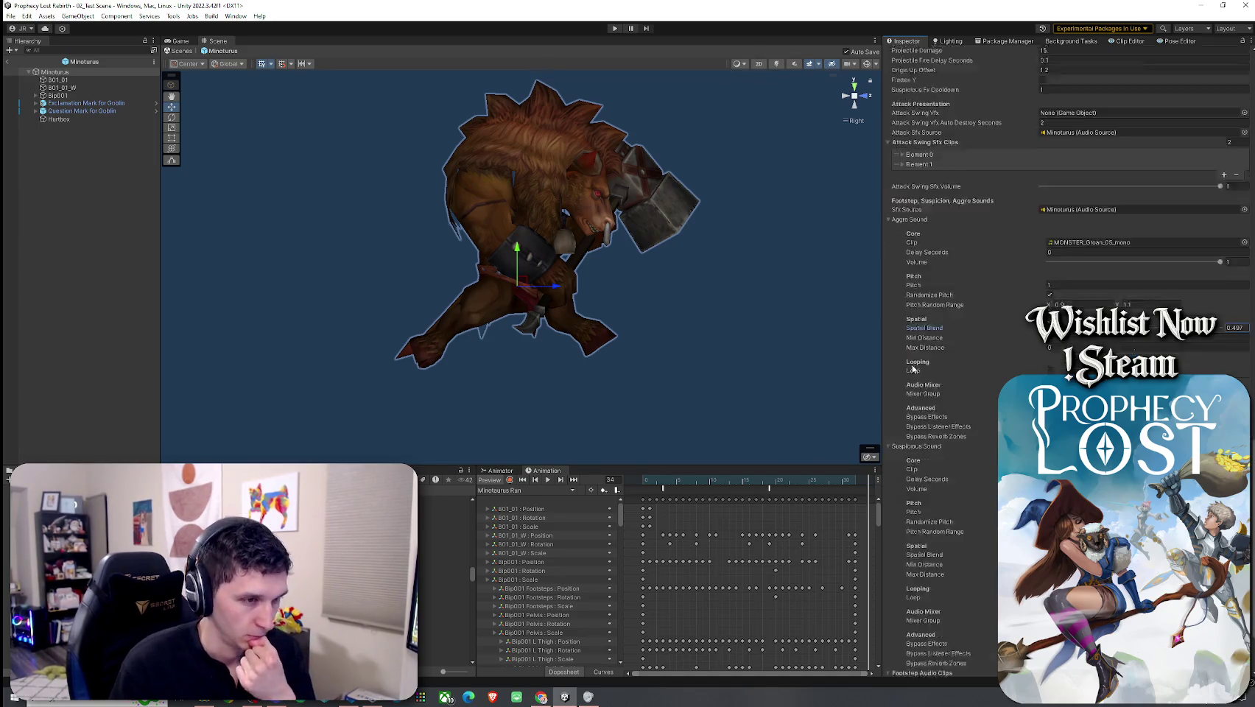
pyautogui.click(1223, 600)
pyautogui.click(924, 590)
pyautogui.scroll(-5, 917, 545)
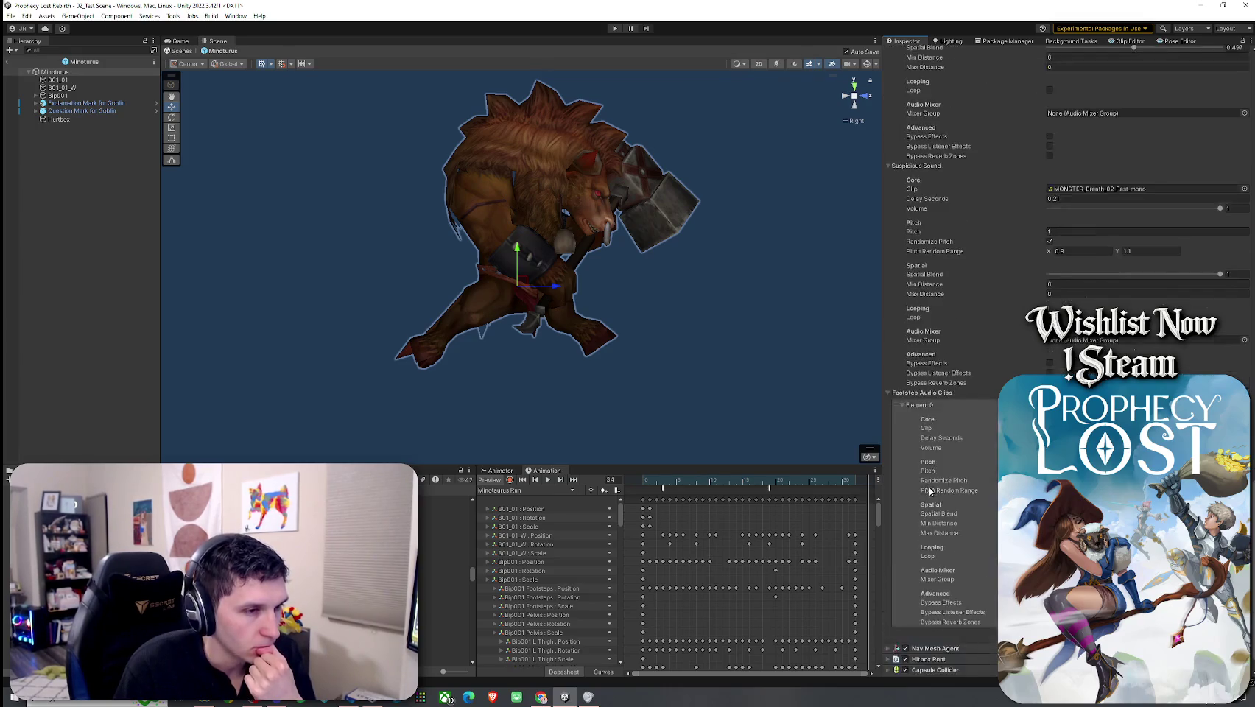
pyautogui.click(27, 16)
pyautogui.click(97, 42)
# Step: Collapse the Aggro Sound settings and preview the Heavy Blade Whoosh 01 clip
pyautogui.scroll(4, 994, 394)
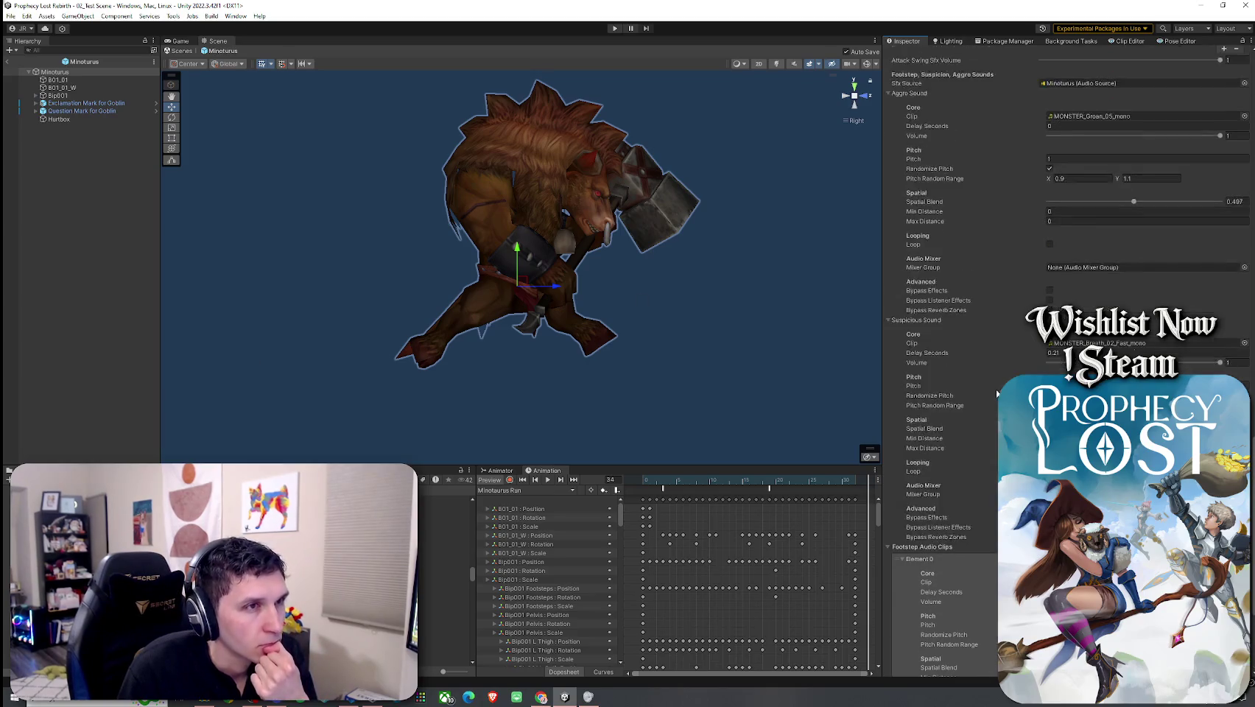
pyautogui.scroll(3, 957, 354)
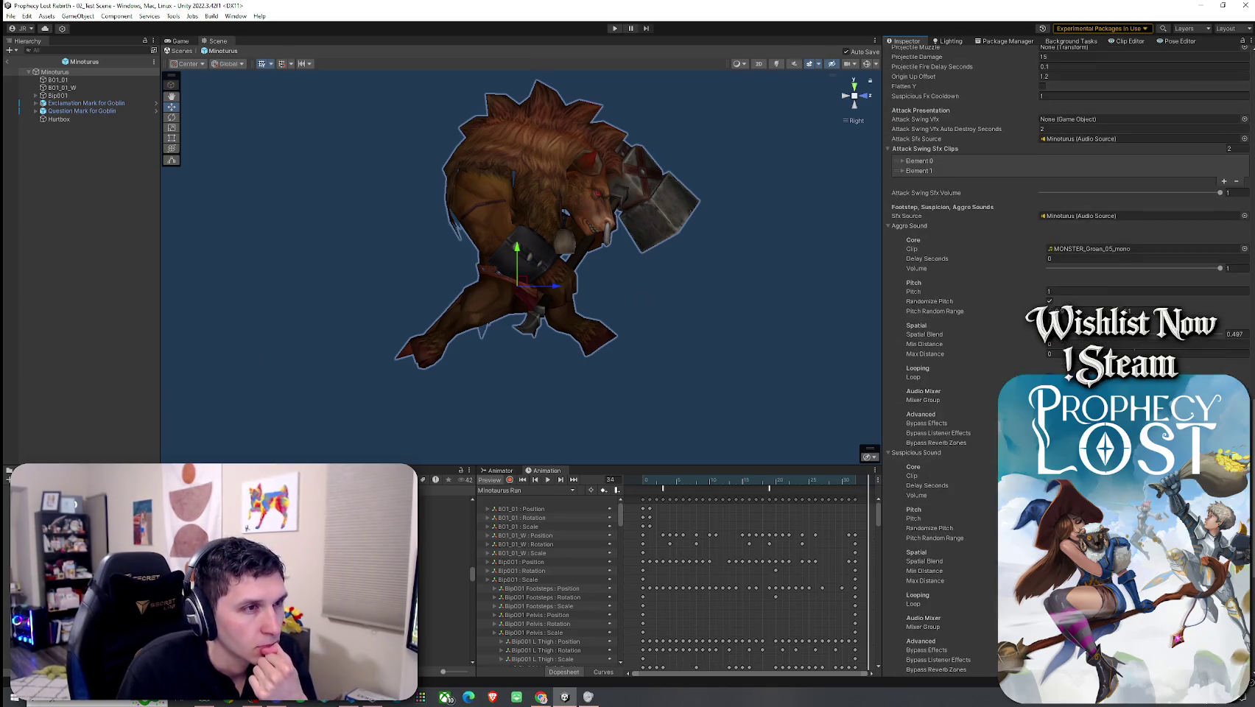
pyautogui.click(907, 227)
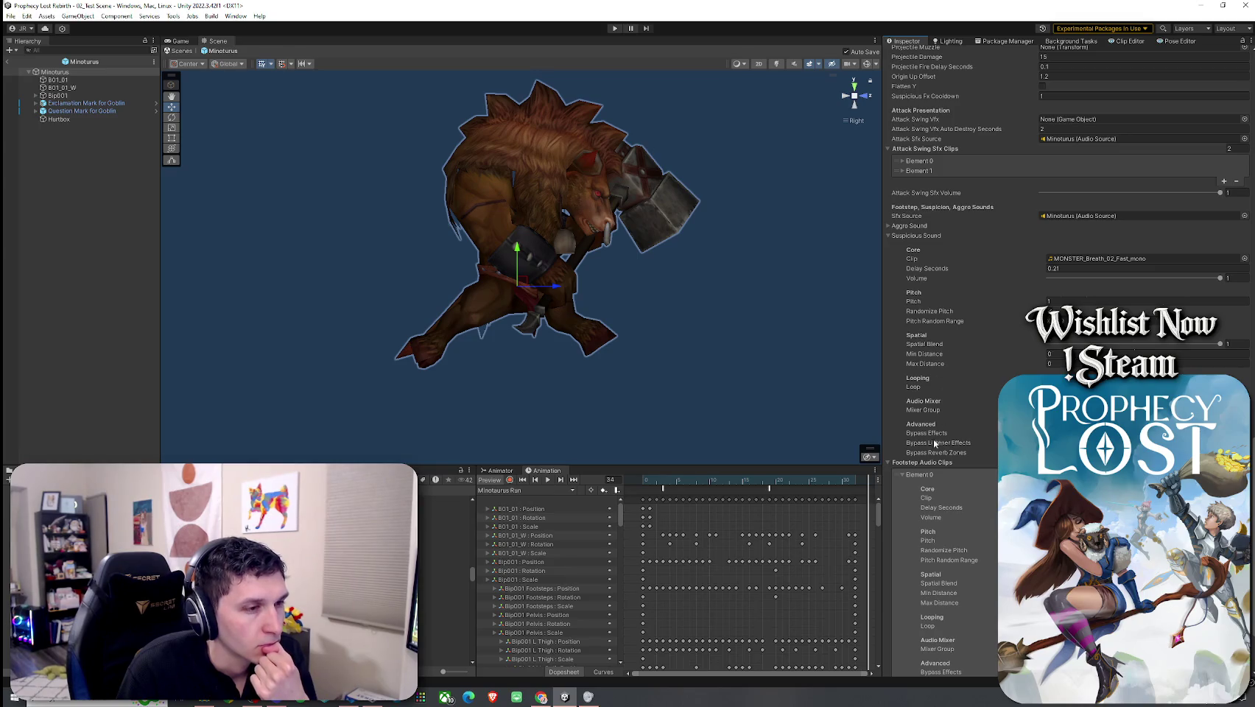
pyautogui.scroll(-2, 941, 399)
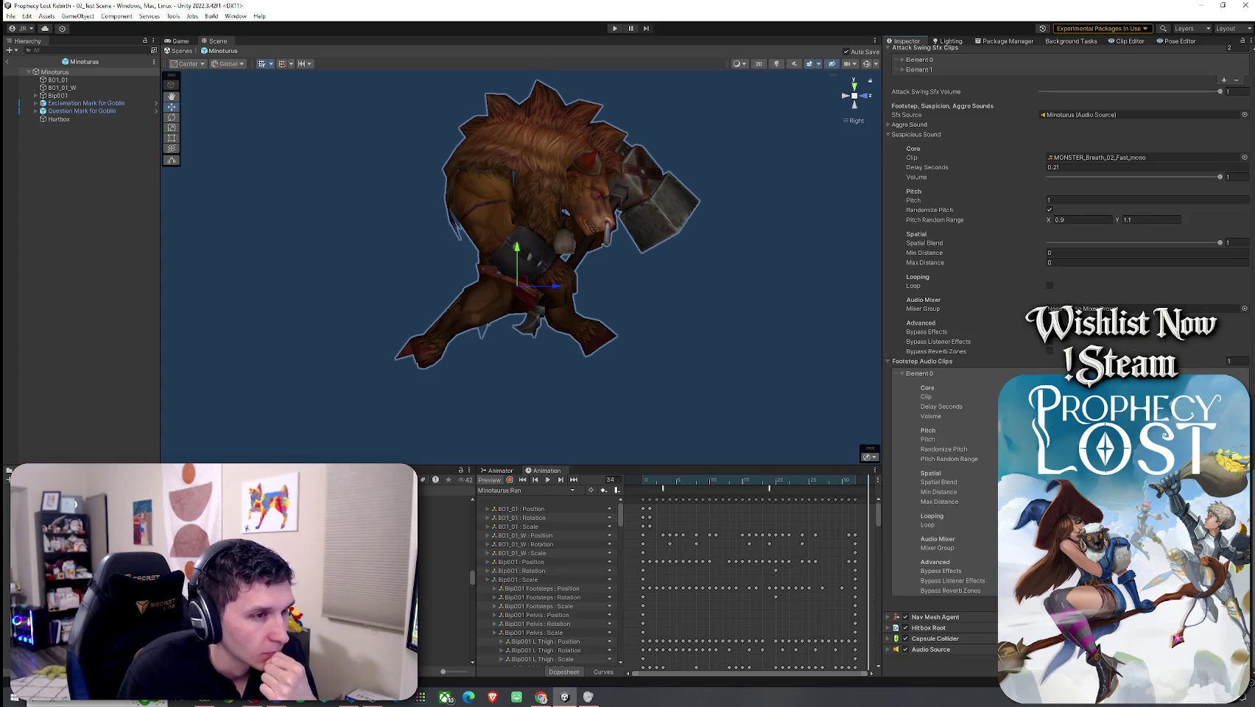
pyautogui.scroll(-5, 236, 574)
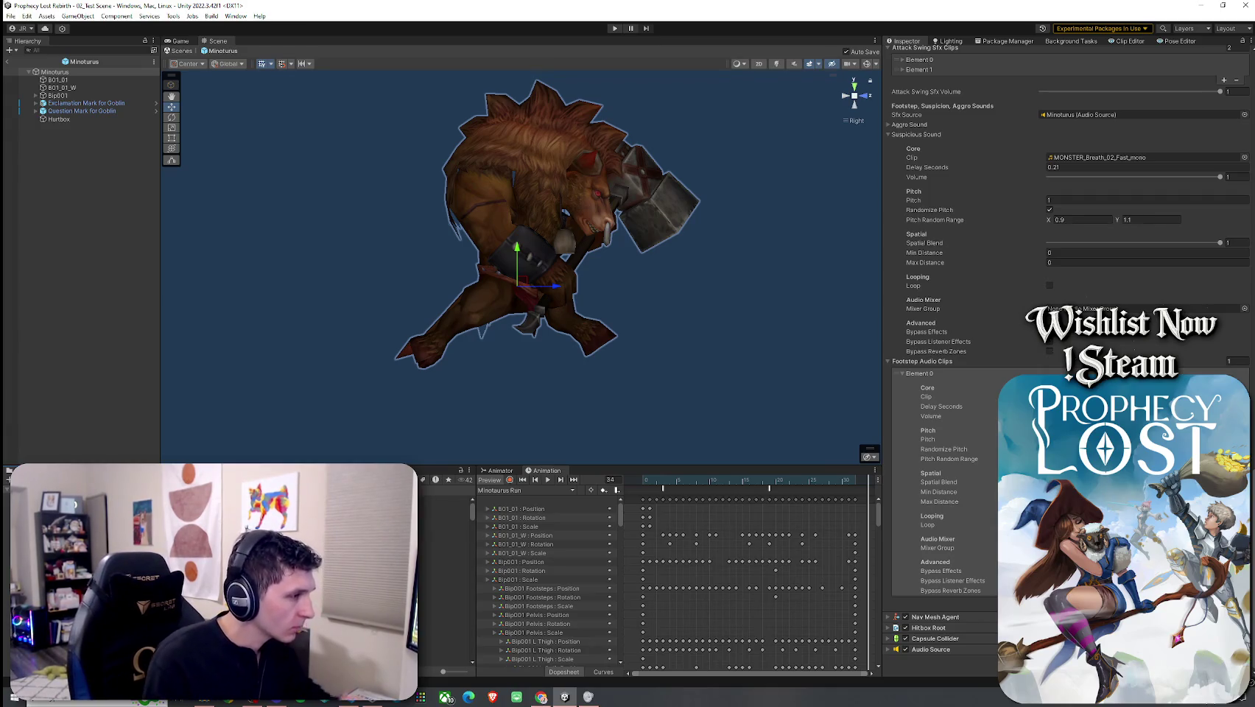
pyautogui.click(442, 538)
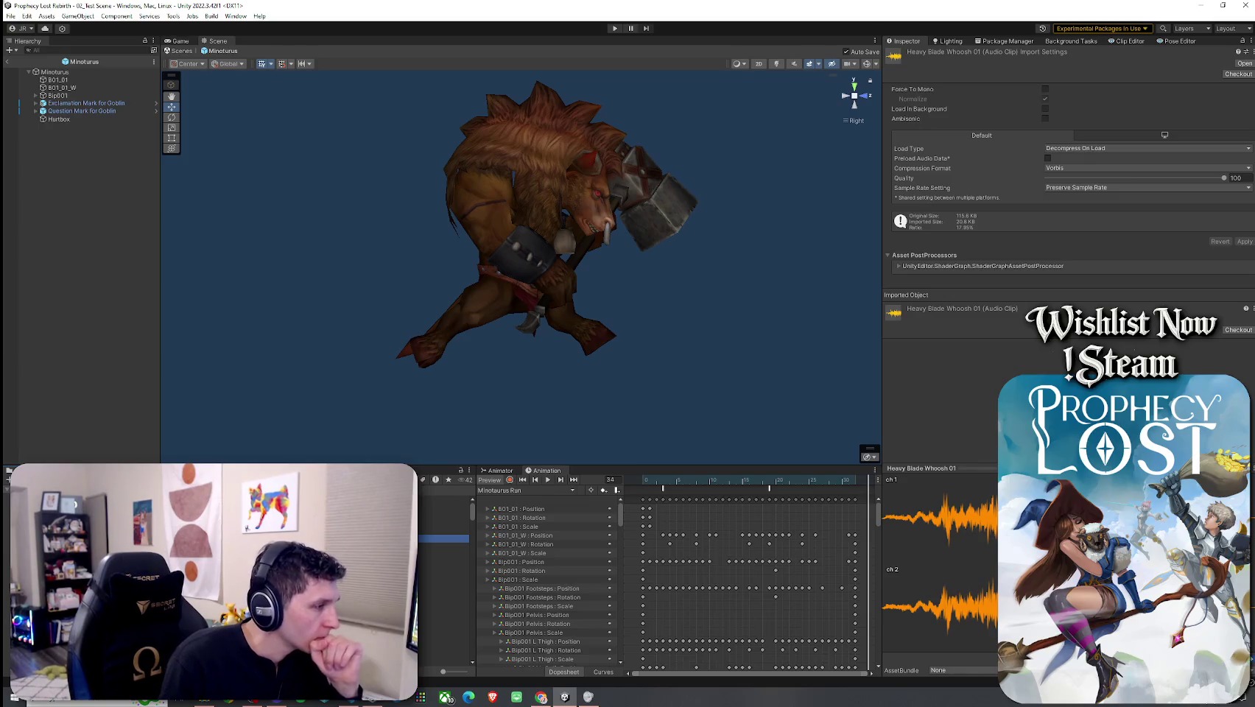
# Step: Preview Blade Clash Heavy 02, Switch Heavy 1 and 2, and Sword Slash Heavy Combined clips
pyautogui.click(368, 530)
pyautogui.scroll(-2, 294, 560)
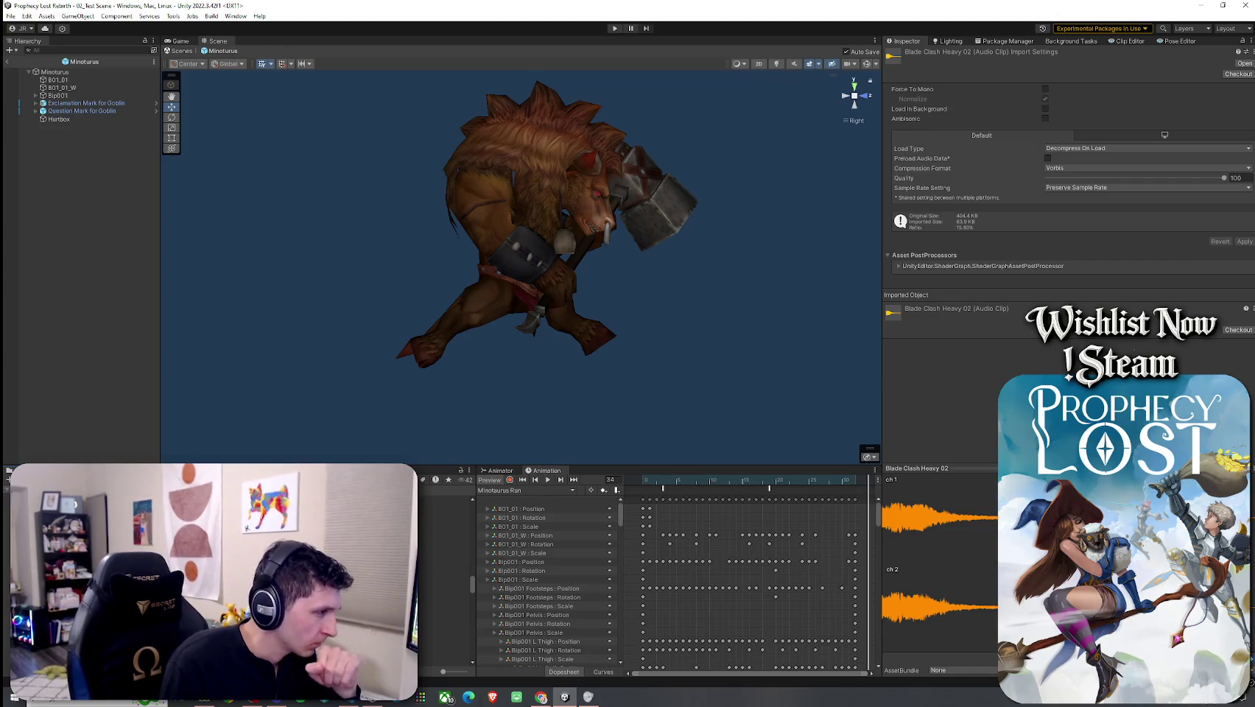
pyautogui.click(442, 599)
pyautogui.click(442, 607)
pyautogui.click(442, 615)
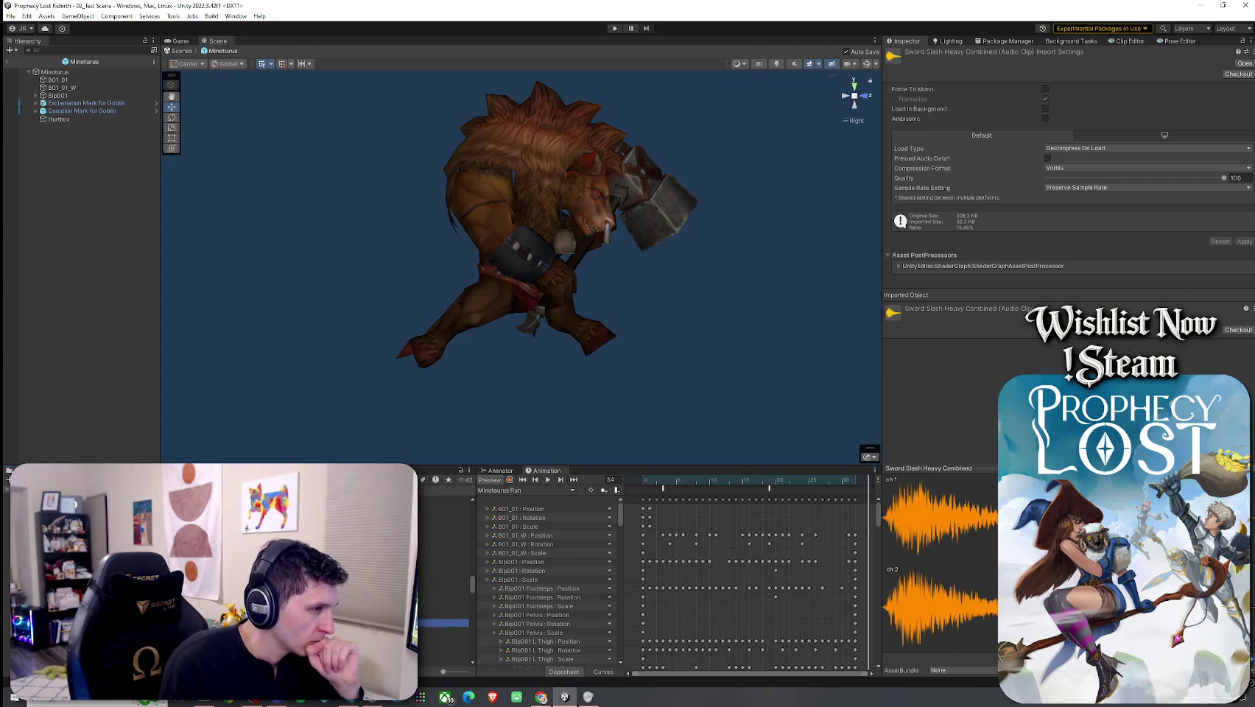
pyautogui.click(423, 479)
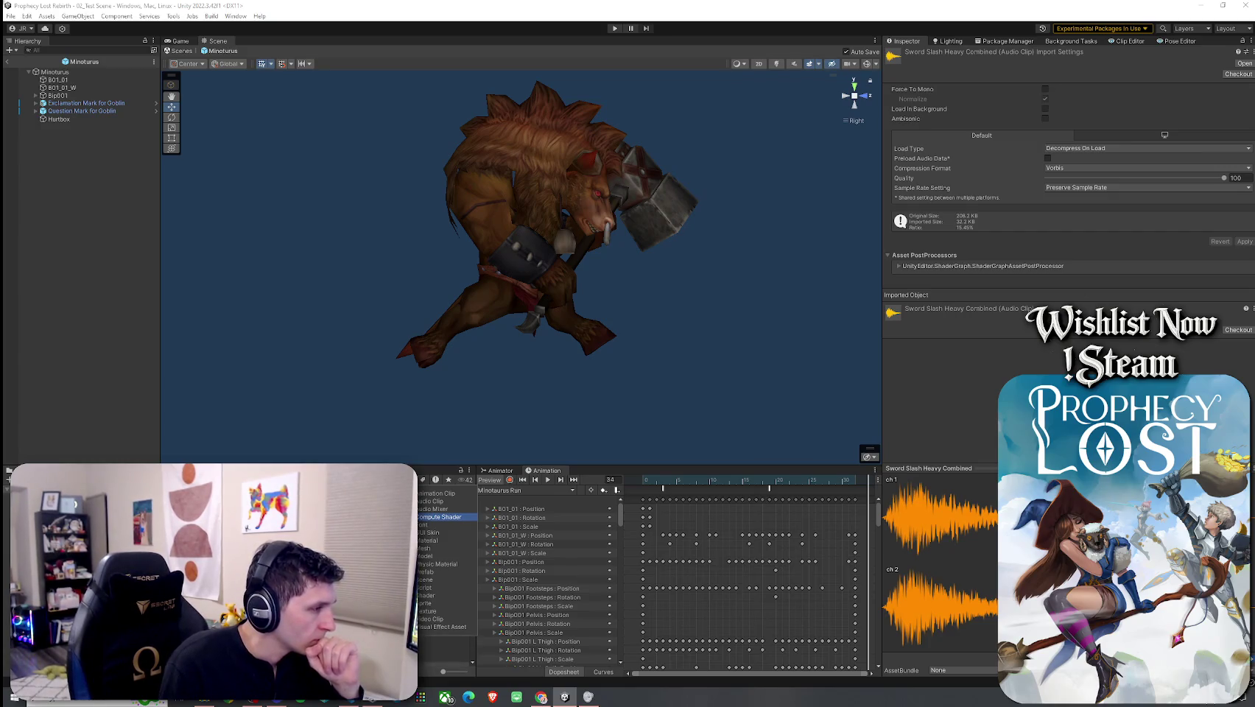
pyautogui.click(442, 517)
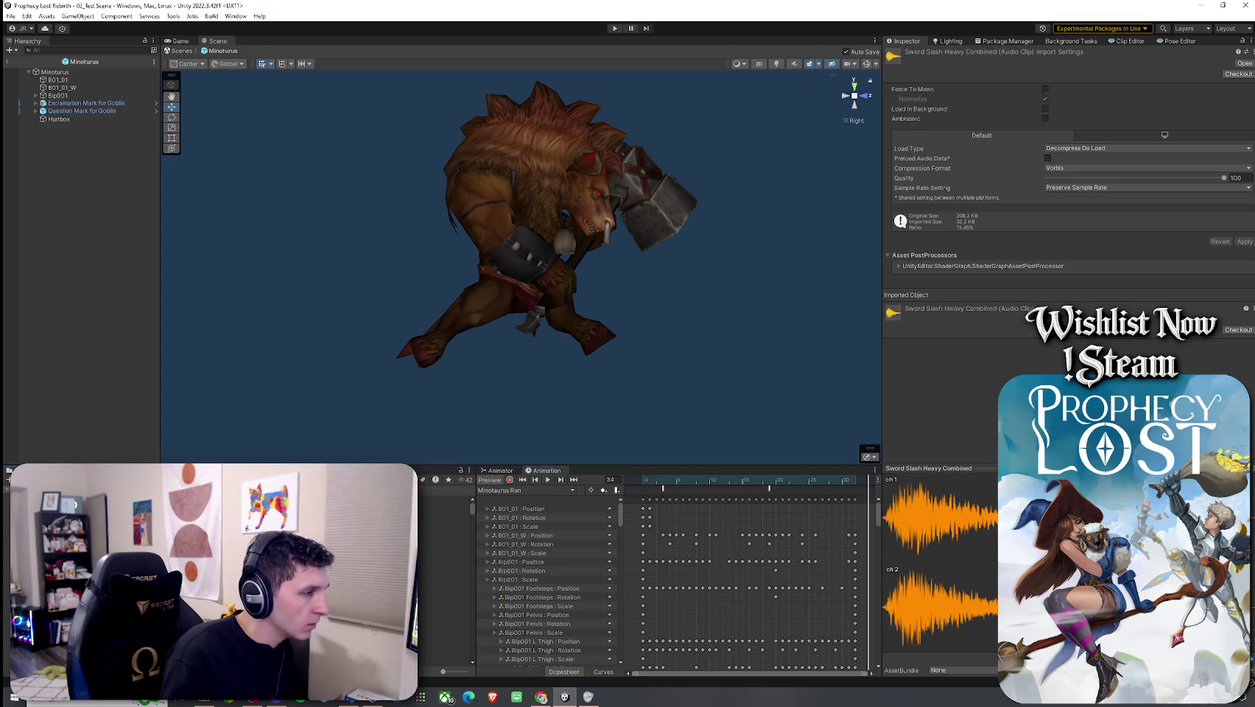
# Step: Audition concrete, grass, glass, and dirt run and walk footstep clips in turn
pyautogui.click(442, 508)
pyautogui.press('Down')
pyautogui.press('Down')
pyautogui.press('Down')
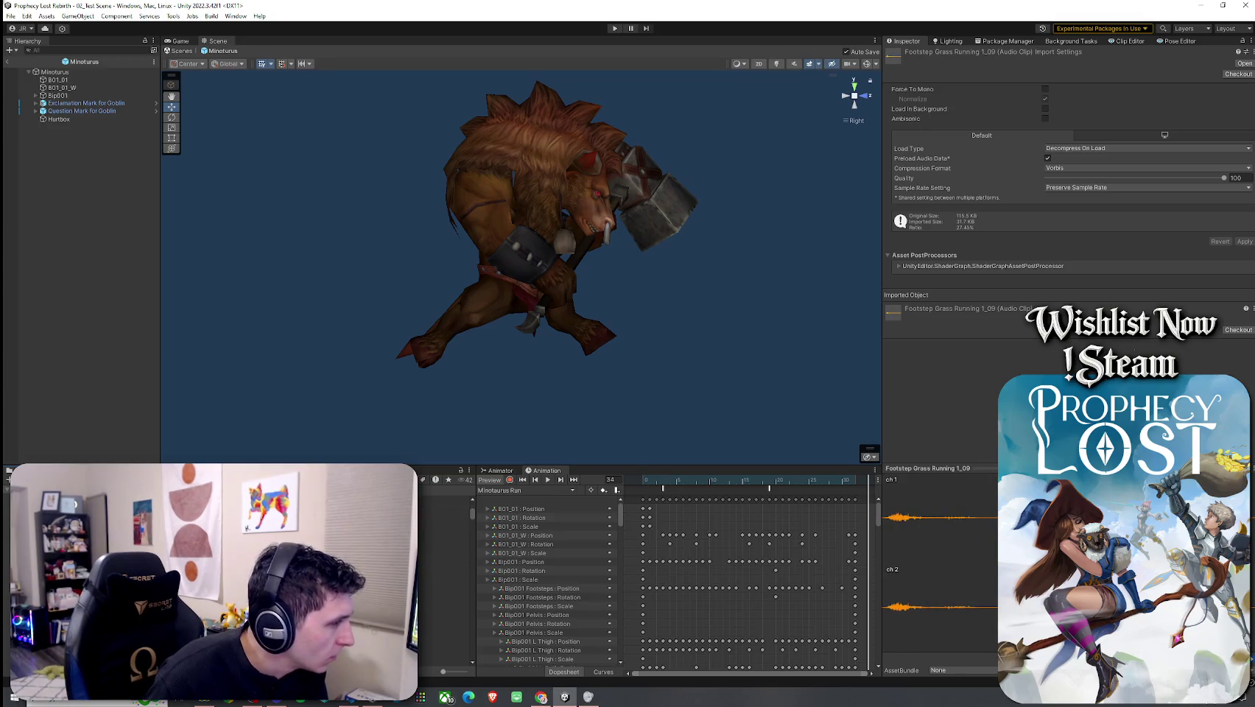
pyautogui.press('Down')
pyautogui.press('Down')
pyautogui.press('Down')
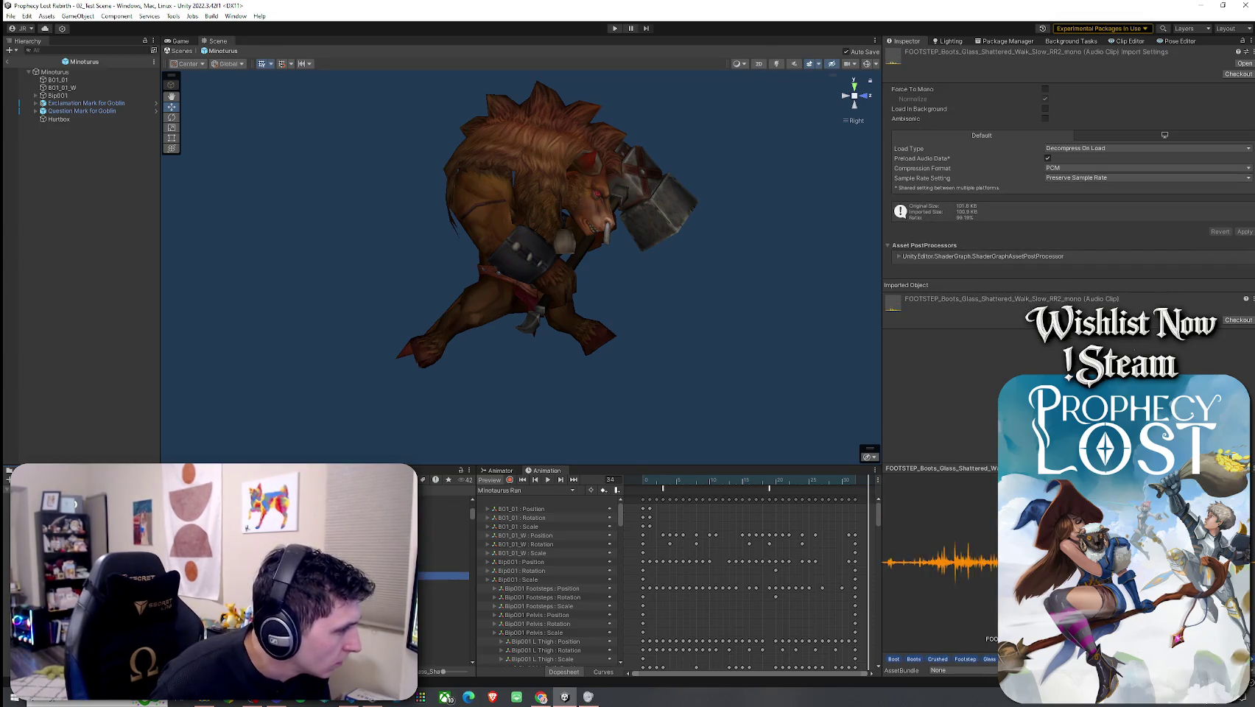
pyautogui.press('Down')
pyautogui.press('Down')
pyautogui.press('Down')
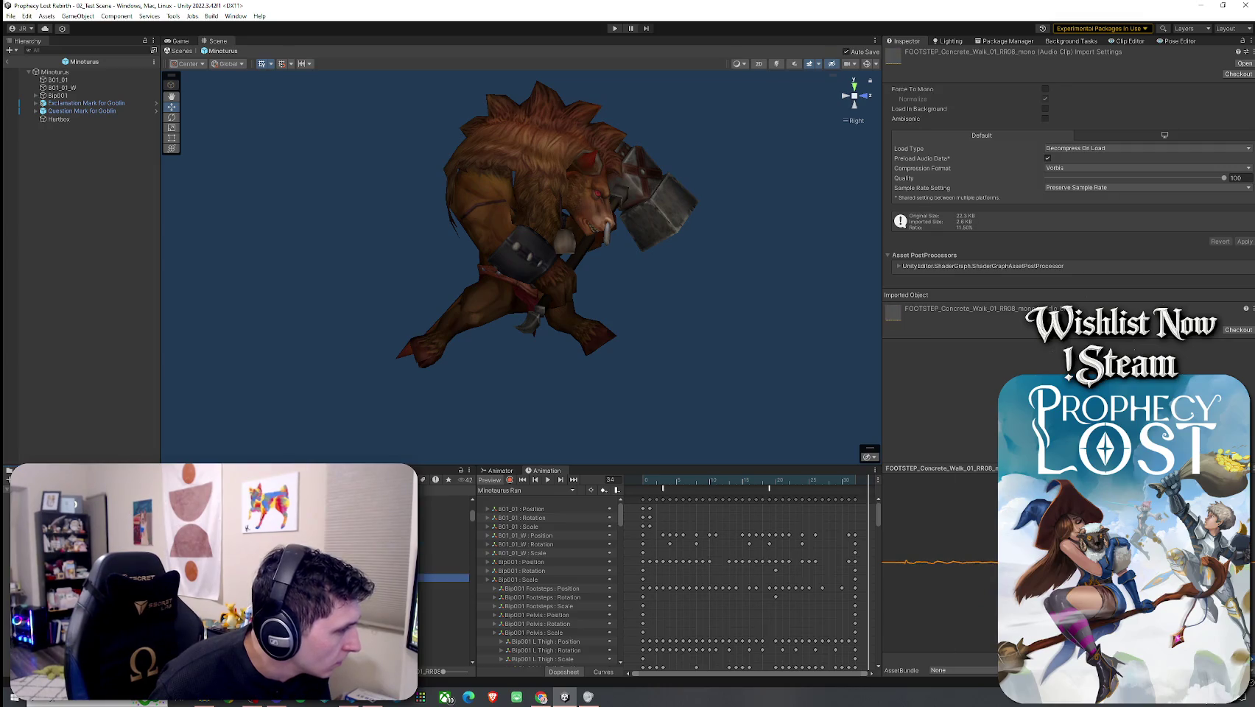
pyautogui.press('Up')
pyautogui.press('Up')
pyautogui.press('Up')
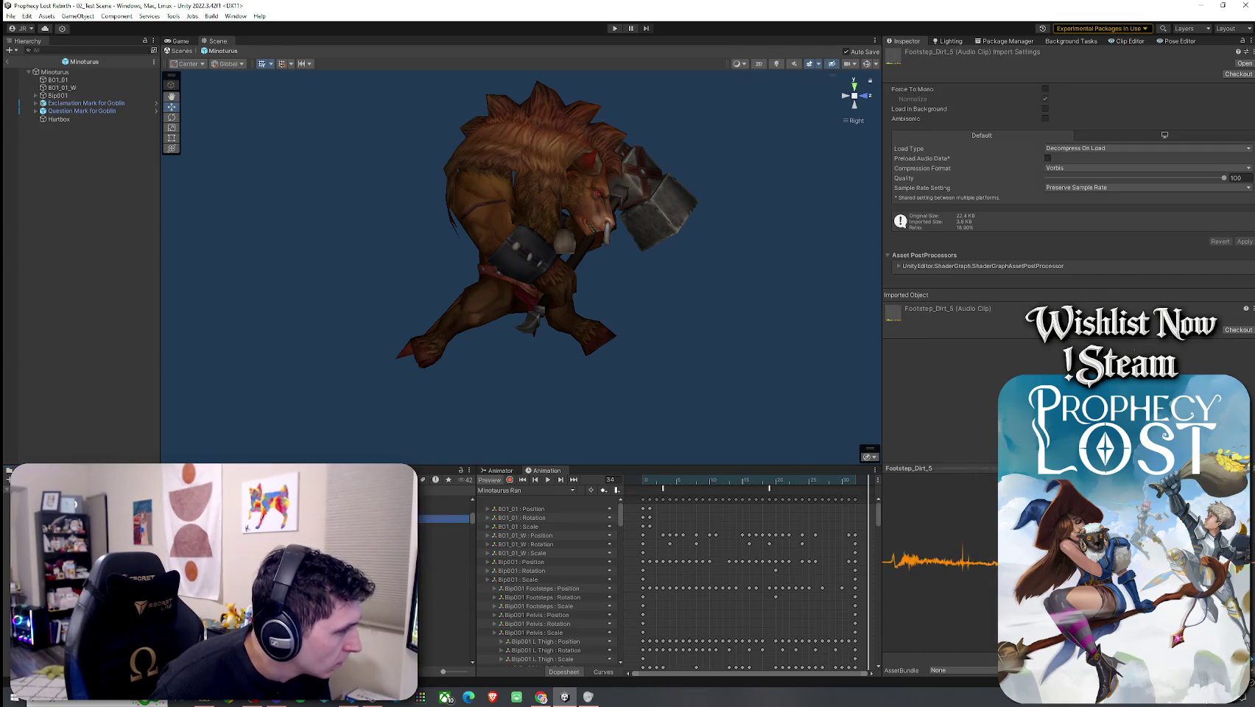
pyautogui.press('Down')
pyautogui.press('Down')
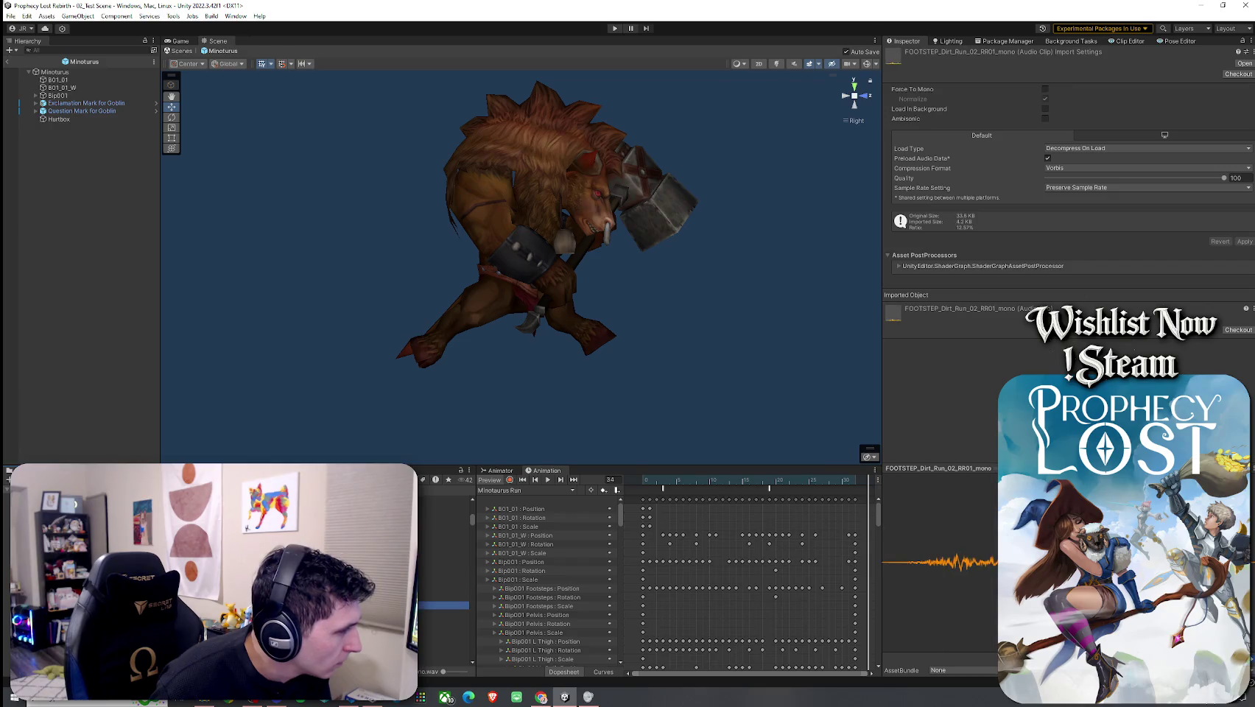
pyautogui.press('Down')
pyautogui.press('Down')
pyautogui.press('Down')
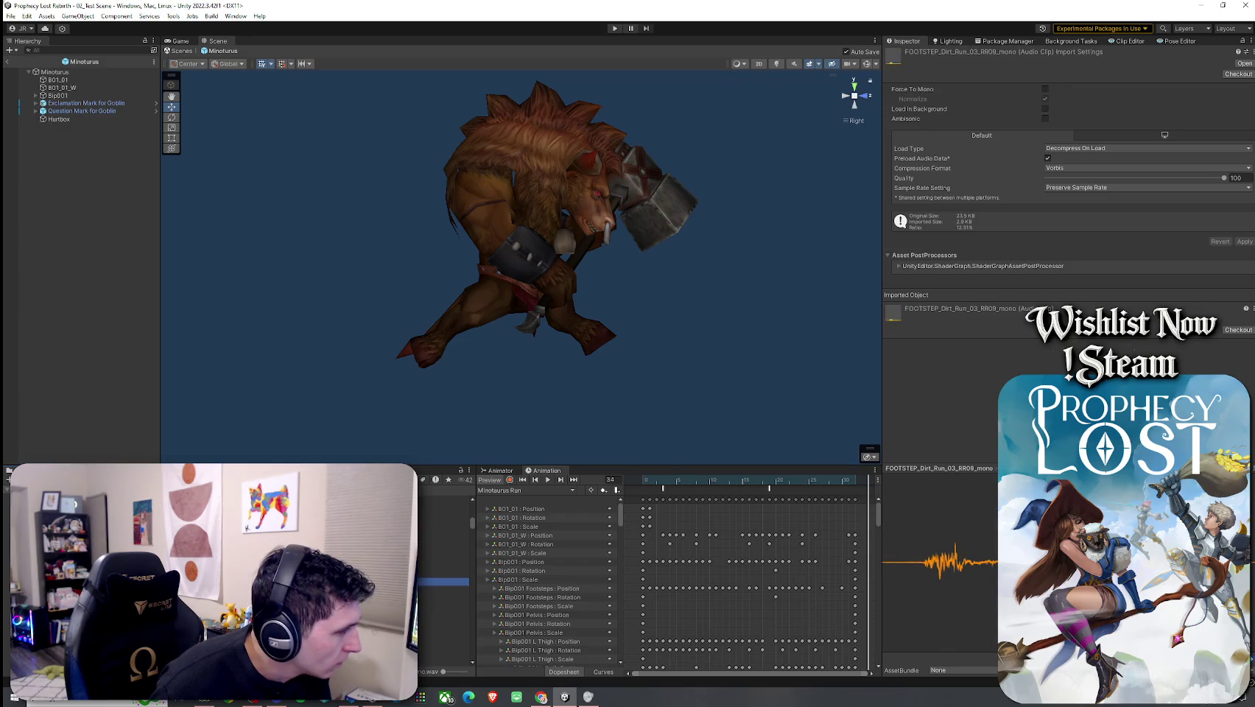
pyautogui.press('Down')
pyautogui.press('Down')
pyautogui.press('Down')
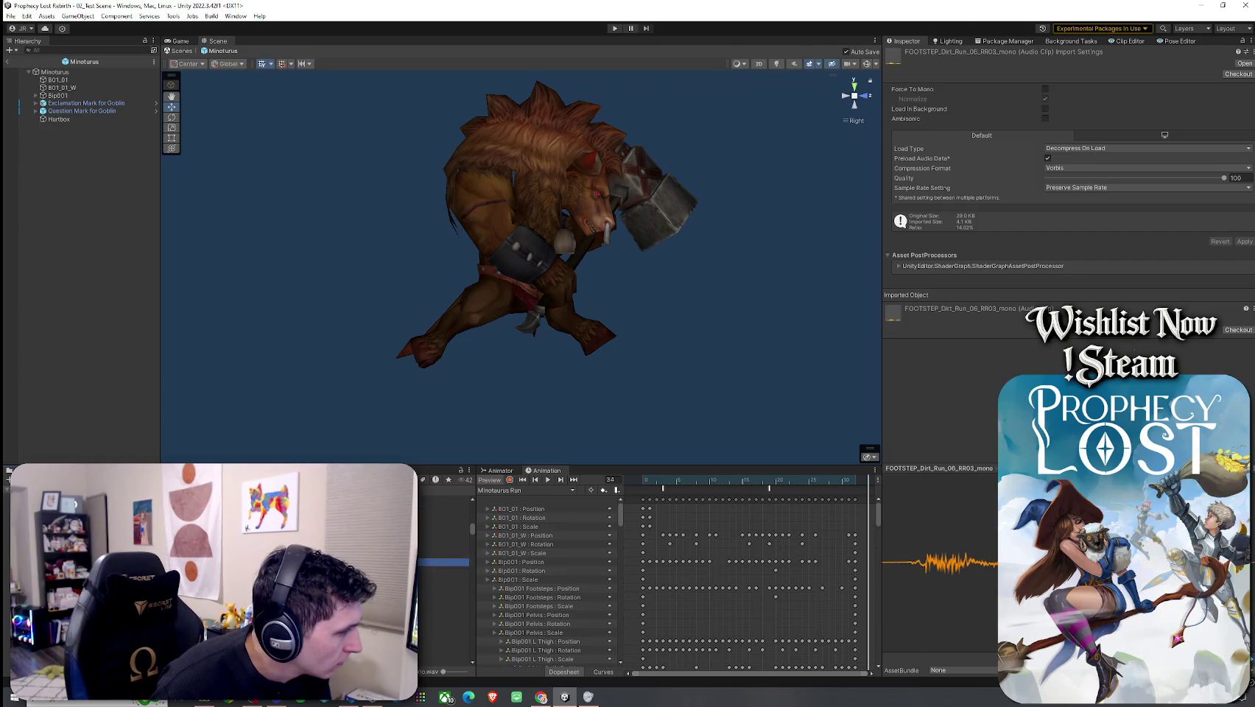
pyautogui.press('Down')
pyautogui.press('Down')
pyautogui.press('Down')
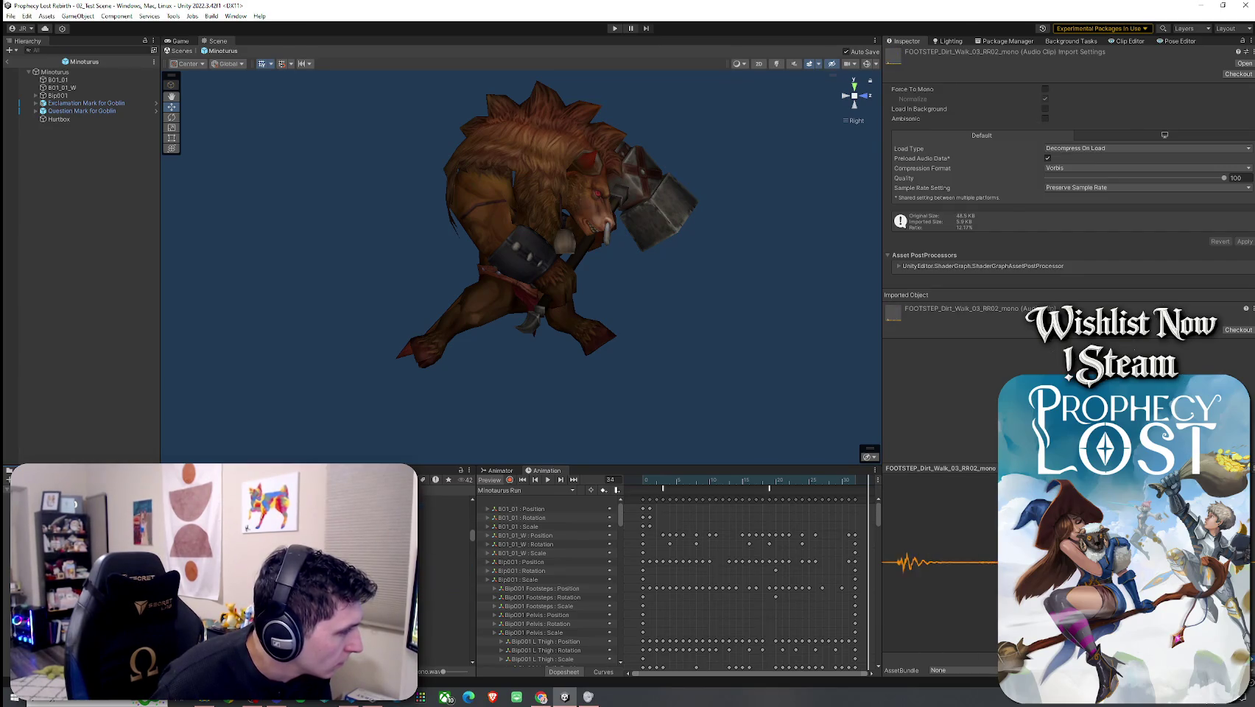
pyautogui.press('Up')
pyautogui.press('Up')
pyautogui.press('Up')
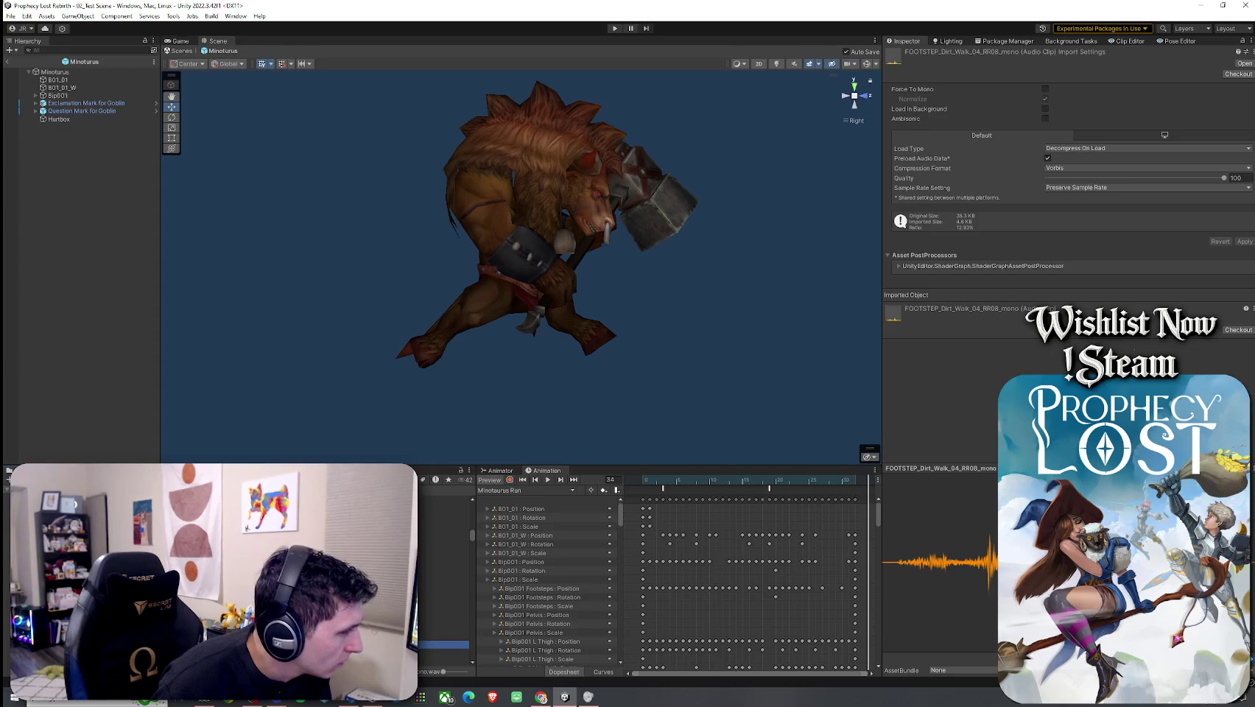
pyautogui.press('Down')
pyautogui.press('Down')
pyautogui.press('Down')
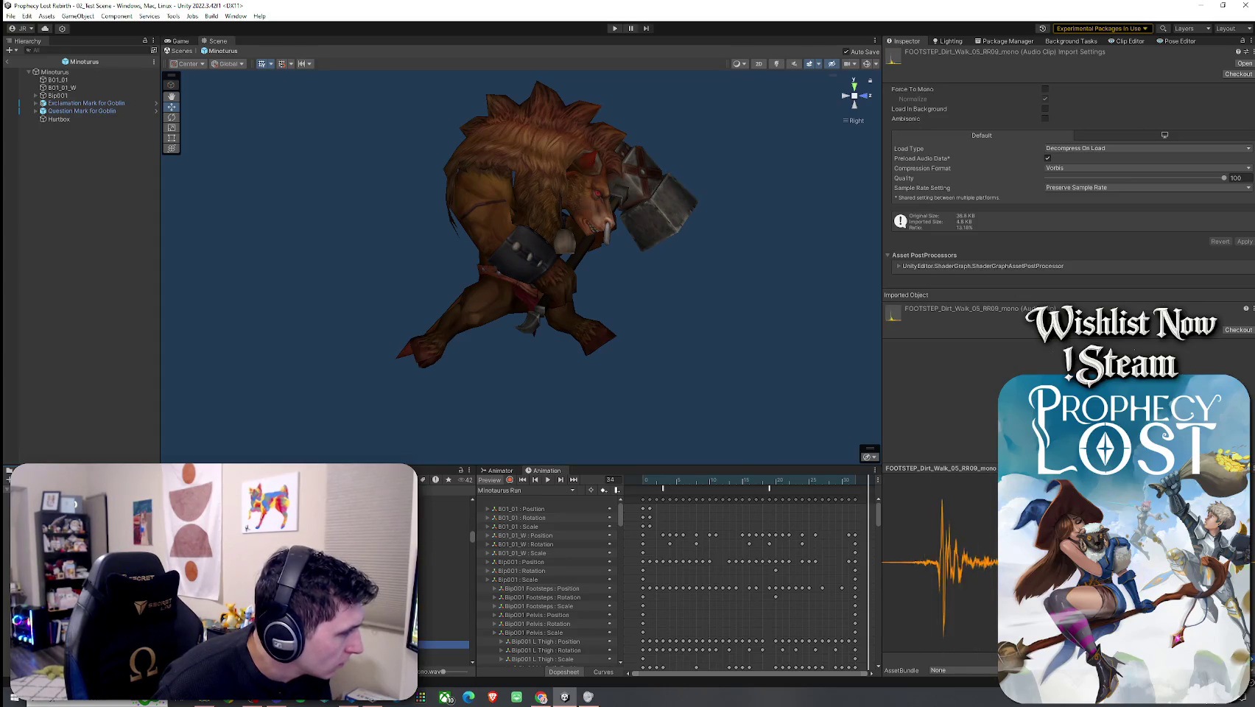
pyautogui.press('Down')
pyautogui.press('Down')
pyautogui.press('Down')
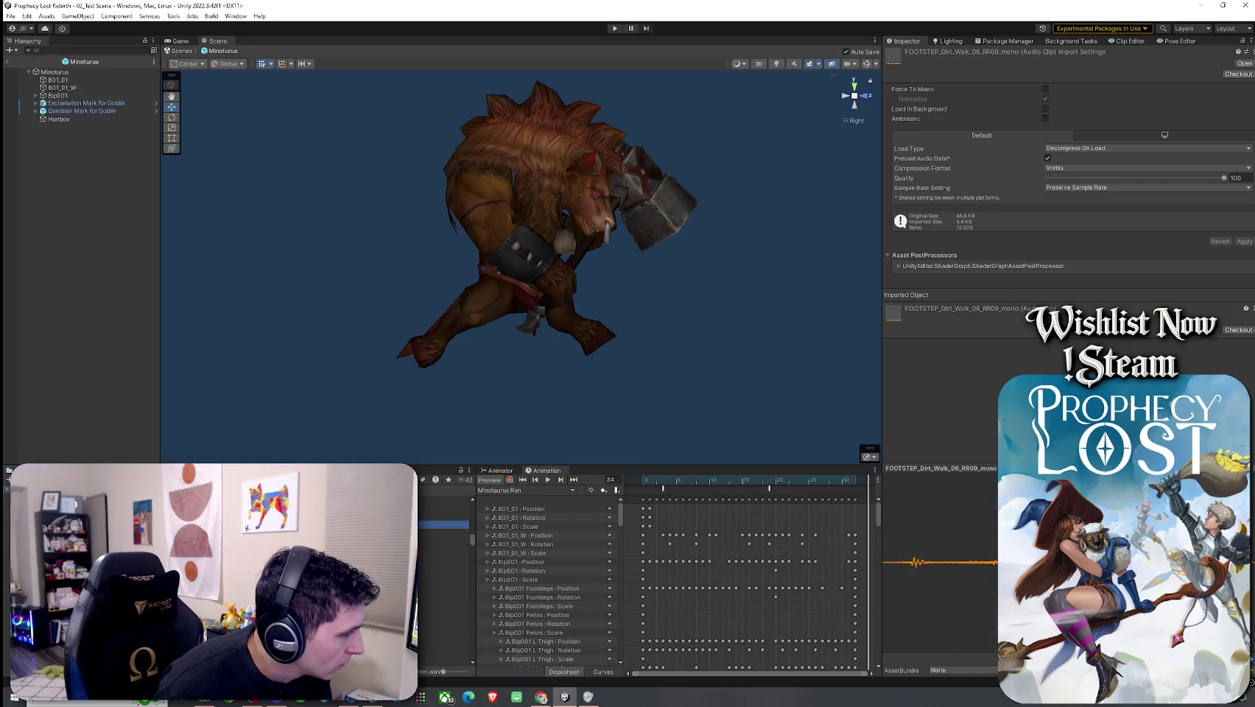
# Step: Compare the neighbouring dirt walk clips and Generic_Metal_Hollow_Run_RR1_mono, ending on Dirt_Walk_10_RR07_mono
pyautogui.press('Down')
pyautogui.press('Down')
pyautogui.press('Down')
pyautogui.press('Down')
pyautogui.press('Down')
pyautogui.press('Up')
pyautogui.press('Up')
pyautogui.press('Up')
pyautogui.press('Up')
pyautogui.press('Up')
pyautogui.press('Up')
pyautogui.press('Down')
pyautogui.press('Down')
pyautogui.press('Down')
pyautogui.press('Down')
pyautogui.press('Down')
pyautogui.press('Down')
pyautogui.press('Down')
pyautogui.press('Down')
pyautogui.press('Down')
pyautogui.press('Down')
pyautogui.press('Down')
pyautogui.press('Down')
pyautogui.press('Down')
pyautogui.press('Down')
pyautogui.press('Down')
pyautogui.press('Up')
pyautogui.press('Up')
pyautogui.press('Up')
pyautogui.press('Down')
pyautogui.press('Down')
pyautogui.press('Down')
pyautogui.press('Down')
pyautogui.press('Down')
pyautogui.press('Down')
pyautogui.press('Up')
pyautogui.press('Up')
pyautogui.press('Down')
pyautogui.press('Down')
pyautogui.press('Down')
pyautogui.press('Down')
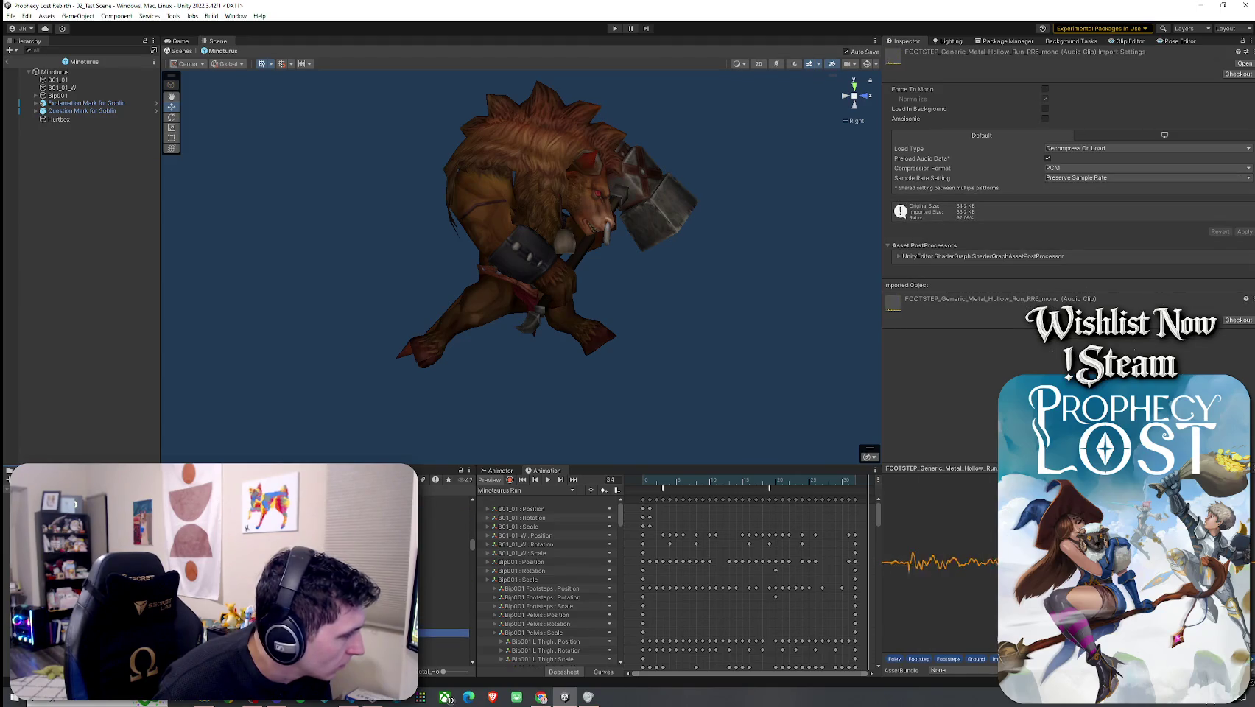
pyautogui.press('Up')
pyautogui.press('Up')
pyautogui.press('Up')
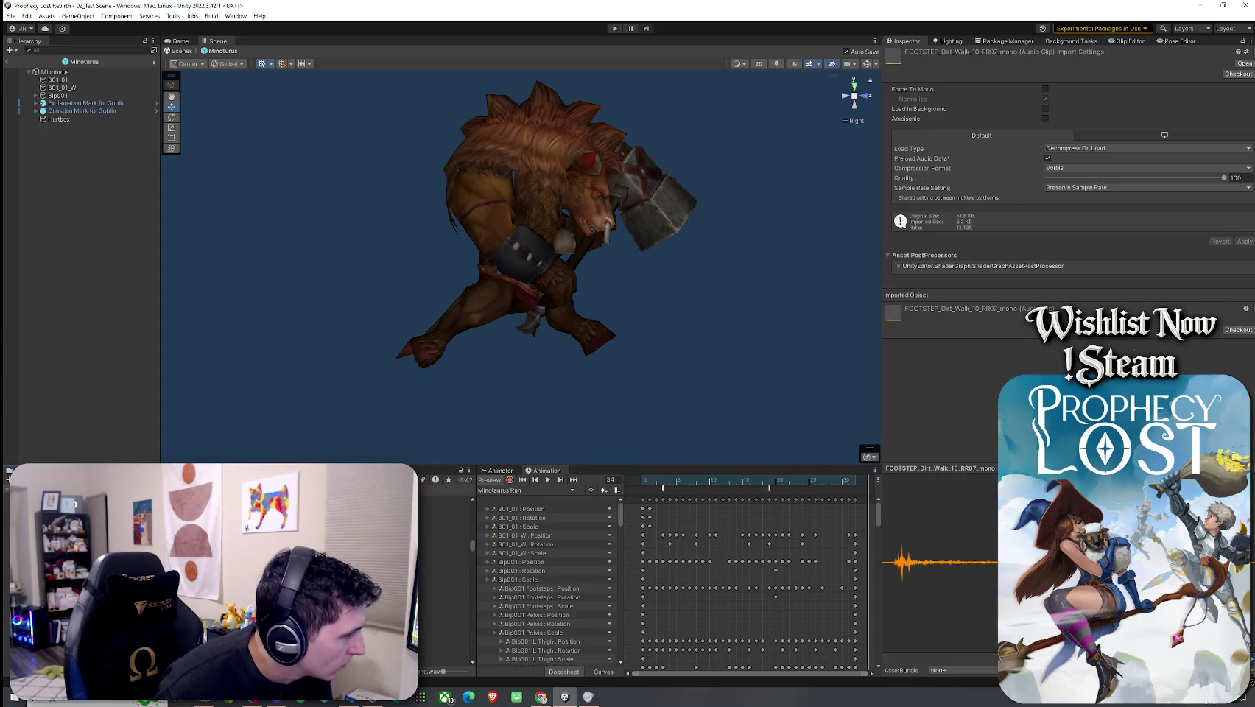
# Step: Audition the grass run and gravel clips, then FOOTSTEP_Leather_Wood_Hollow_Jog_RR2_mono
pyautogui.press('Up')
pyautogui.press('Up')
pyautogui.press('Up')
pyautogui.press('Down')
pyautogui.press('Down')
pyautogui.press('Down')
pyautogui.press('Down')
pyautogui.press('Down')
pyautogui.press('Up')
pyautogui.press('Up')
pyautogui.press('Up')
pyautogui.press('Down')
pyautogui.press('Down')
pyautogui.press('Down')
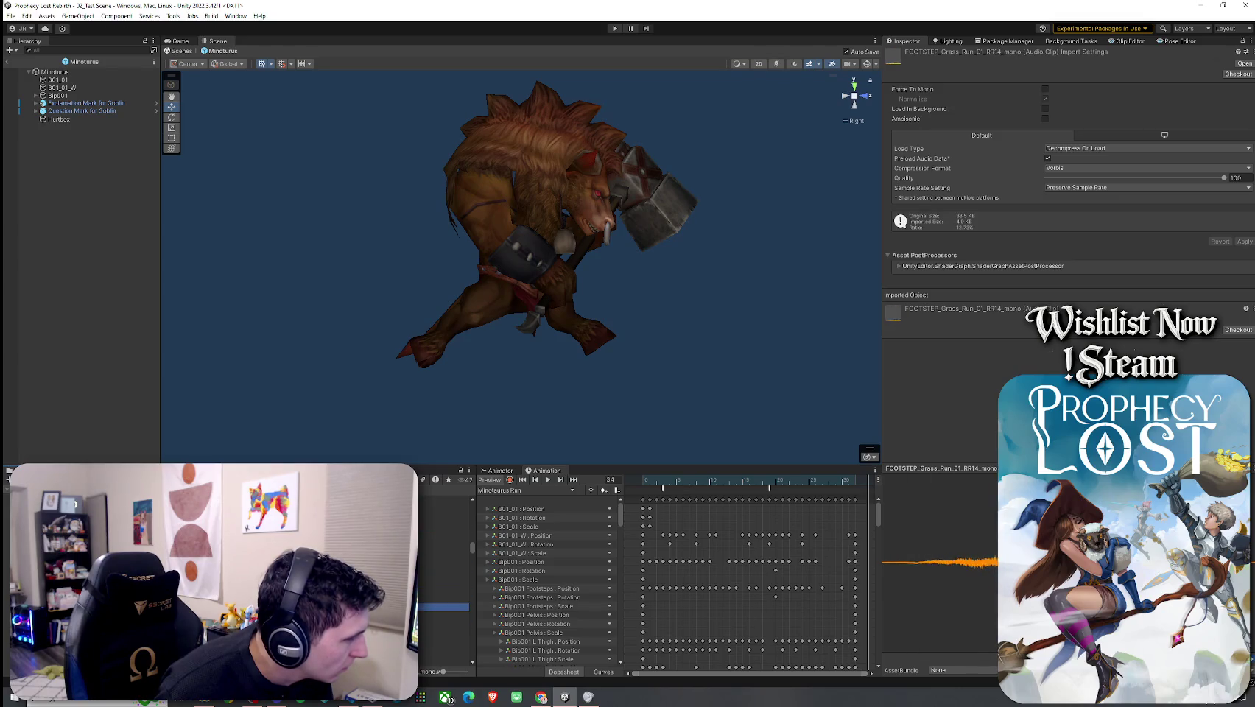
pyautogui.press('Down')
pyautogui.press('Down')
pyautogui.press('Down')
pyautogui.press('Down')
pyautogui.press('Down')
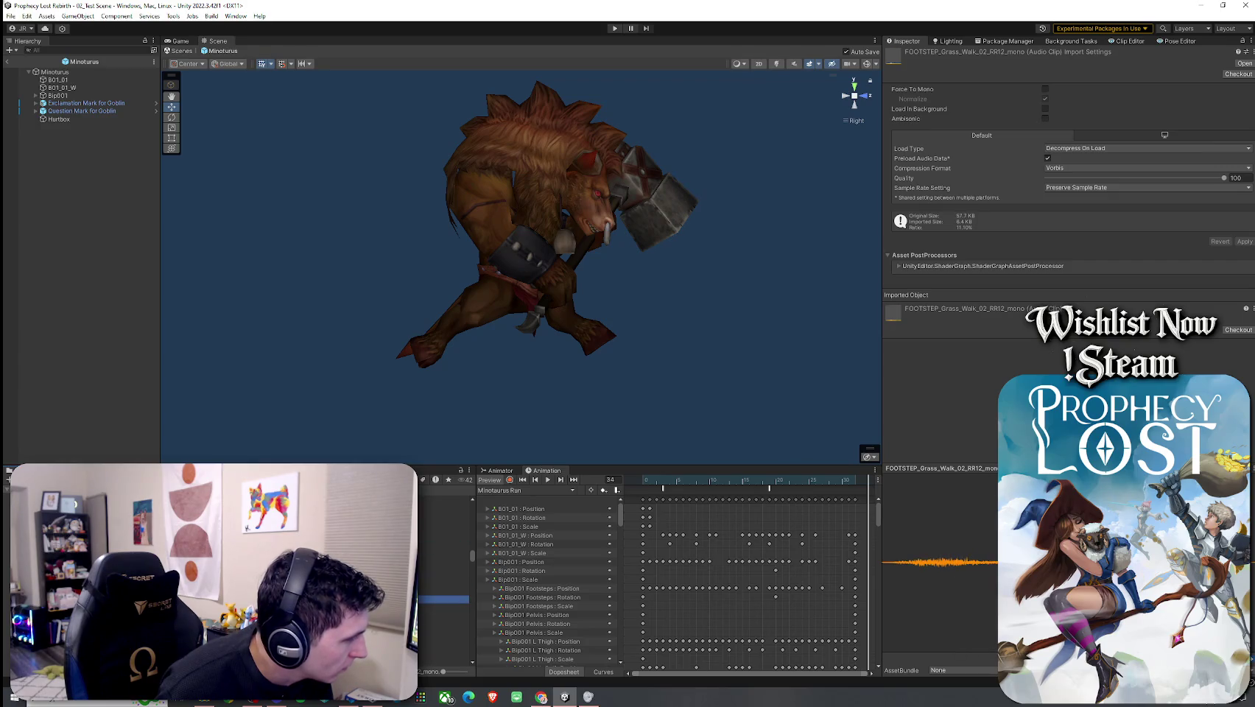
pyautogui.press('Down')
pyautogui.press('Down')
pyautogui.press('Down')
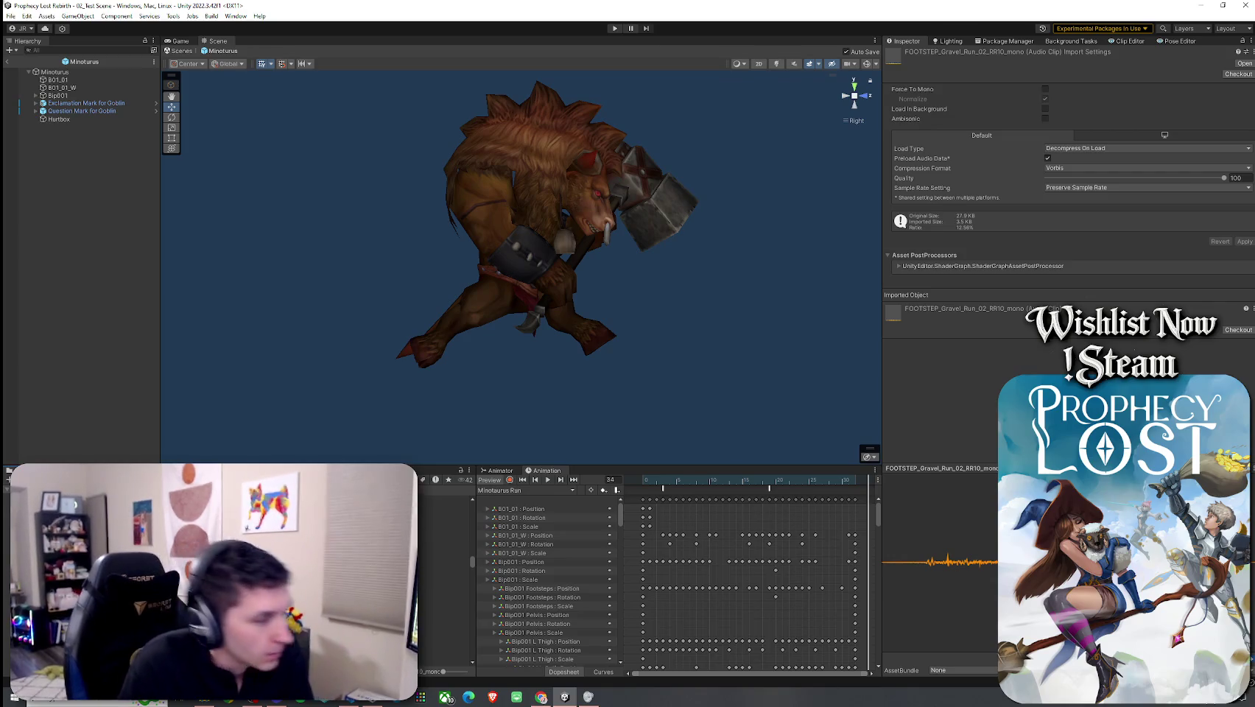
pyautogui.press('Down')
pyautogui.press('Down')
pyautogui.press('Down')
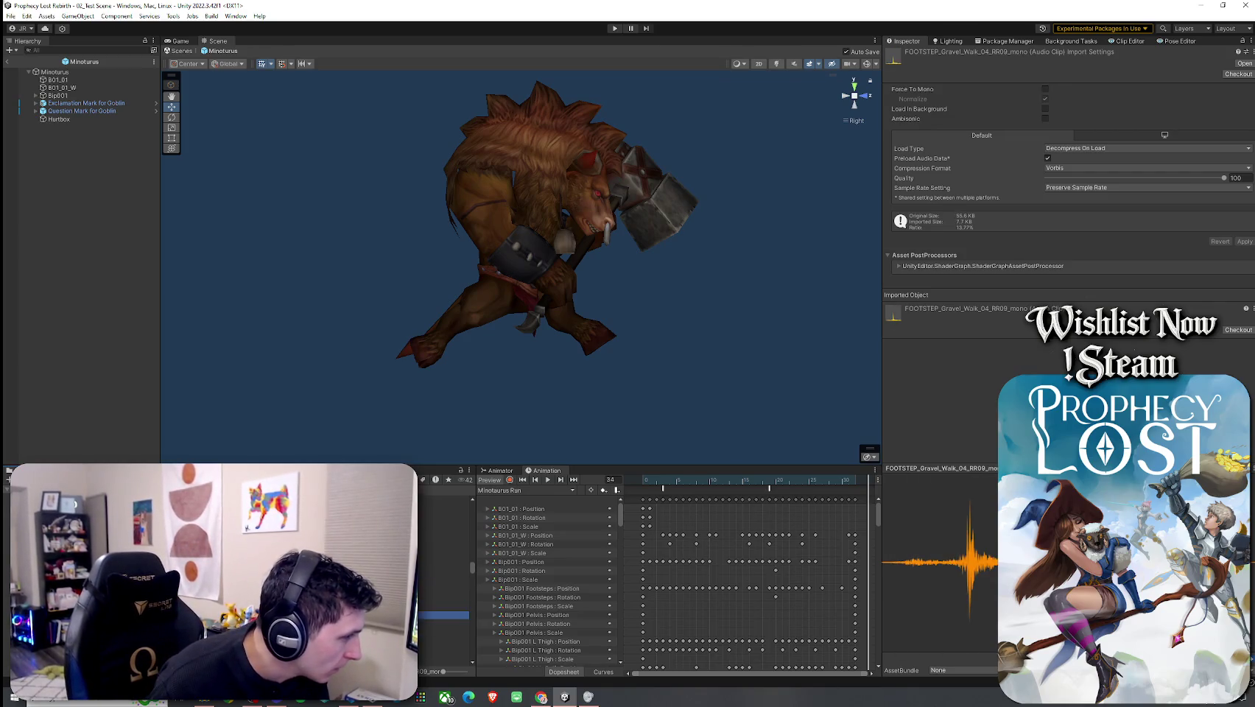
pyautogui.click(442, 569)
# Step: Audition the wood hollow jog, metal running and sneaking, and mud footstep clips
pyautogui.press('Down')
pyautogui.press('Down')
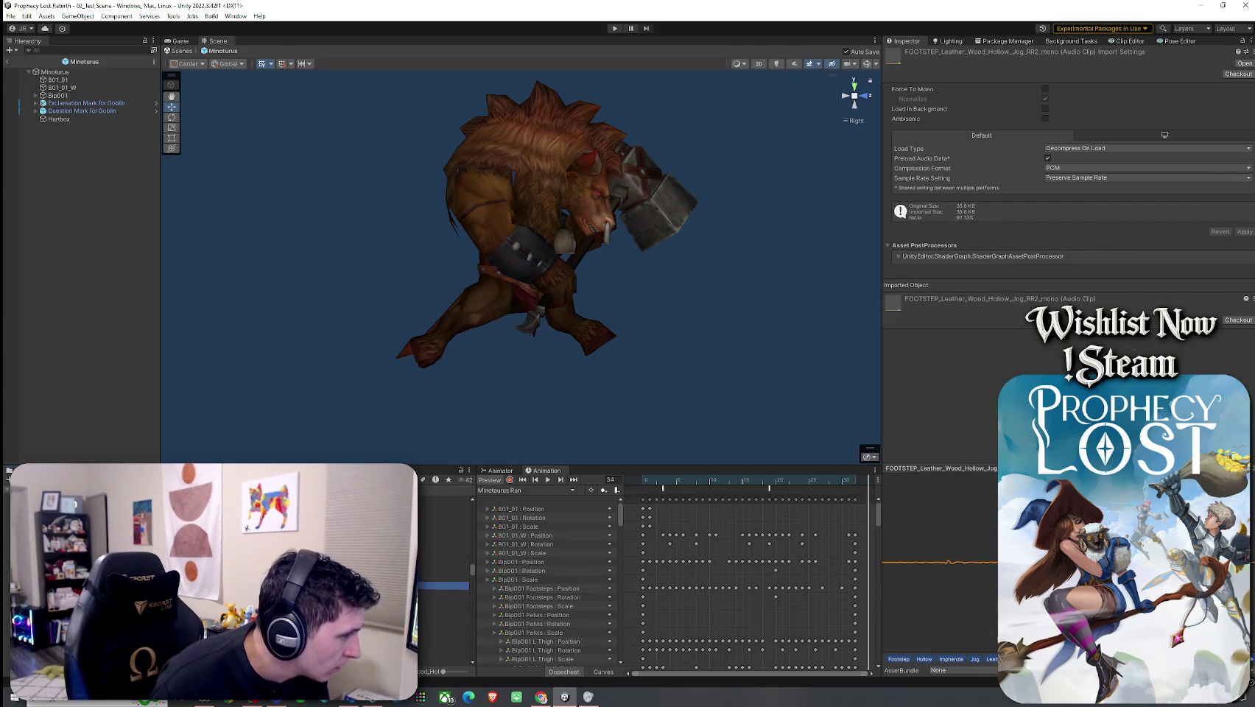
pyautogui.press('Down')
pyautogui.press('Down')
pyautogui.press('Down')
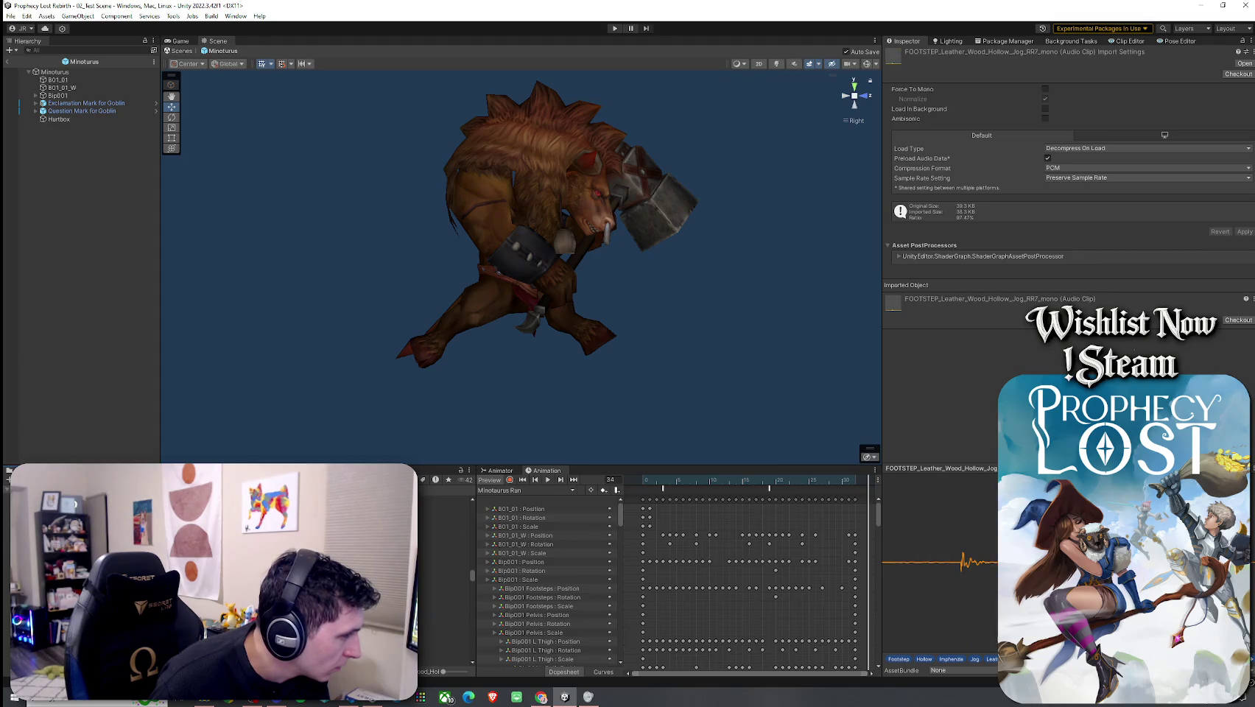
pyautogui.click(442, 510)
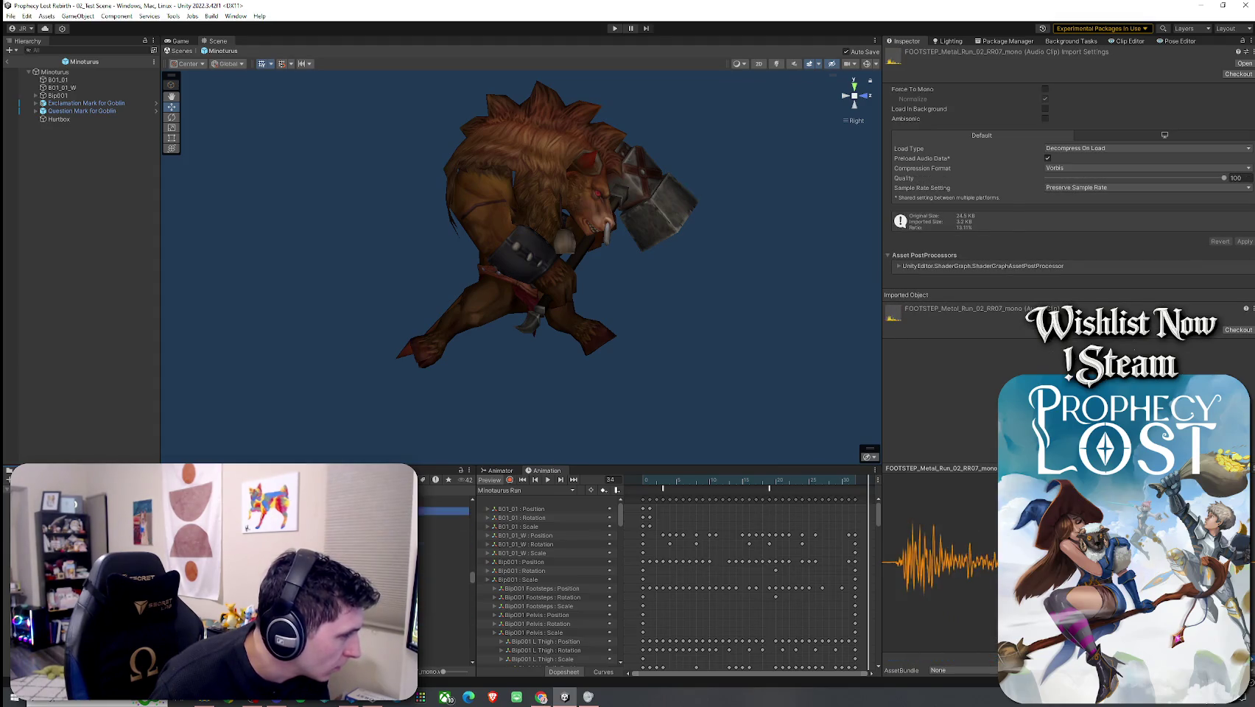
pyautogui.press('Down')
pyautogui.press('Down')
pyautogui.press('Down')
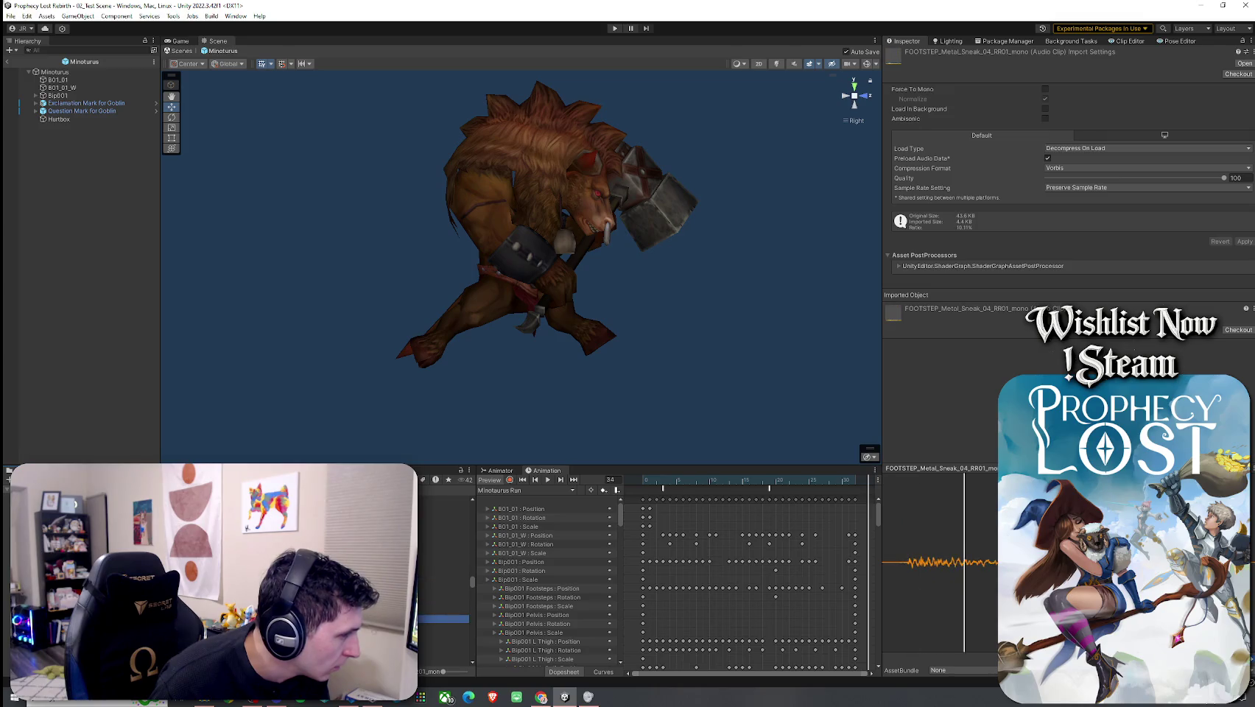
pyautogui.click(442, 603)
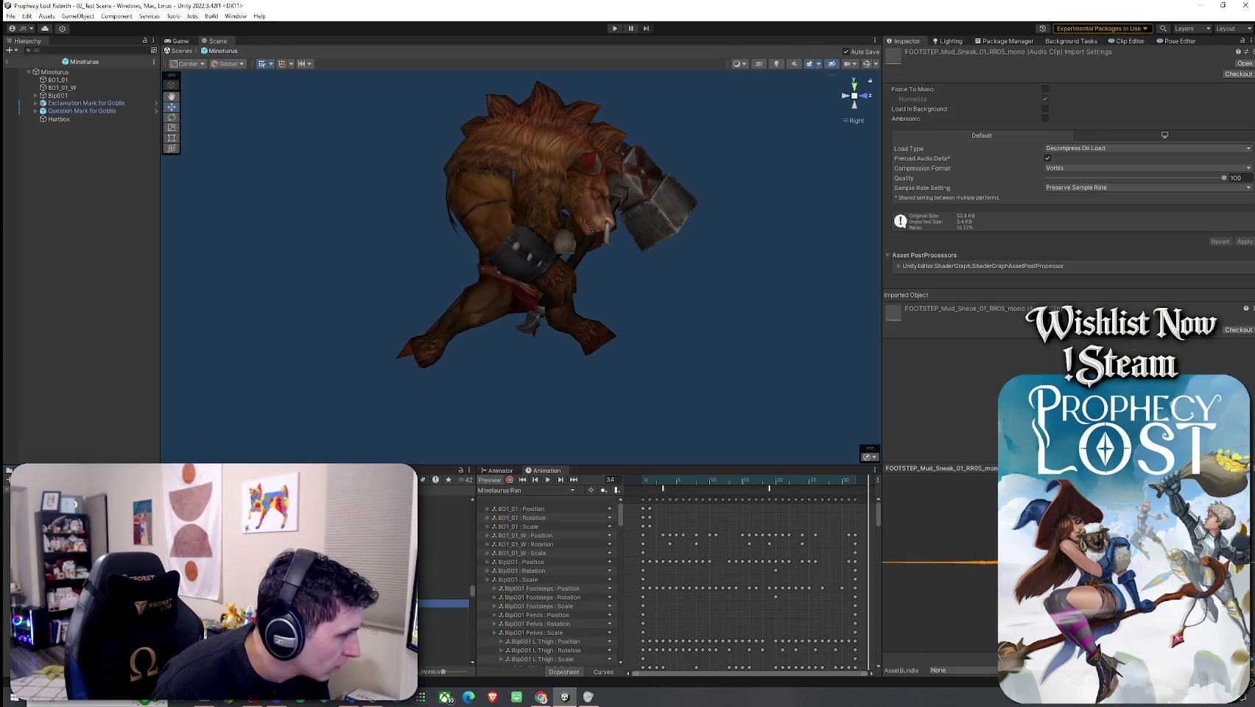
pyautogui.click(442, 525)
pyautogui.press('Up')
pyautogui.press('Up')
pyautogui.press('Up')
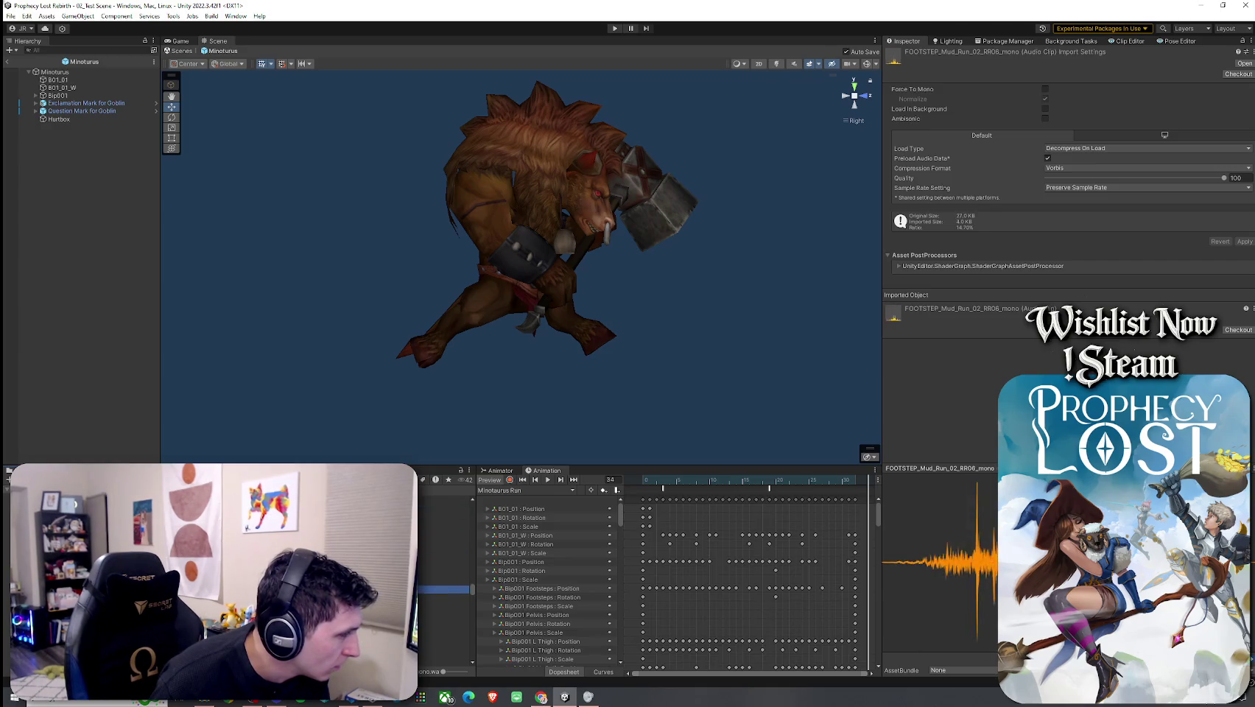
pyautogui.click(442, 509)
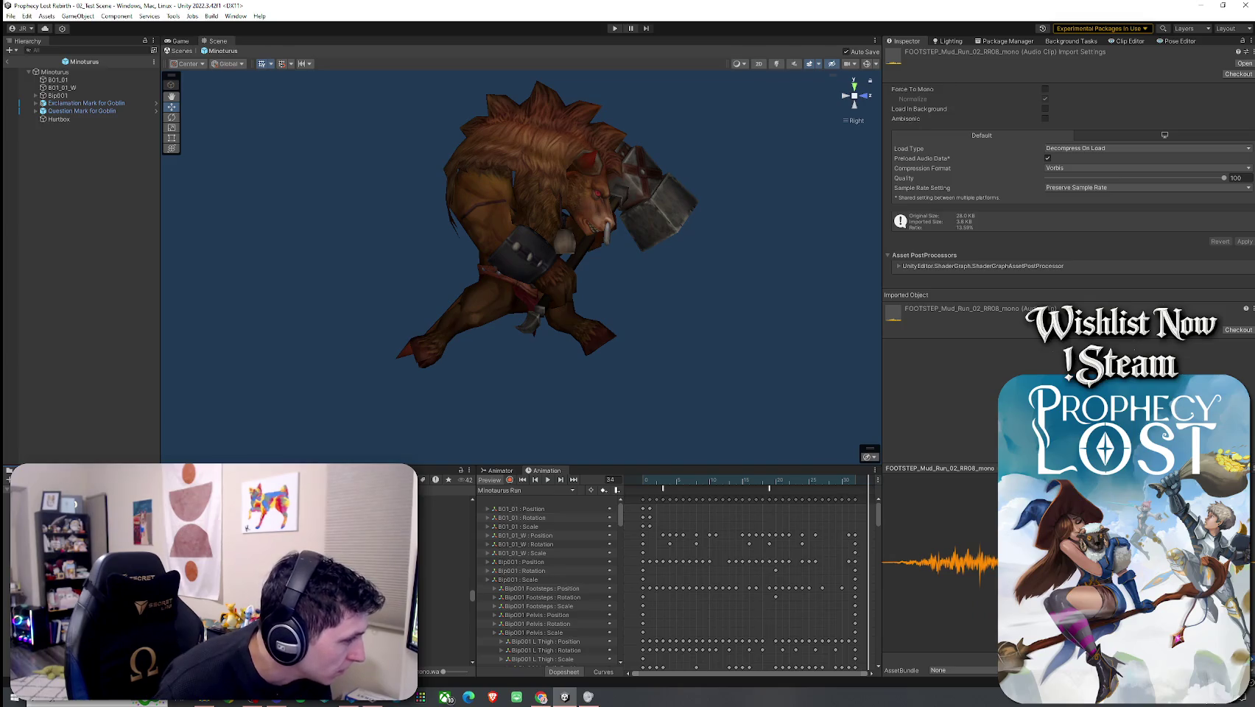
# Step: Preview rock sneaking, snow running, snow crust, Footstep_Stone_1 and trainers asphalt, gravel, and snow clips
pyautogui.press('Down')
pyautogui.press('Down')
pyautogui.press('Down')
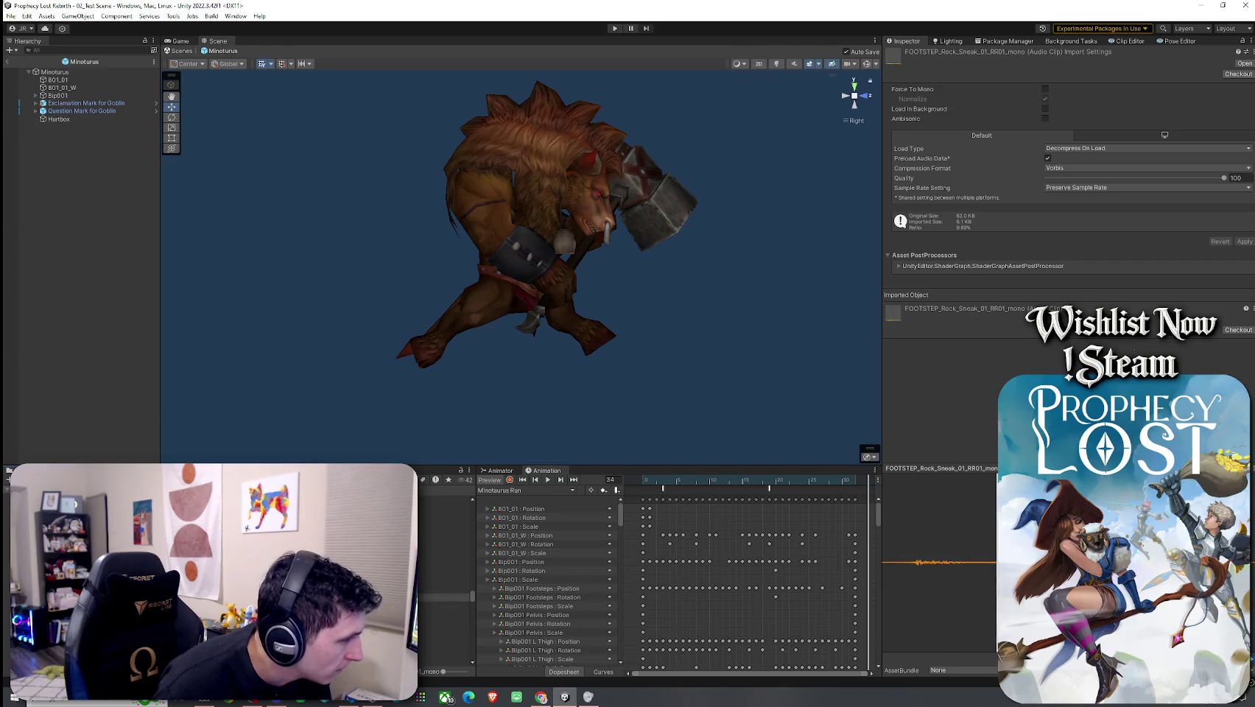
pyautogui.press('Down')
pyautogui.press('Down')
pyautogui.press('Down')
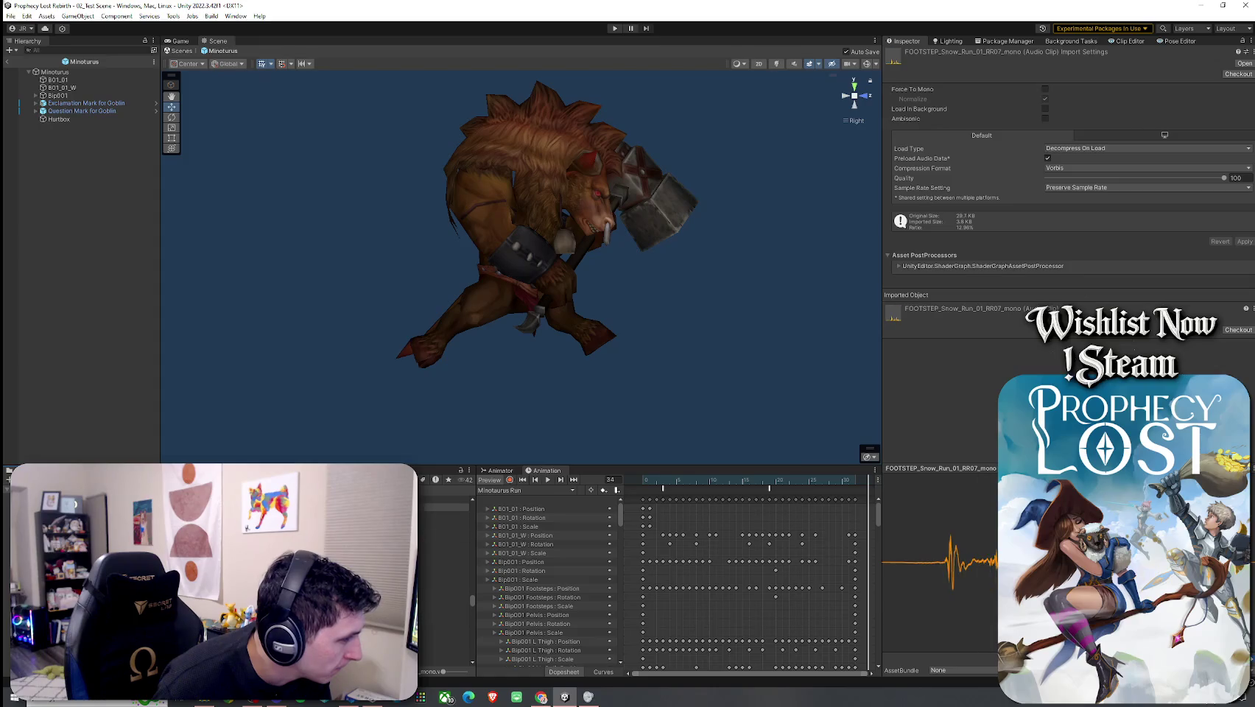
pyautogui.press('Down')
pyautogui.press('Down')
pyautogui.press('Down')
pyautogui.press('Down')
pyautogui.press('Down')
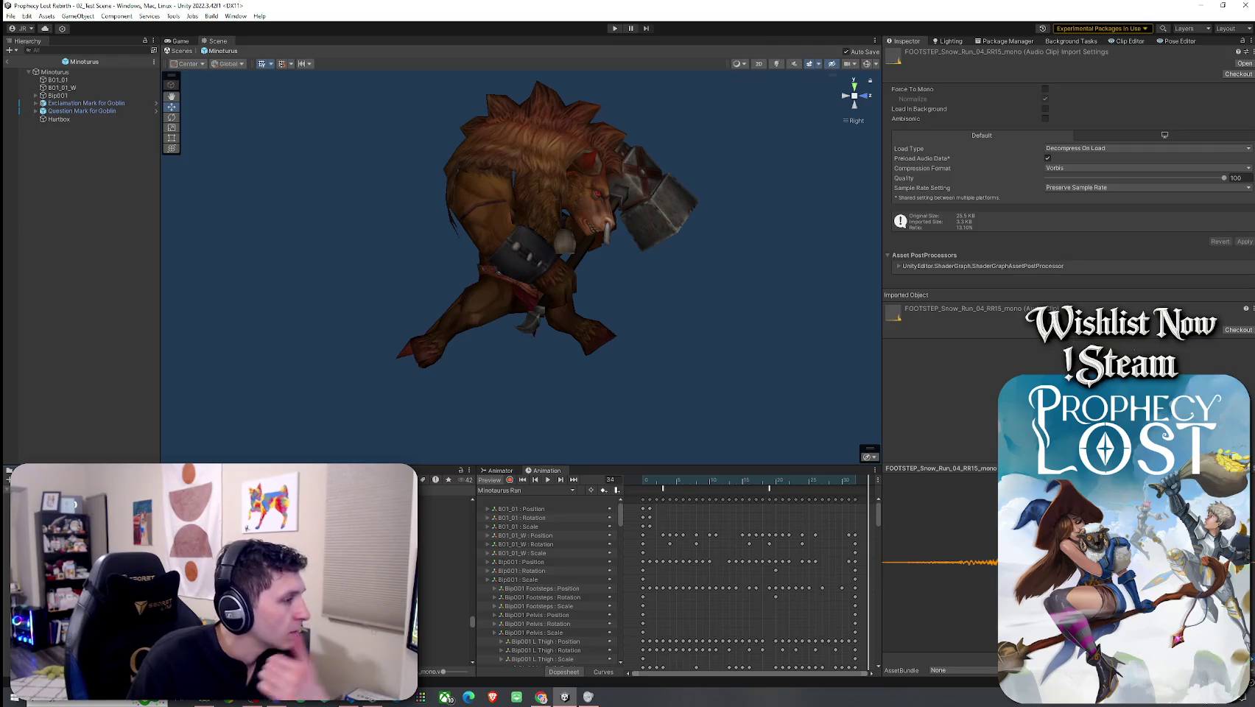
pyautogui.click(442, 586)
pyautogui.press('Down')
pyautogui.press('Down')
pyautogui.press('Down')
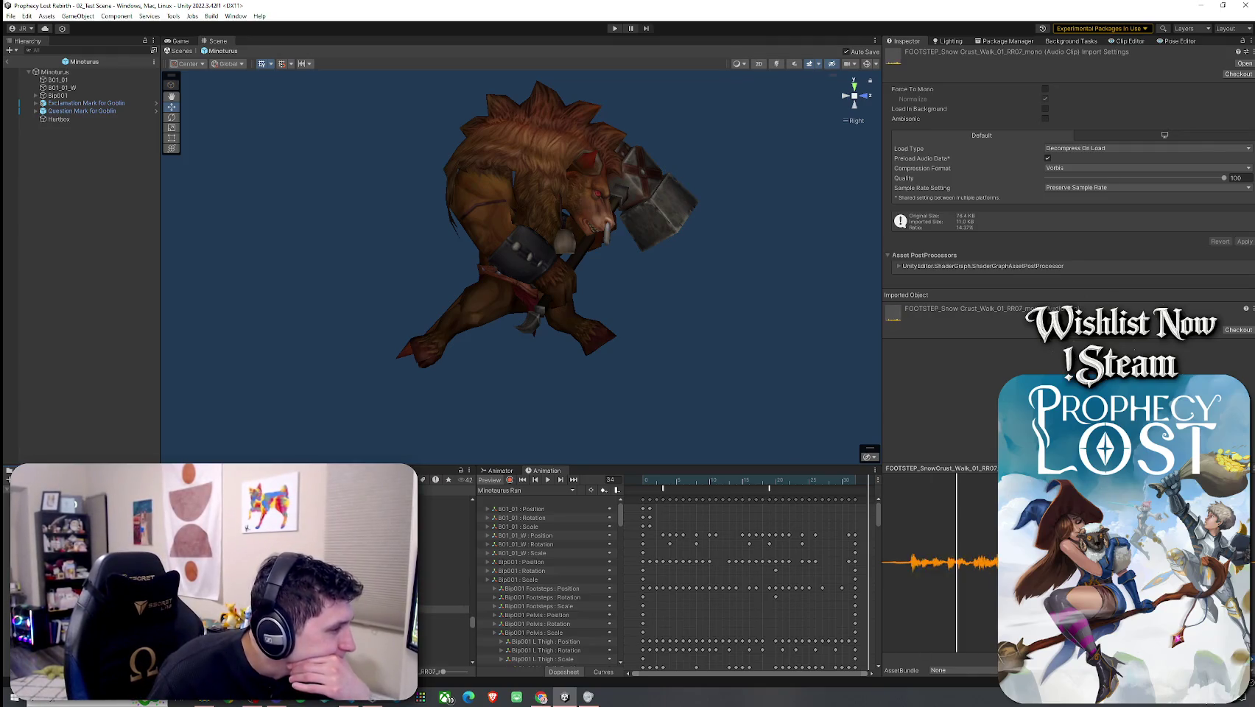
pyautogui.press('Down')
pyautogui.press('Down')
pyautogui.press('Down')
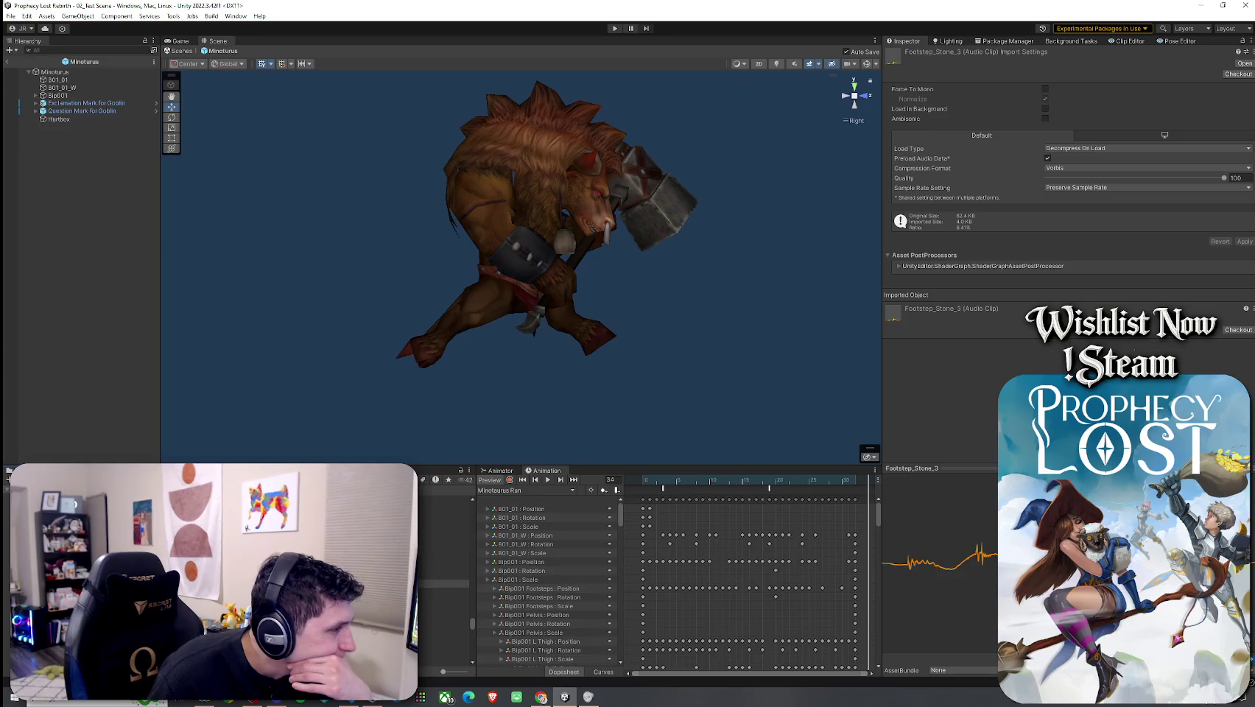
pyautogui.press('Down')
pyautogui.press('Down')
pyautogui.press('Down')
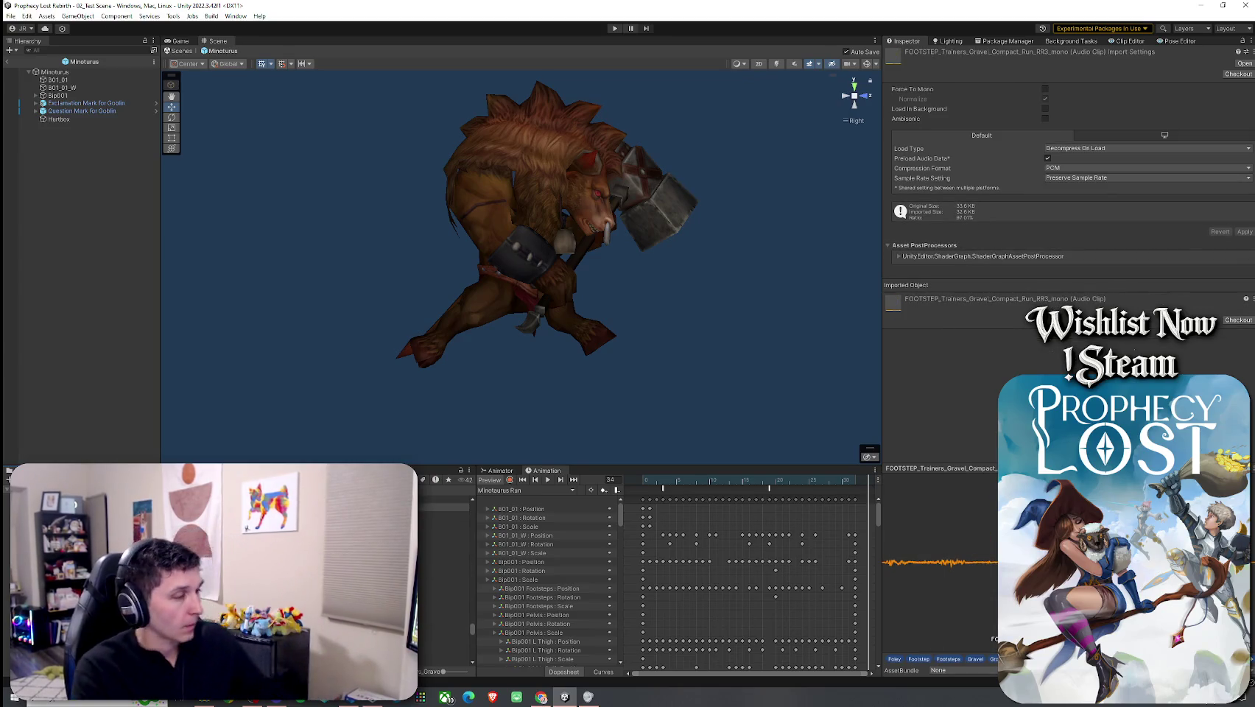
pyautogui.press('Down')
pyautogui.press('Down')
pyautogui.press('Down')
pyautogui.press('Down')
pyautogui.press('Down')
pyautogui.press('Down')
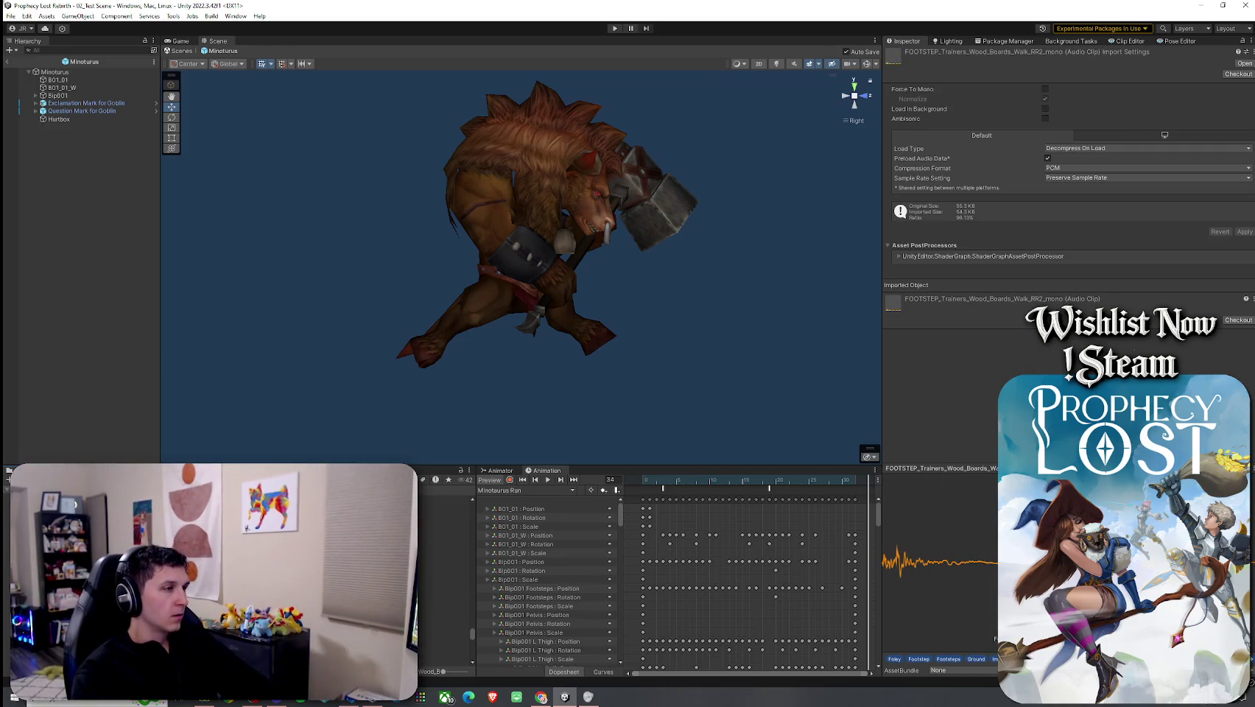
# Step: Audition the trainers-on-wood-boards clip and several wood running and walking takes
pyautogui.press('Up')
pyautogui.press('Up')
pyautogui.press('Up')
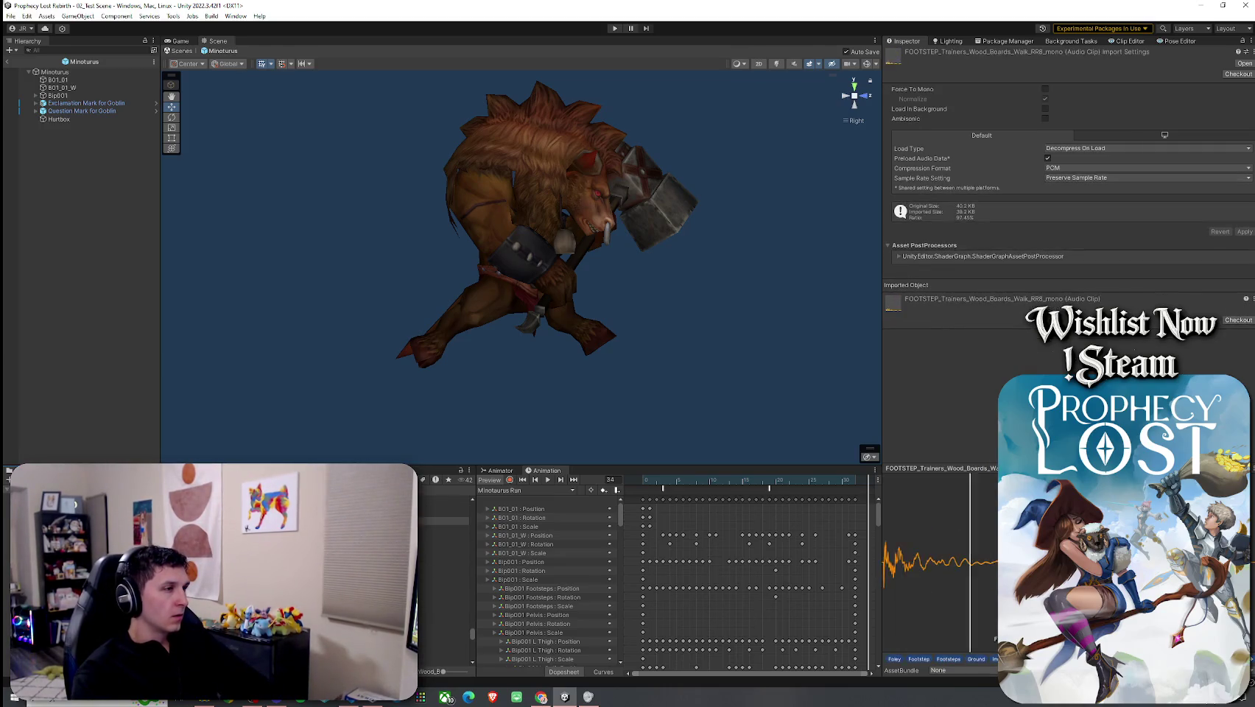
pyautogui.press('Down')
pyautogui.press('Down')
pyautogui.press('Down')
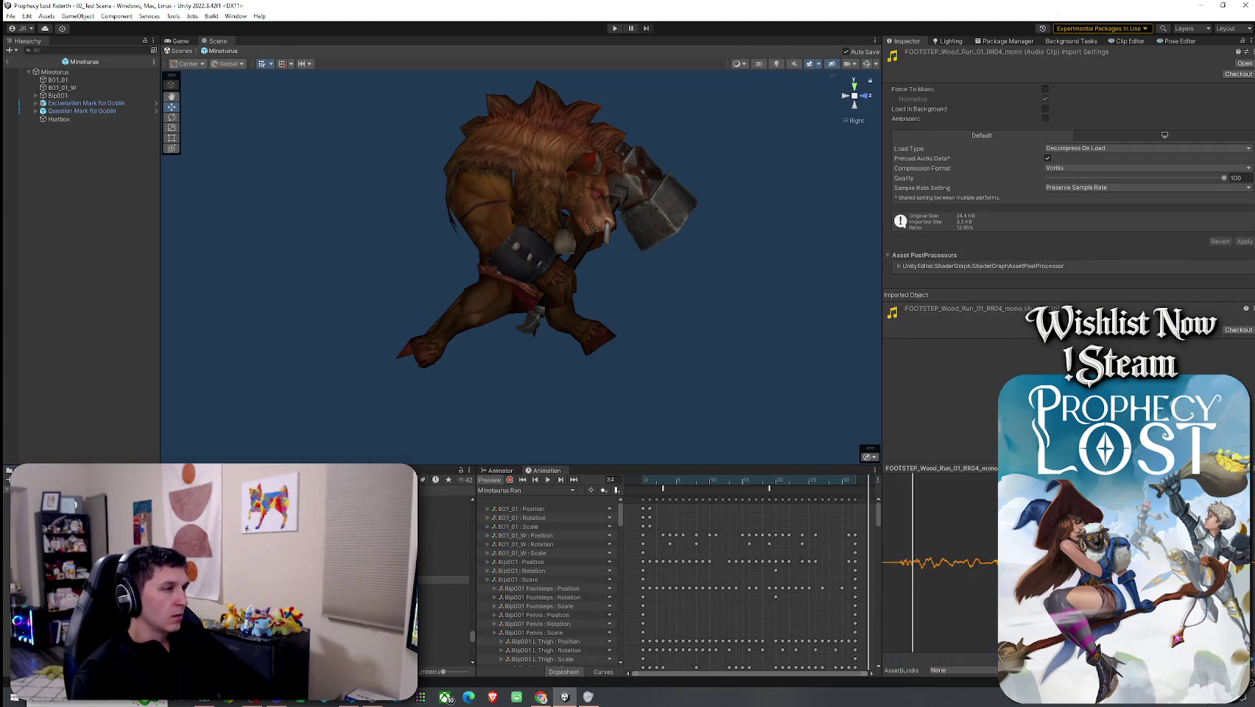
pyautogui.press('Down')
pyautogui.press('Down')
pyautogui.press('Down')
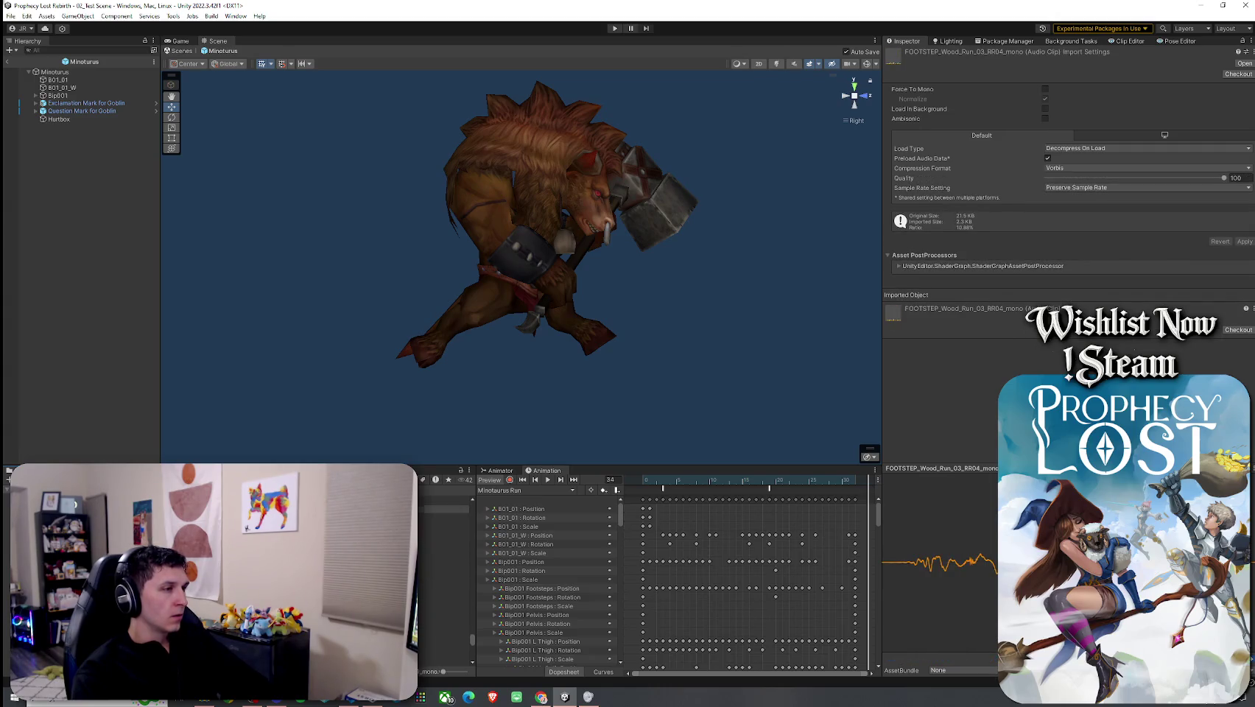
pyautogui.press('Down')
pyautogui.press('Down')
pyautogui.press('Down')
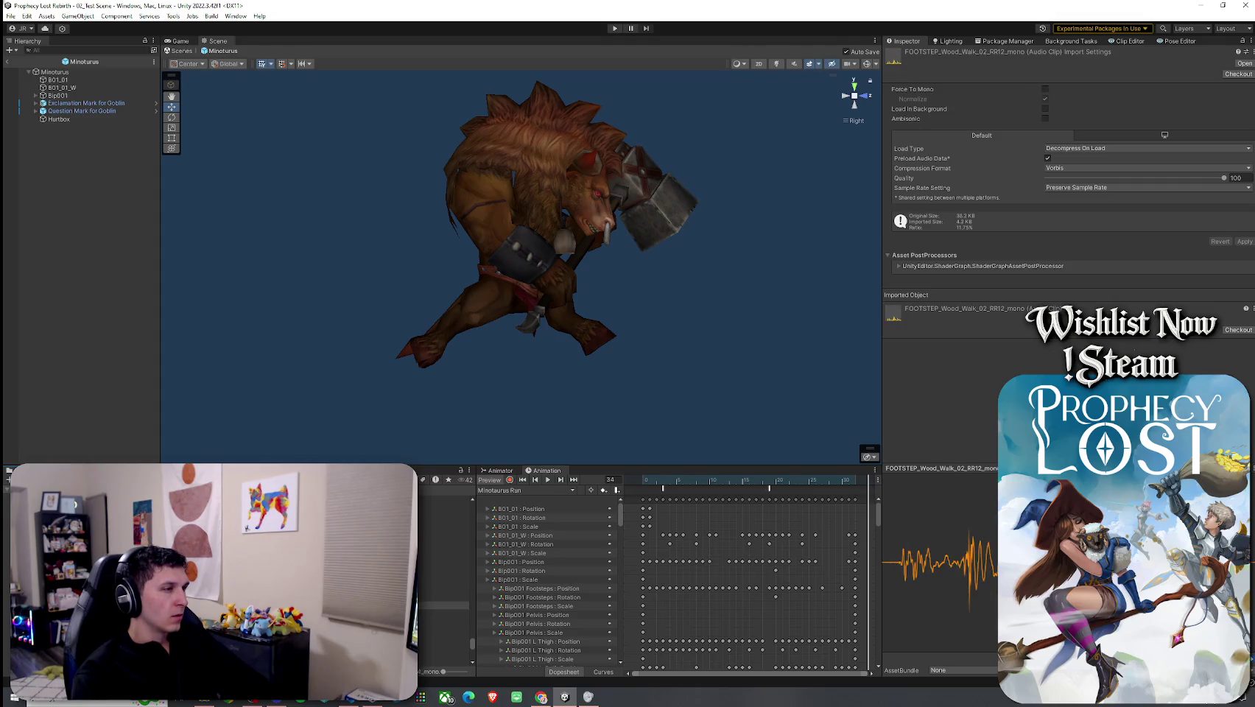
pyautogui.press('Down')
pyautogui.press('Down')
pyautogui.press('Down')
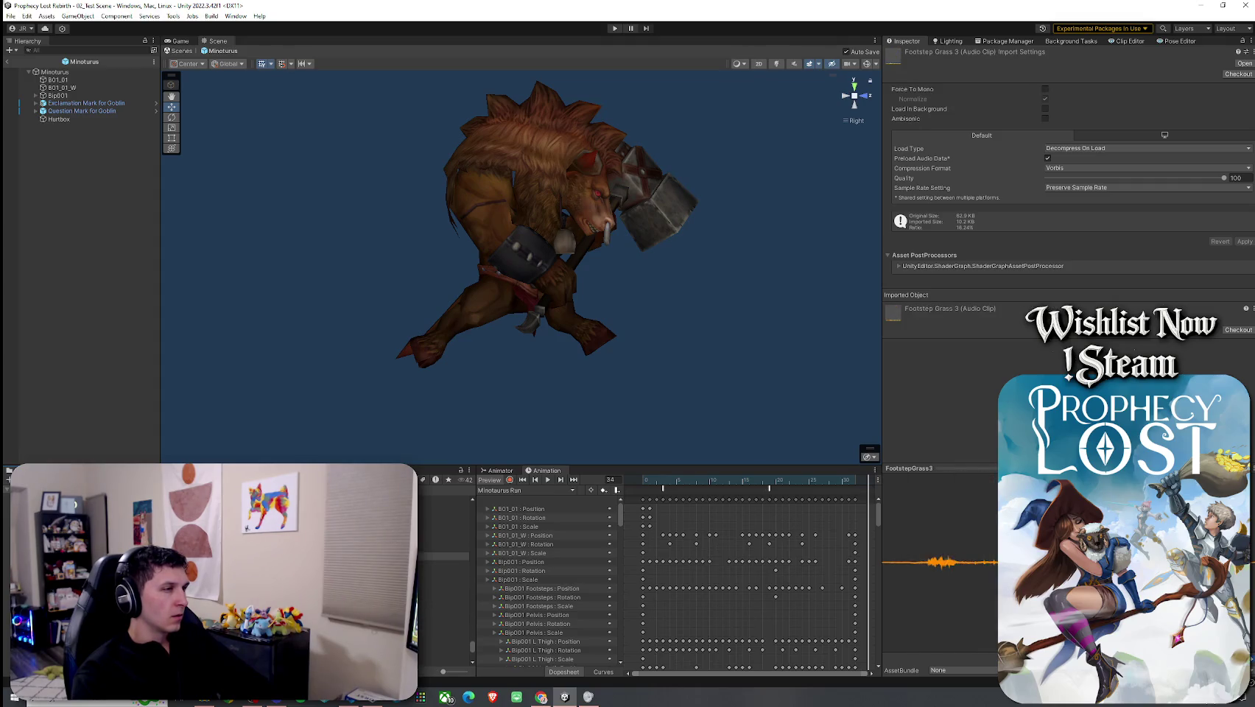
pyautogui.press('Up')
pyautogui.press('Up')
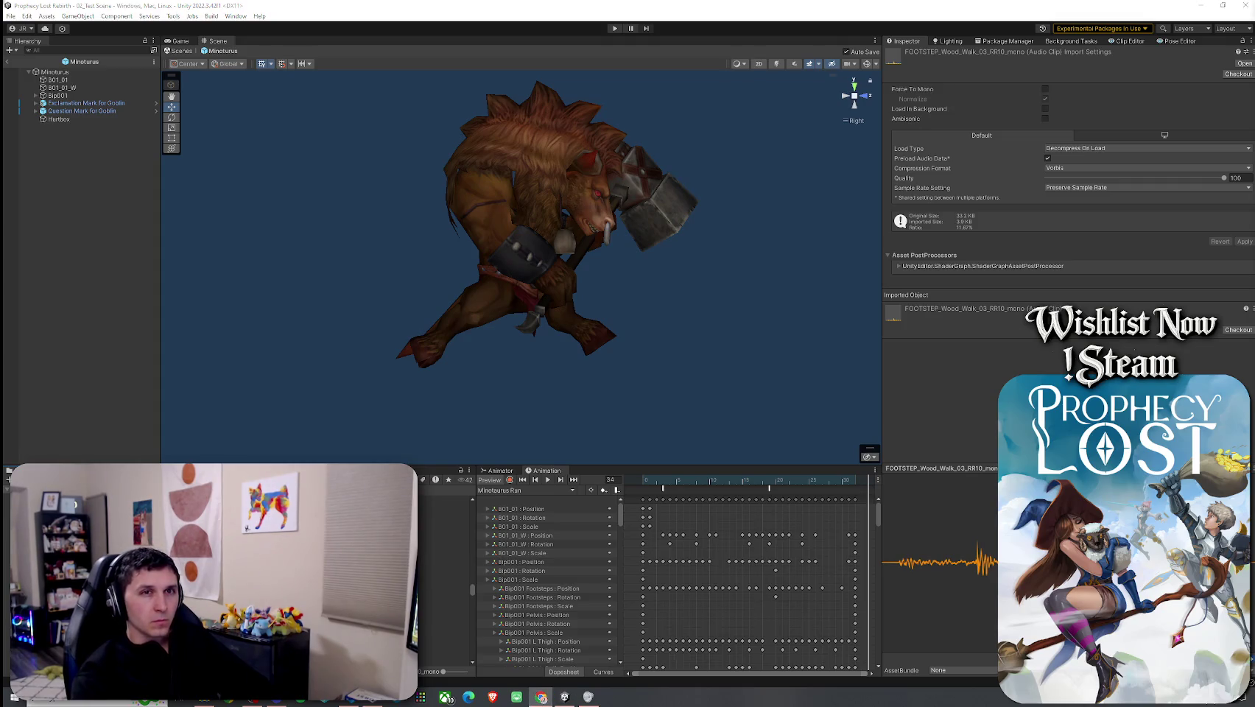
# Step: Return to the mud running and sneaking takes, then preview Robotic Foot Steps 03_loop
pyautogui.click(442, 526)
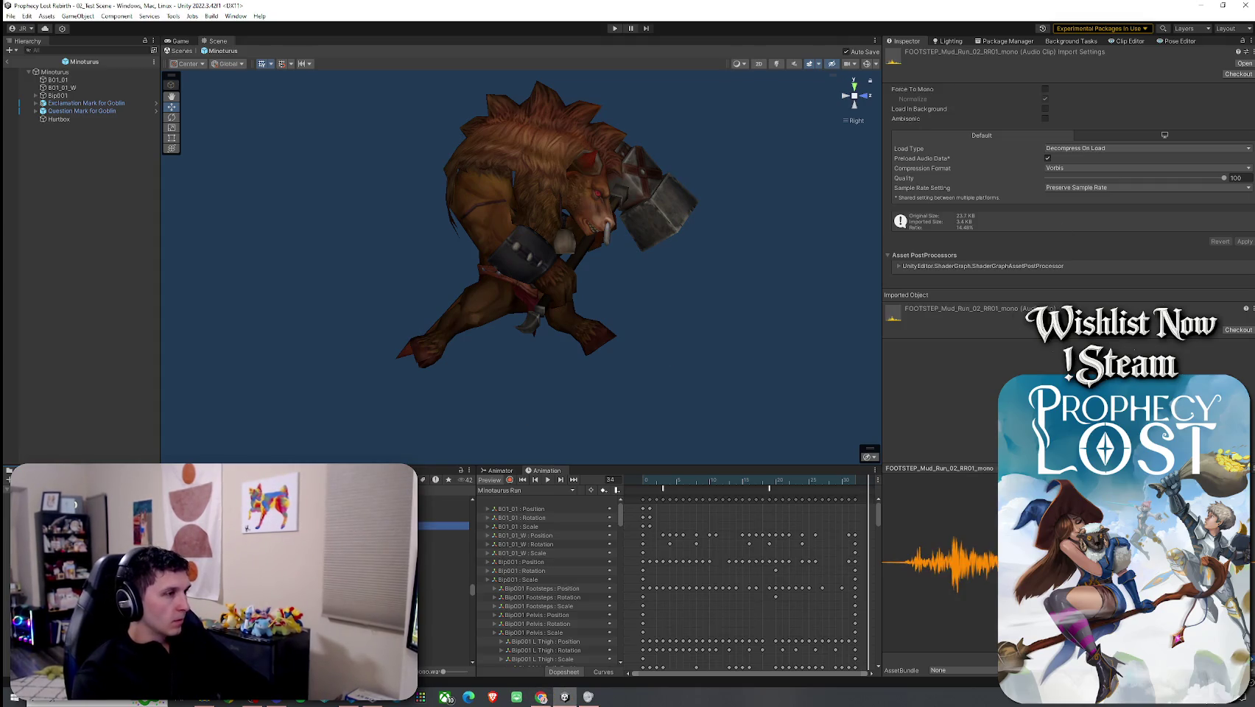
pyautogui.press('Down')
pyautogui.press('Down')
pyautogui.press('Down')
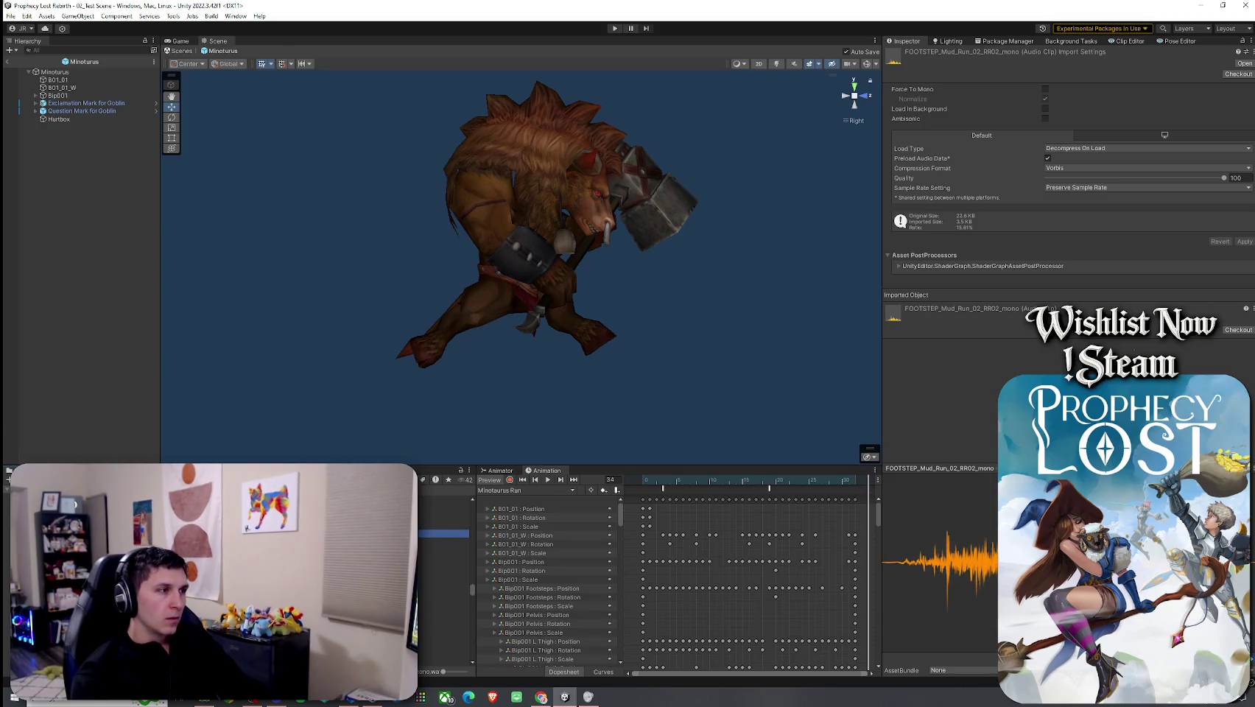
pyautogui.press('Down')
pyautogui.press('Down')
pyautogui.press('Down')
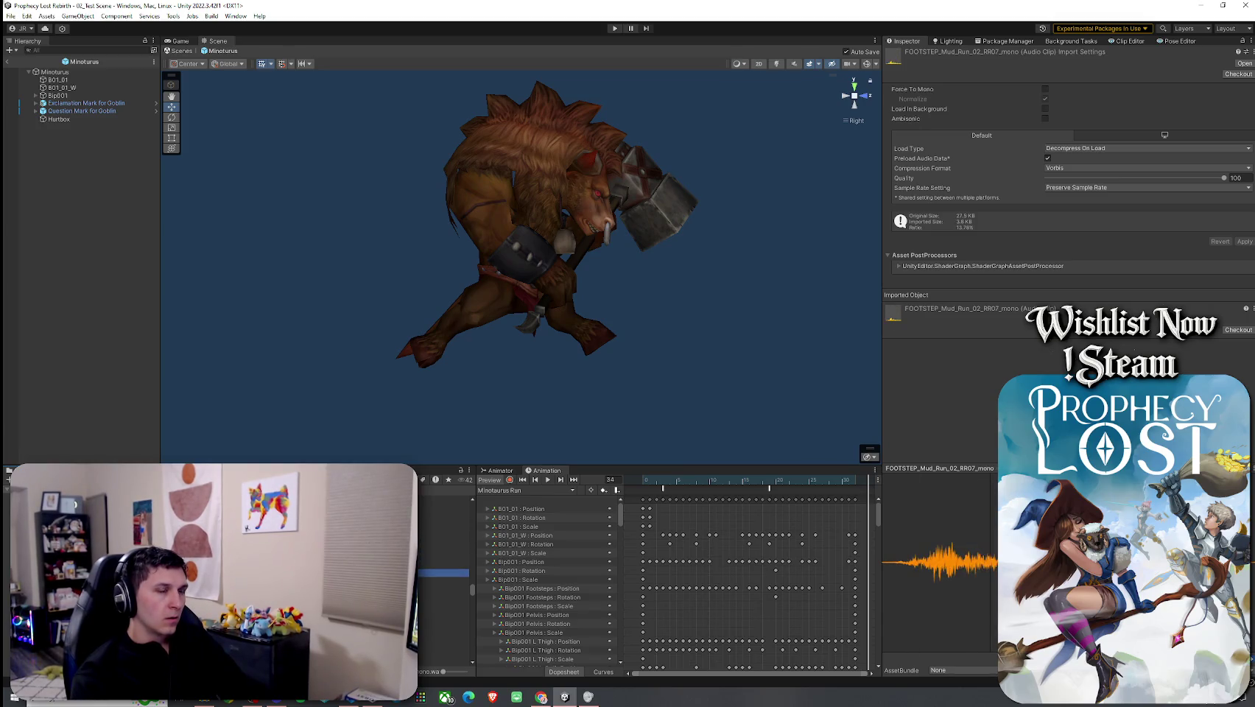
pyautogui.press('Down')
pyautogui.press('Down')
pyautogui.press('Down')
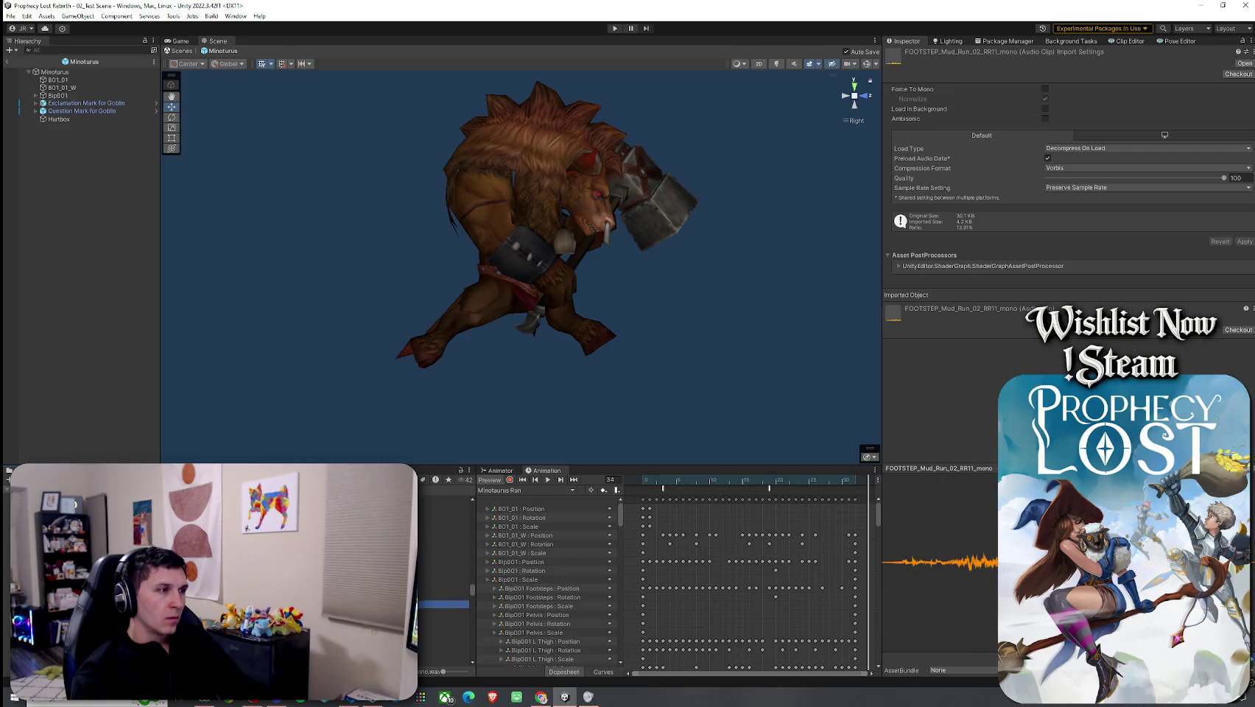
pyautogui.press('Down')
pyautogui.press('Down')
pyautogui.press('Down')
pyautogui.press('Down')
pyautogui.press('Down')
pyautogui.press('Down')
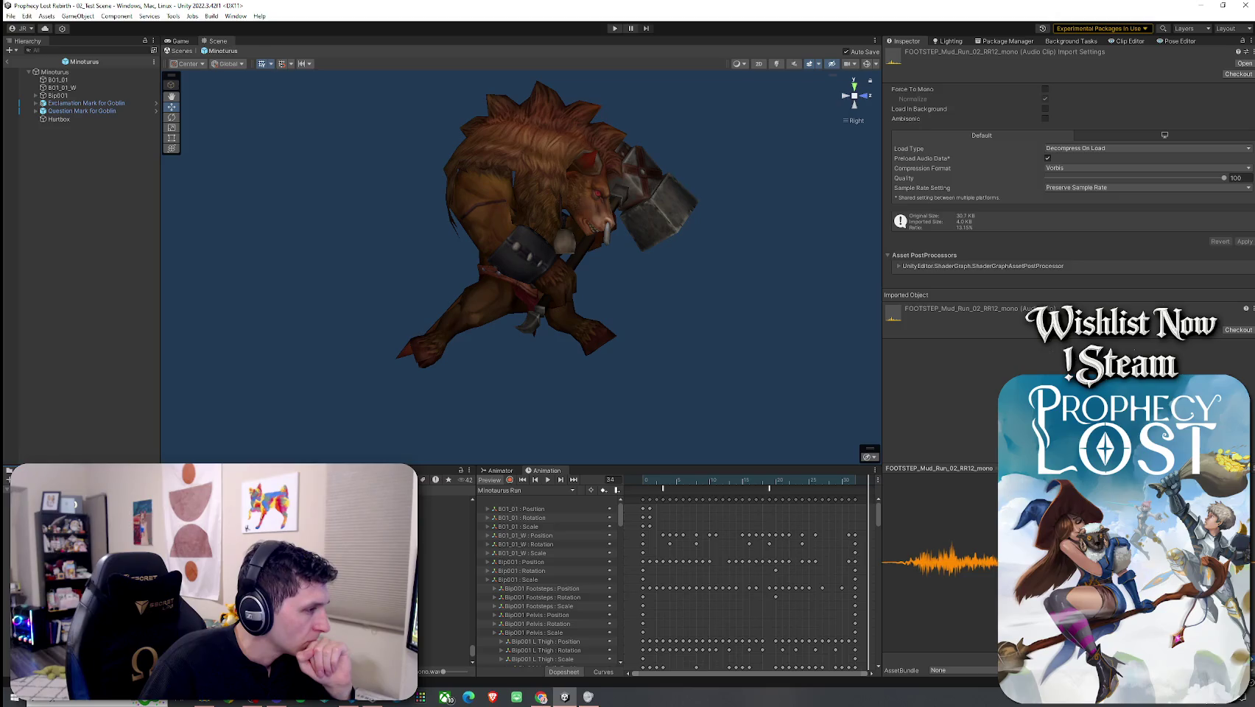
pyautogui.click(442, 555)
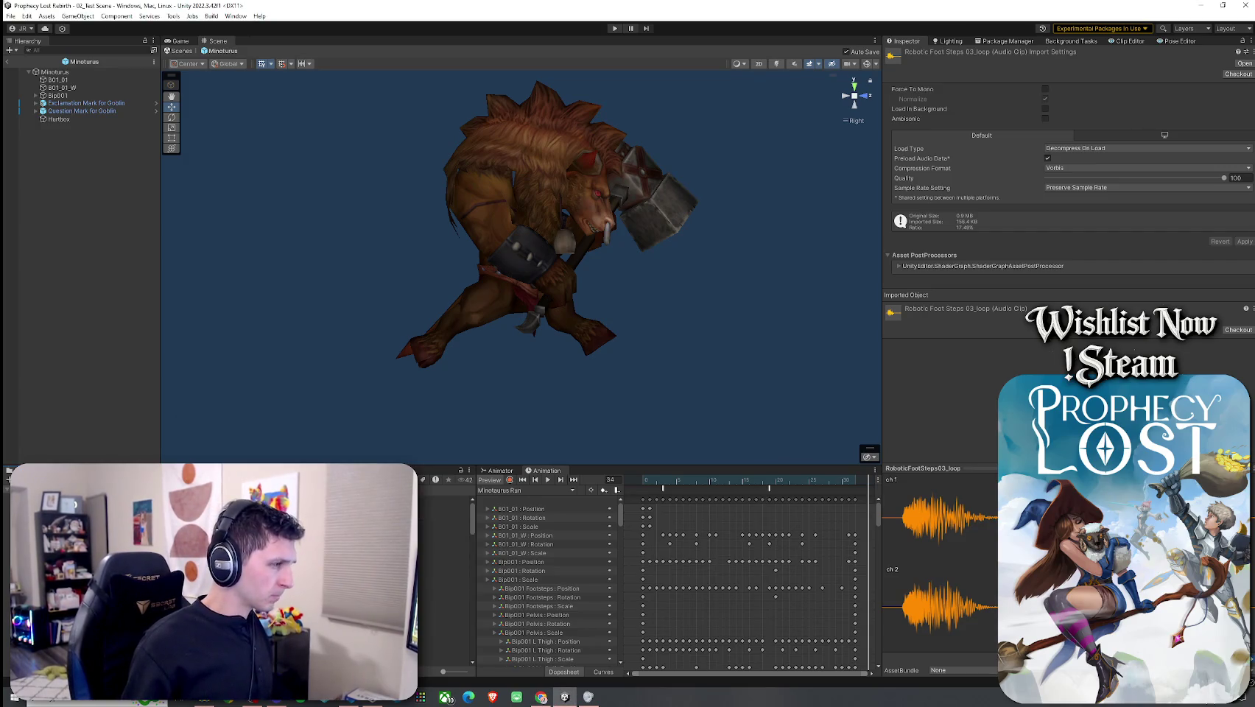
# Step: Reveal the Project's Audio folder below the scene, then enlarge the Minotaurus scene view
pyautogui.moveTo(227, 464); pyautogui.dragTo(227, 266)
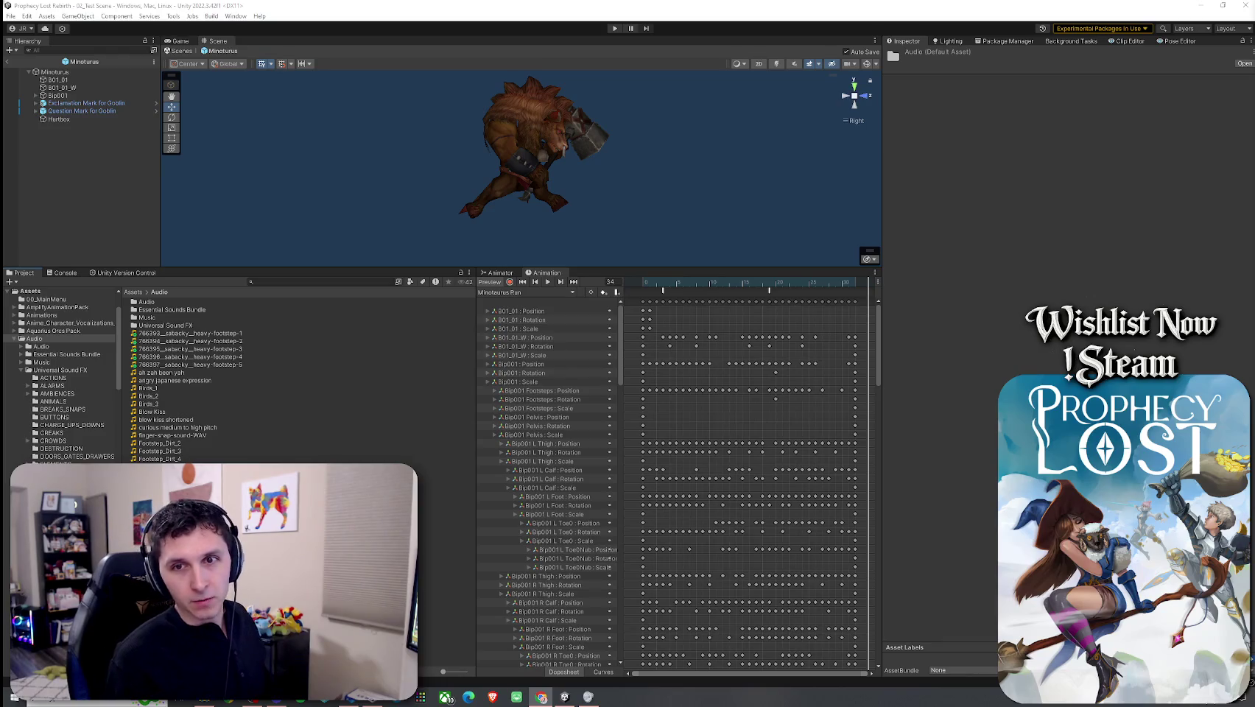
pyautogui.moveTo(705, 270); pyautogui.dragTo(700, 501)
# Step: Select Minotaurus, review its Mob AI sound settings, and save the prefab with Ctrl+S
pyautogui.click(55, 72)
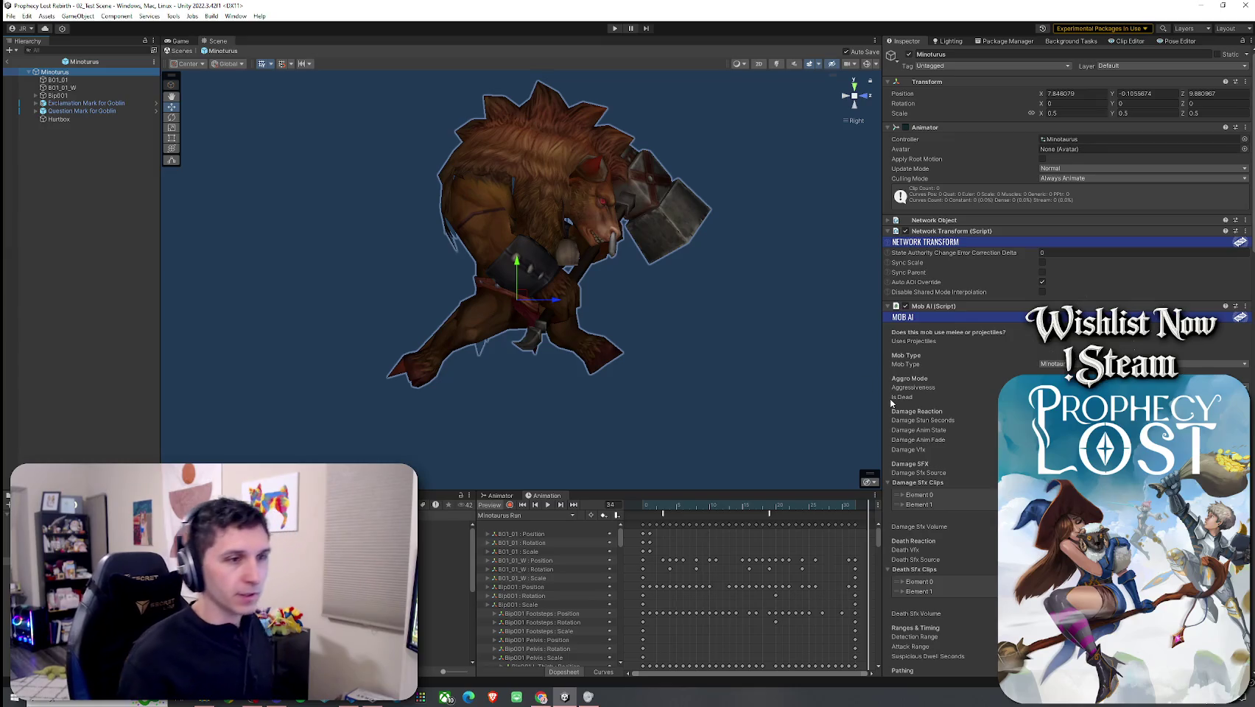
pyautogui.scroll(-15, 978, 429)
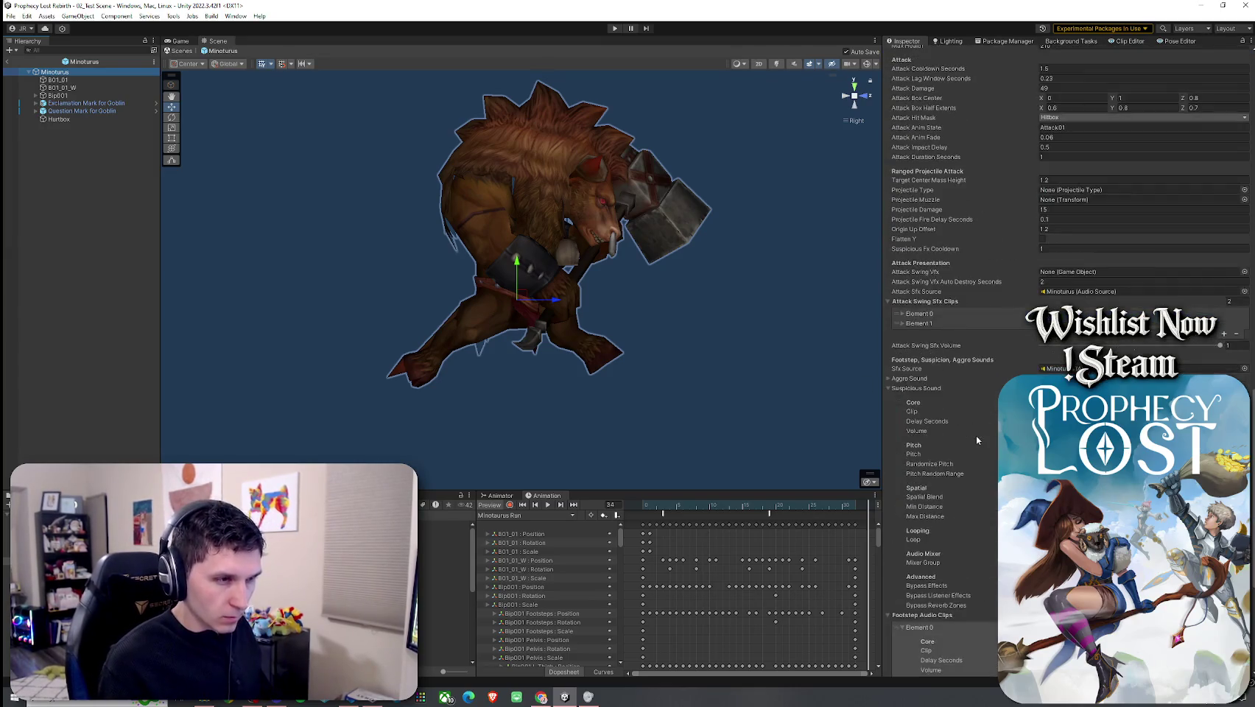
pyautogui.scroll(-5, 975, 440)
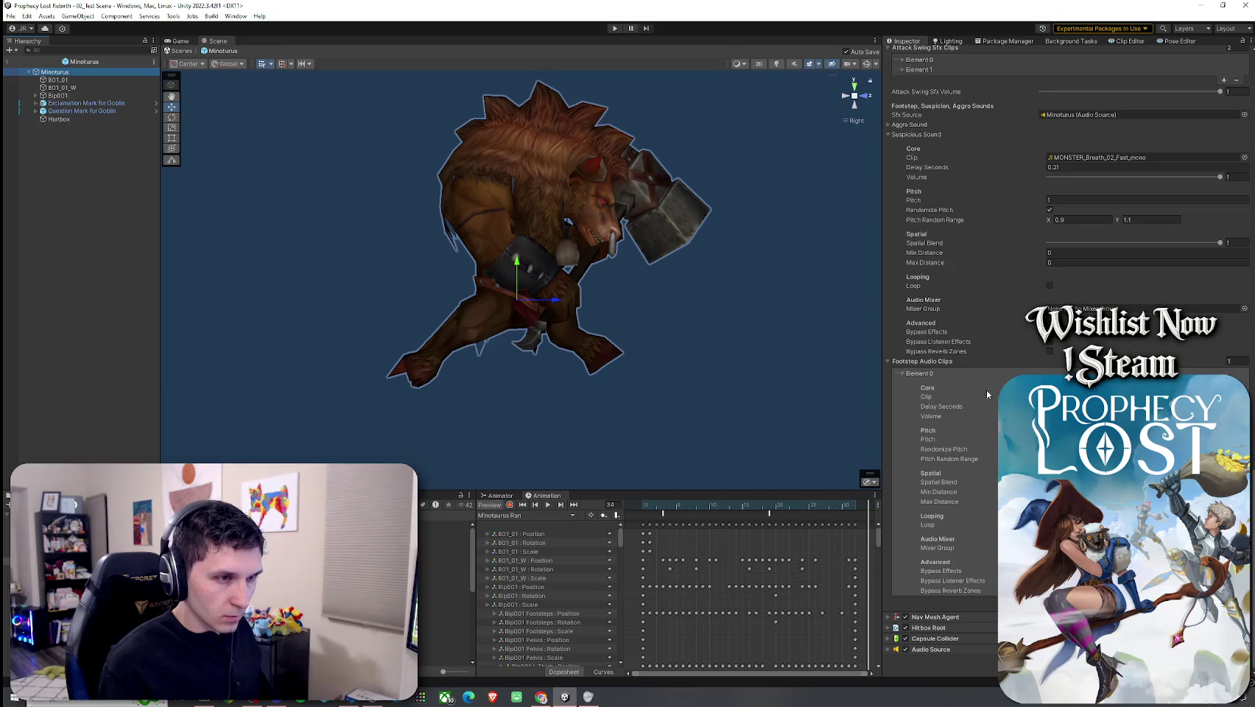
pyautogui.scroll(-5, 236, 582)
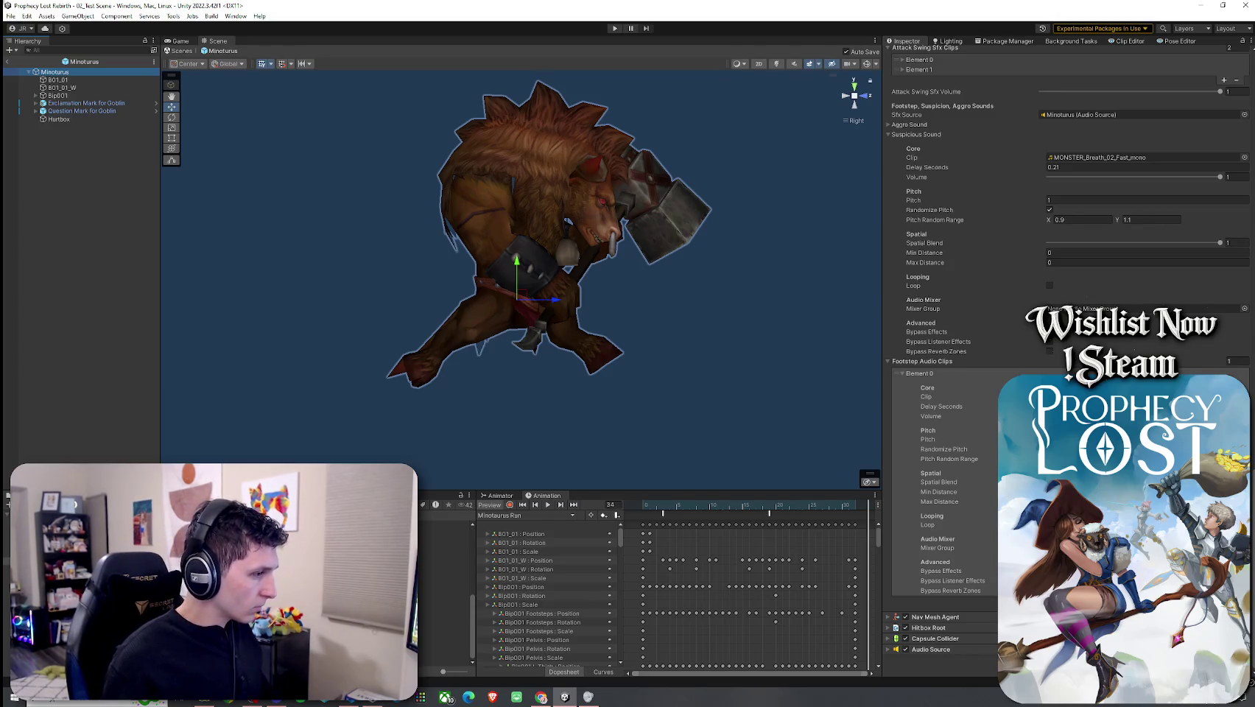
pyautogui.scroll(8, 236, 581)
pyautogui.click(444, 556)
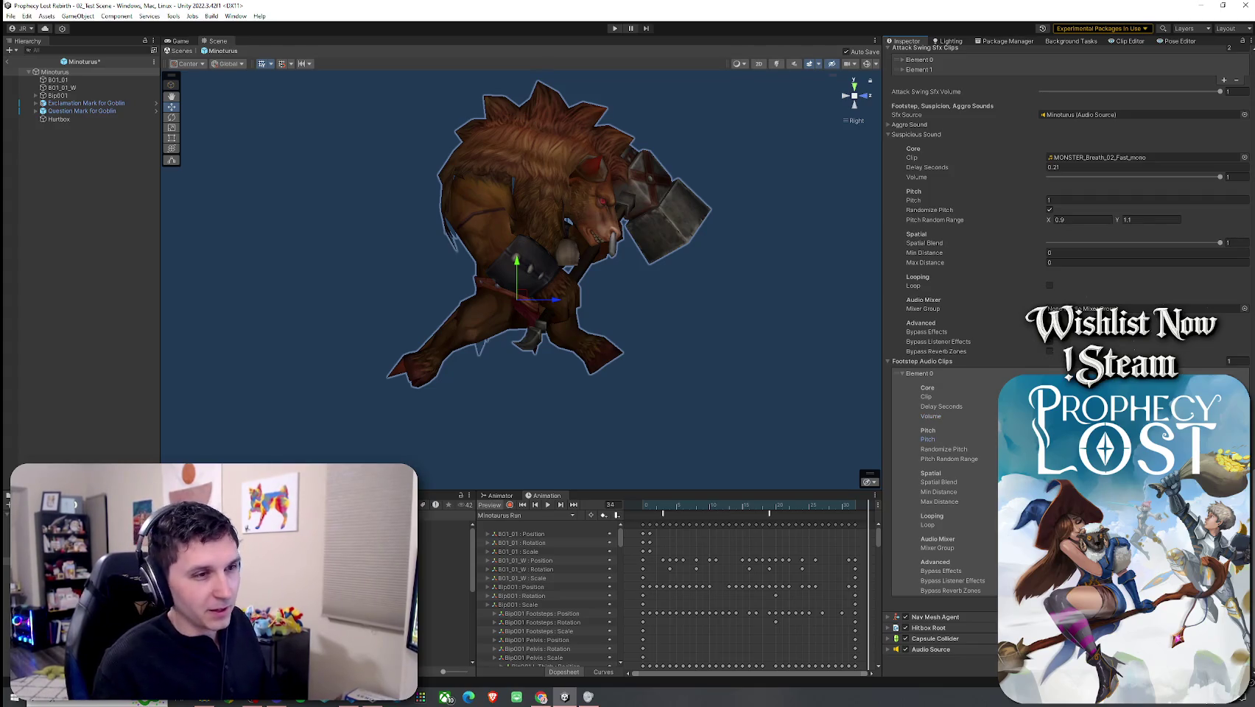
pyautogui.hotkey('ctrl', 's')
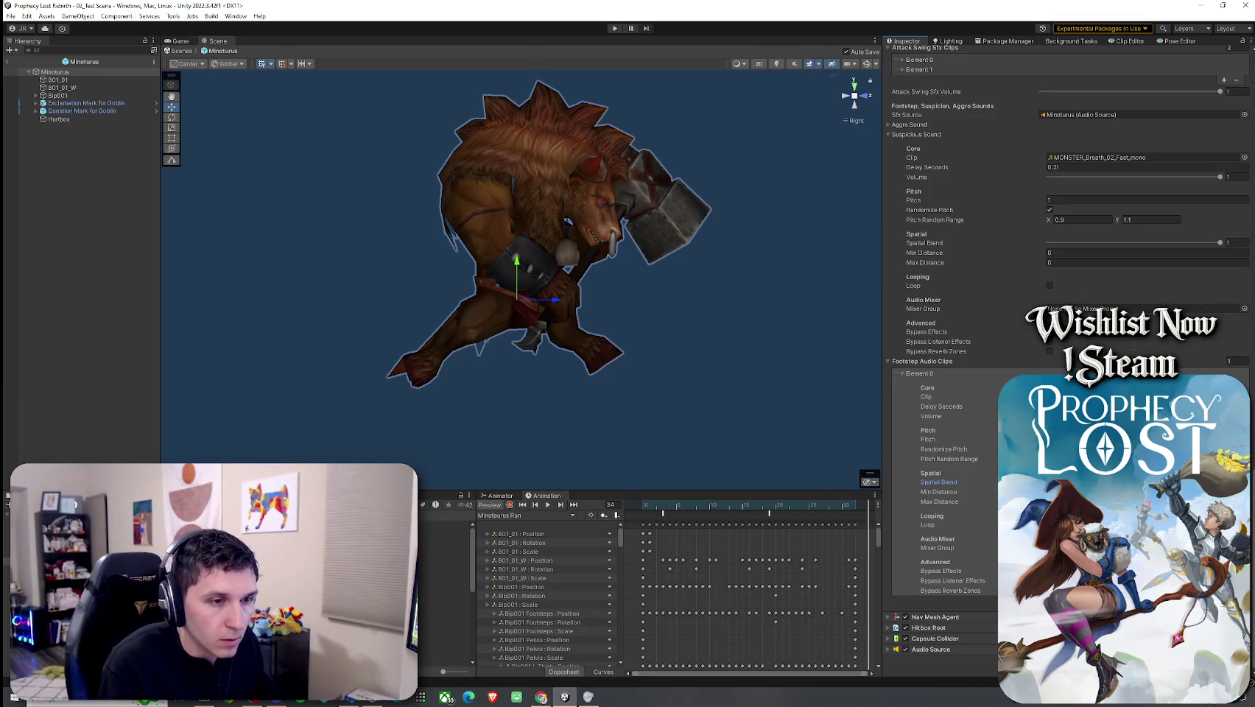
# Step: Grow the Footstep Audio Clips list to five elements
pyautogui.click(1224, 604)
pyautogui.scroll(-5, 969, 504)
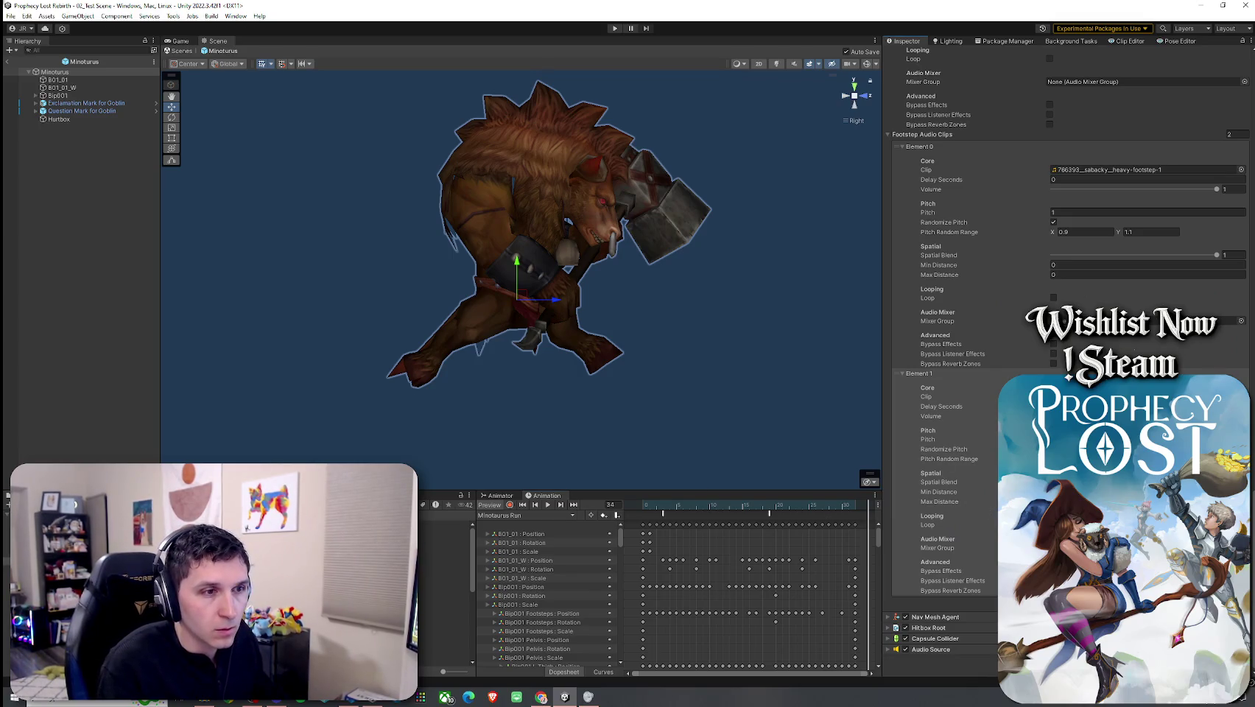
pyautogui.click(1224, 601)
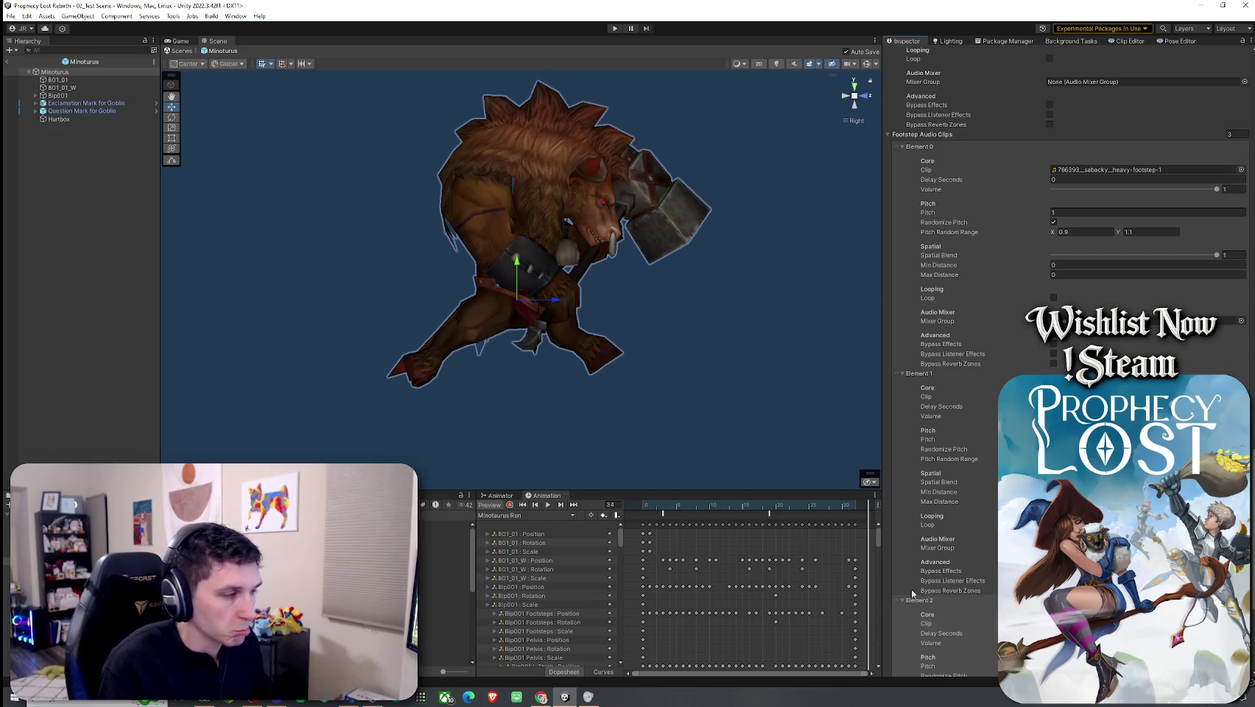
pyautogui.scroll(-5, 990, 522)
pyautogui.click(1224, 602)
pyautogui.scroll(-4, 981, 554)
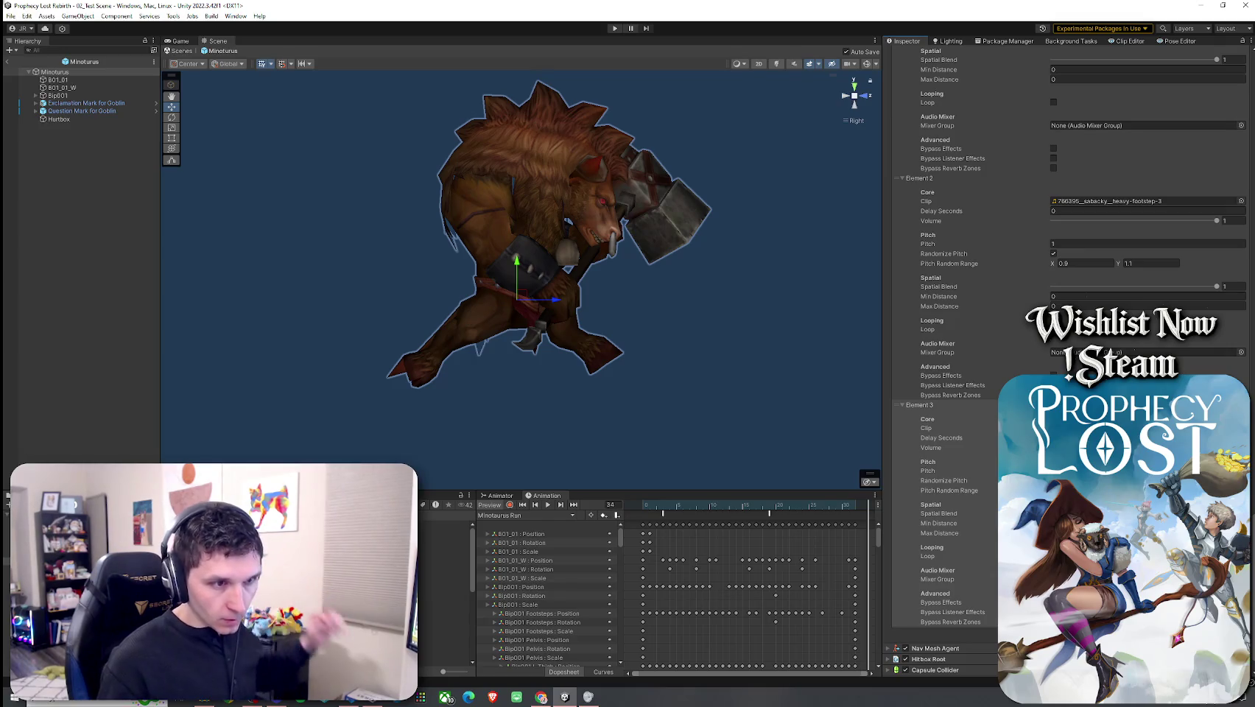
pyautogui.scroll(-1, 950, 369)
pyautogui.click(1223, 601)
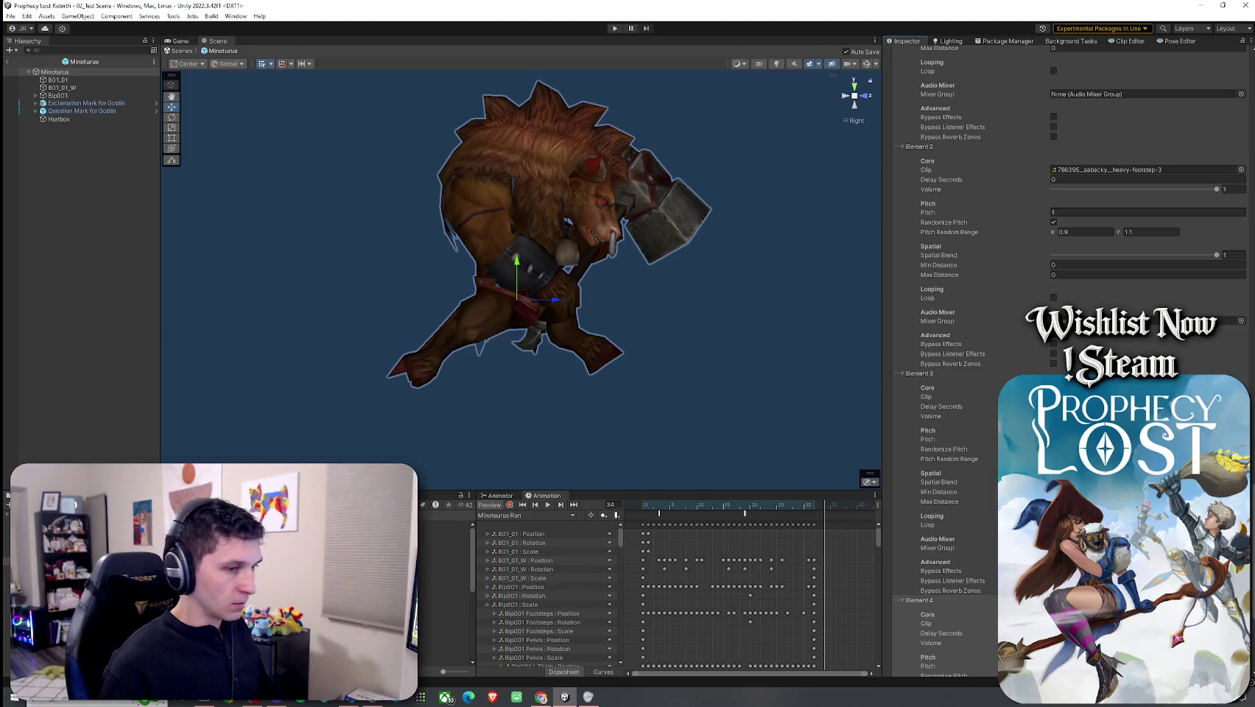
# Step: Collapse footstep clip Elements 0 through 4
pyautogui.scroll(9, 976, 391)
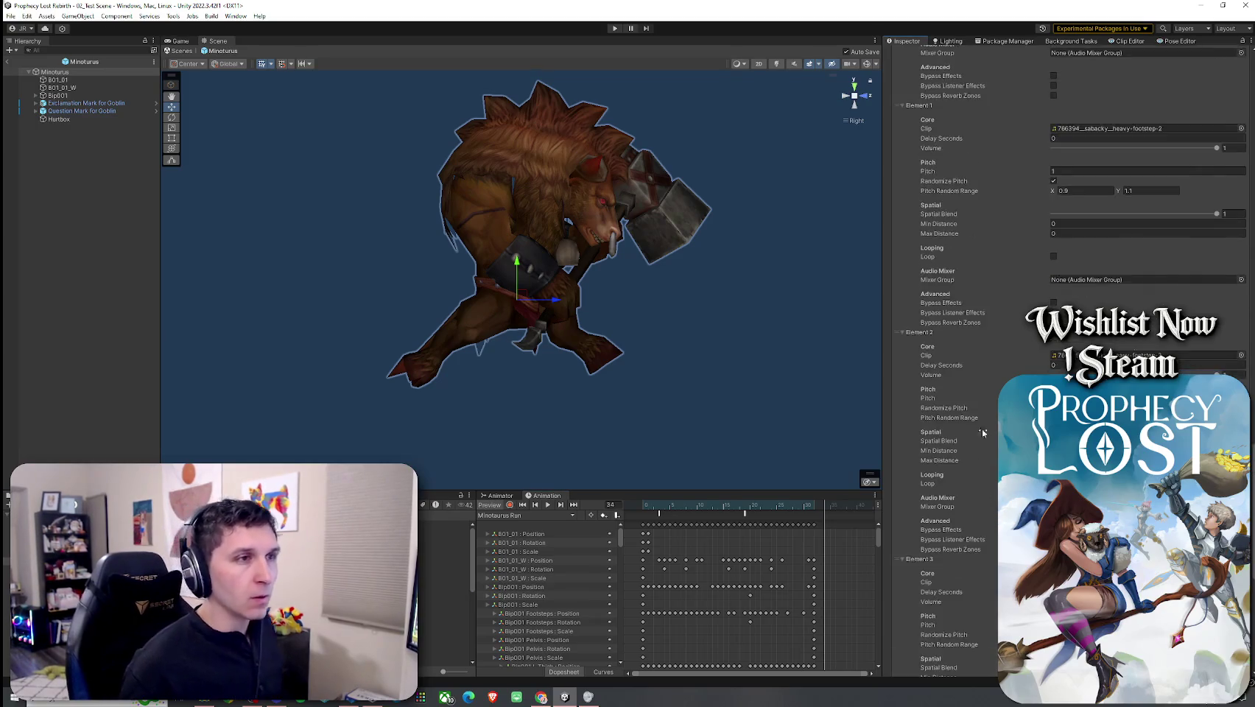
pyautogui.click(899, 184)
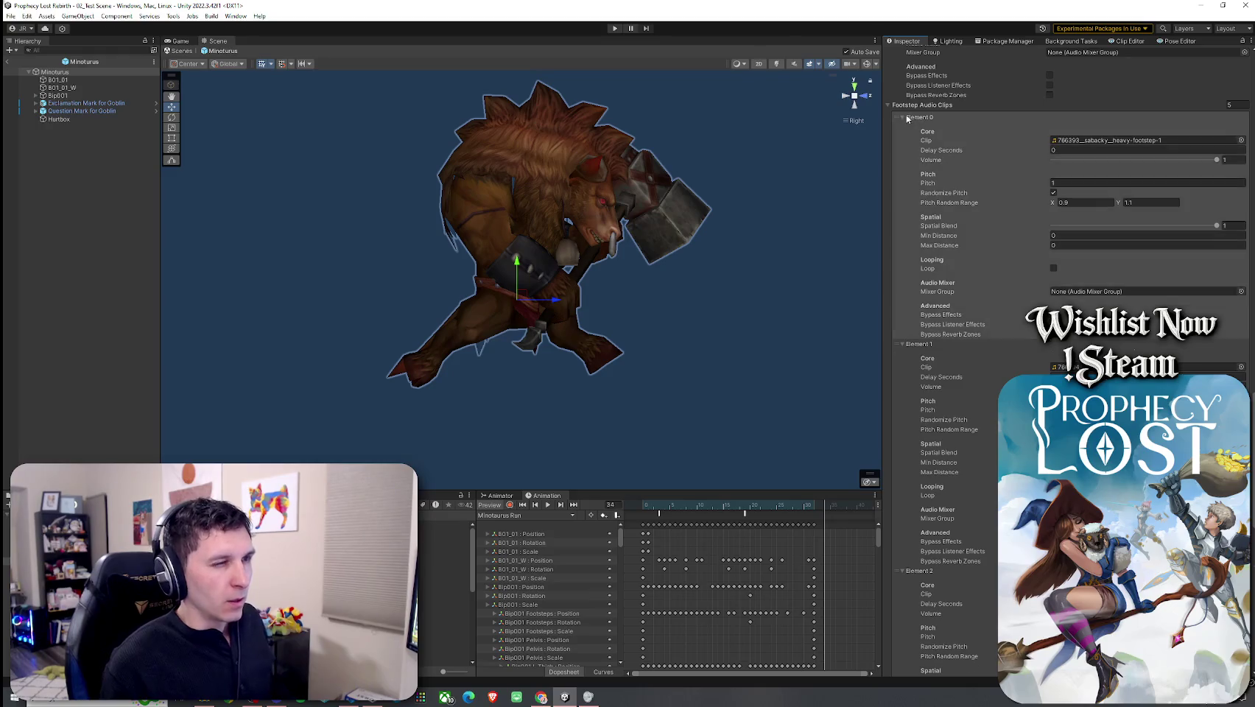
pyautogui.click(904, 127)
pyautogui.click(904, 137)
pyautogui.click(904, 147)
pyautogui.scroll(7, 904, 164)
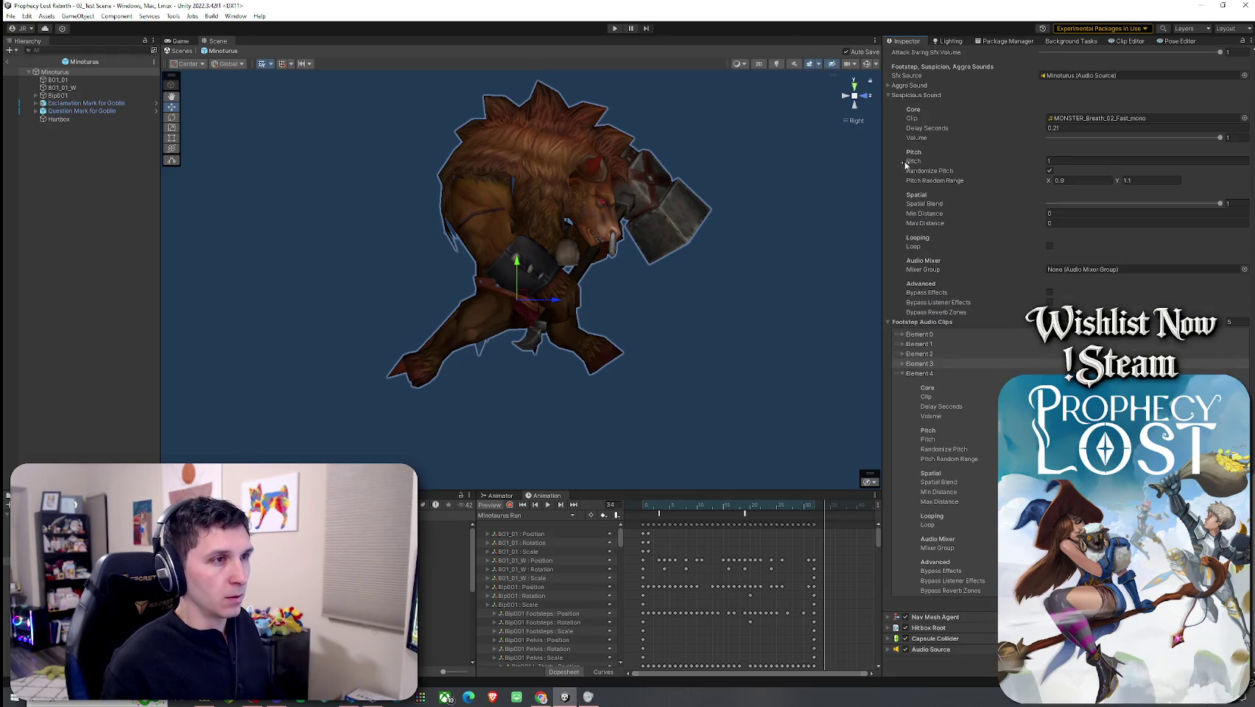
pyautogui.click(909, 383)
pyautogui.click(907, 374)
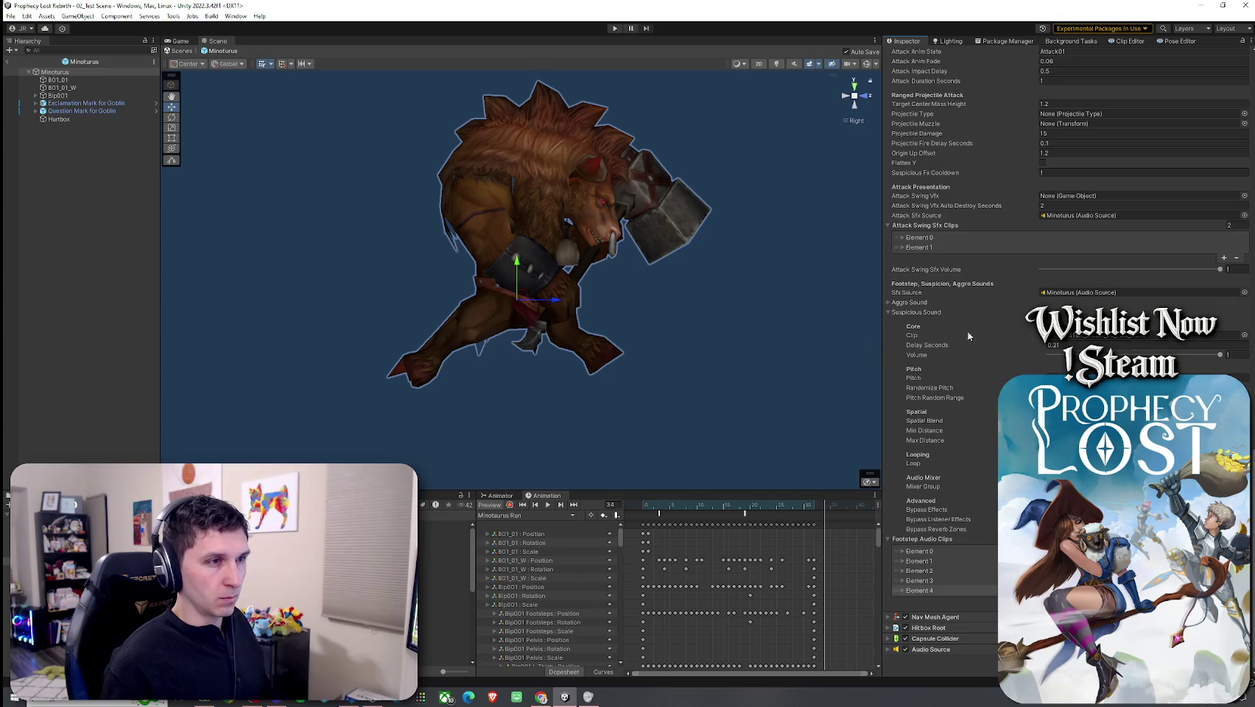
# Step: Stop the run animation preview and exit prefab mode back to 02_Test Scene
pyautogui.click(10, 16)
pyautogui.click(472, 270)
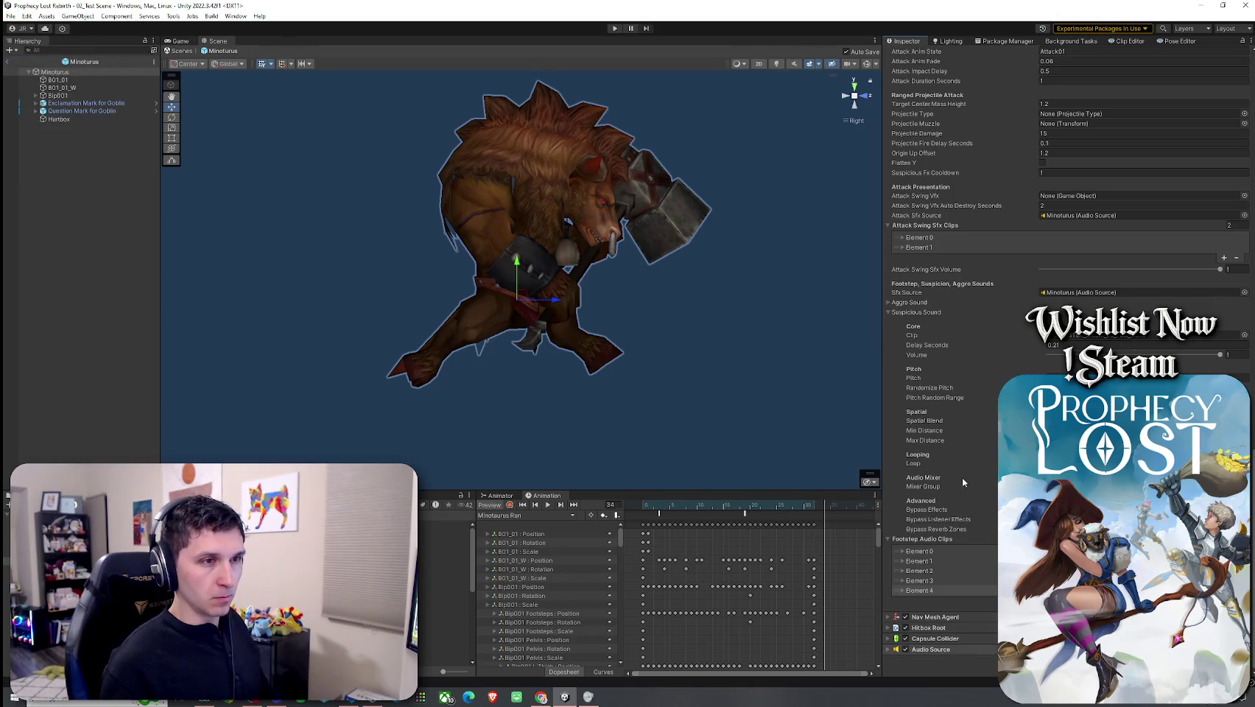
pyautogui.scroll(15, 962, 478)
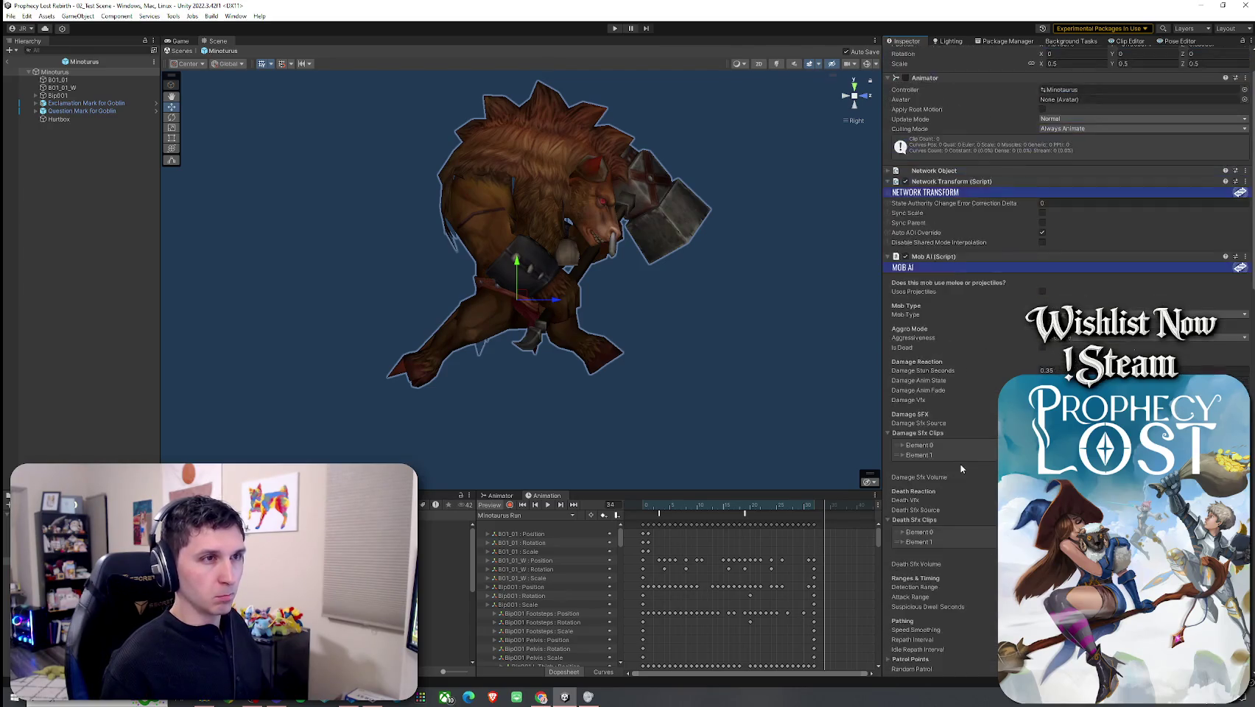
pyautogui.scroll(3, 964, 455)
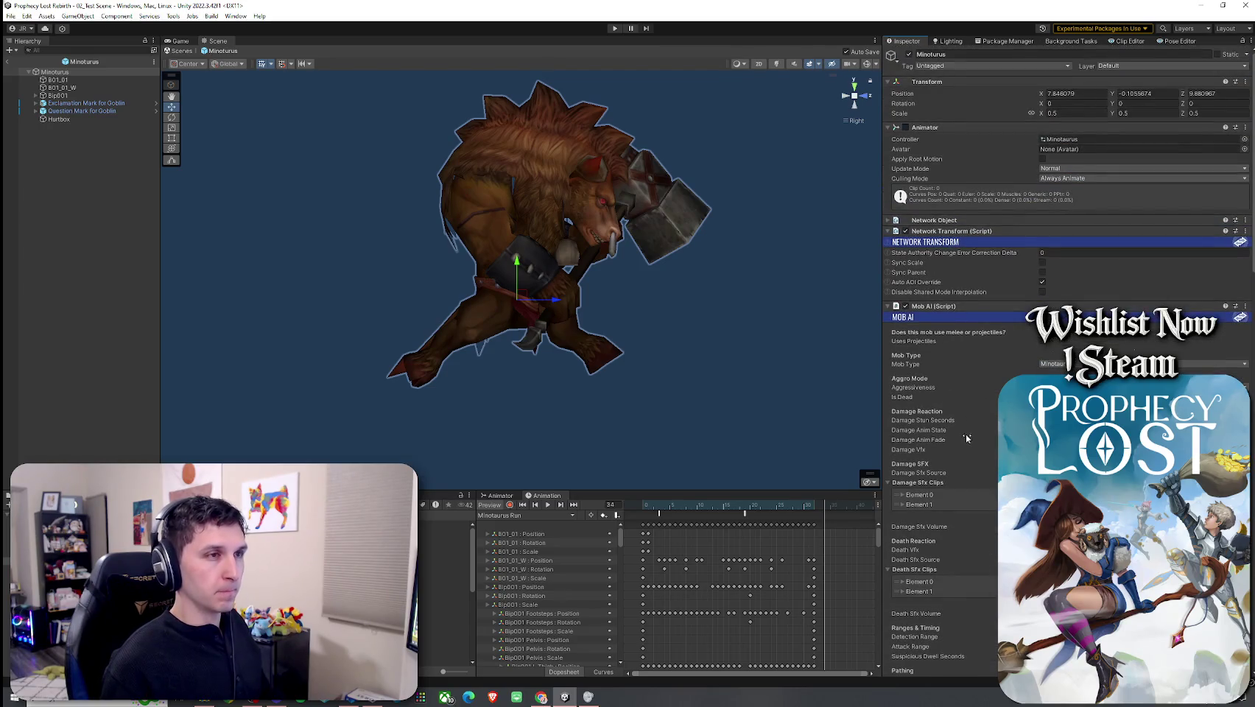
pyautogui.click(493, 506)
pyautogui.click(8, 61)
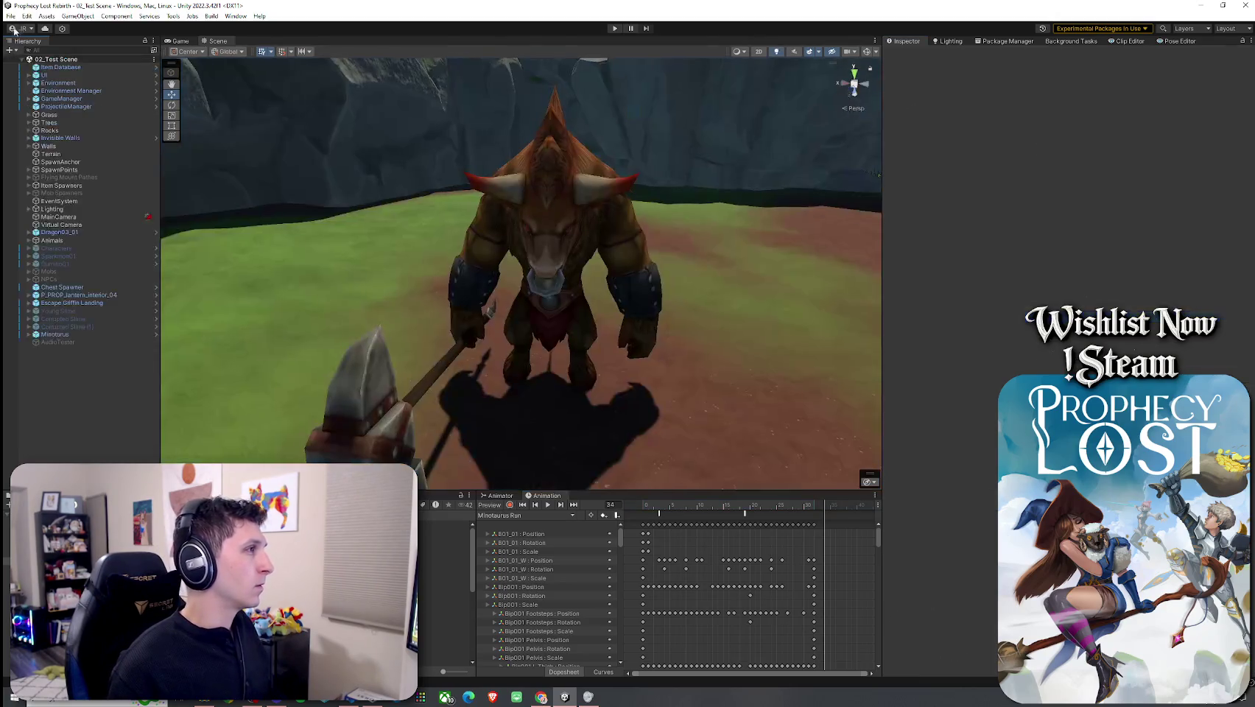
# Step: Select the Minotaurus instance in 02_Test Scene and scroll its Inspector down to the Mob AI settings
pyautogui.click(55, 334)
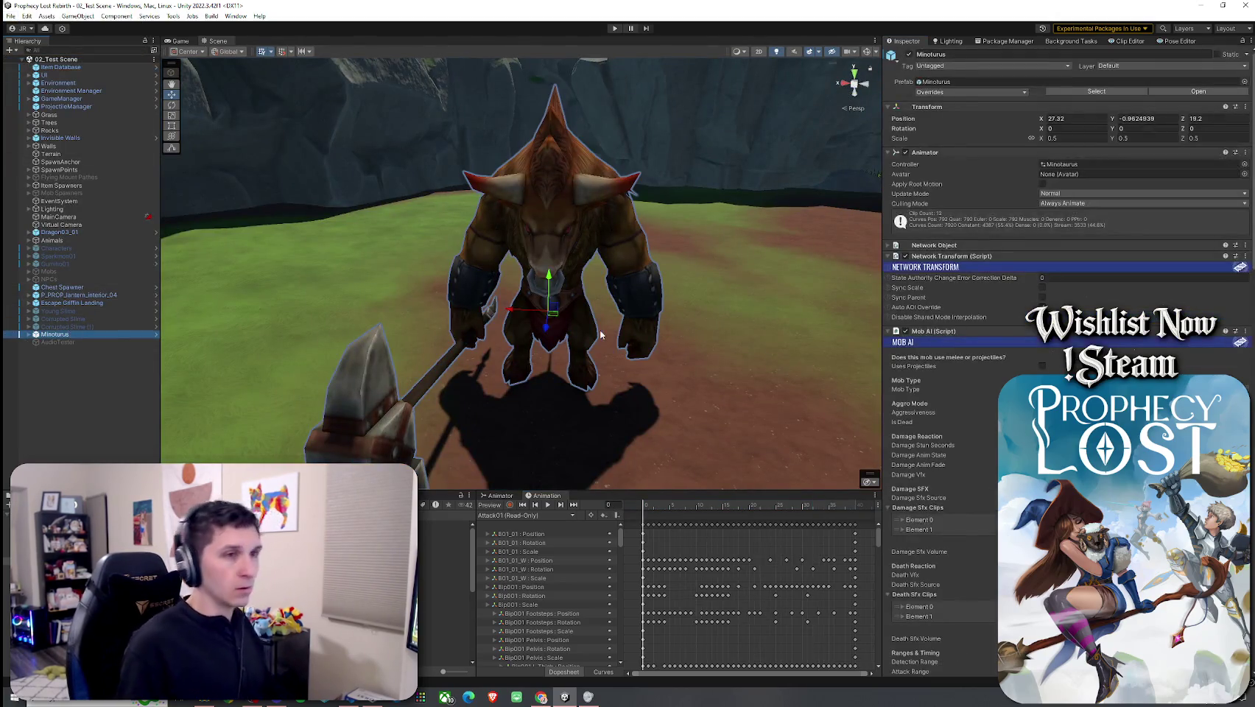
pyautogui.scroll(-10, 941, 397)
pyautogui.scroll(-15, 940, 397)
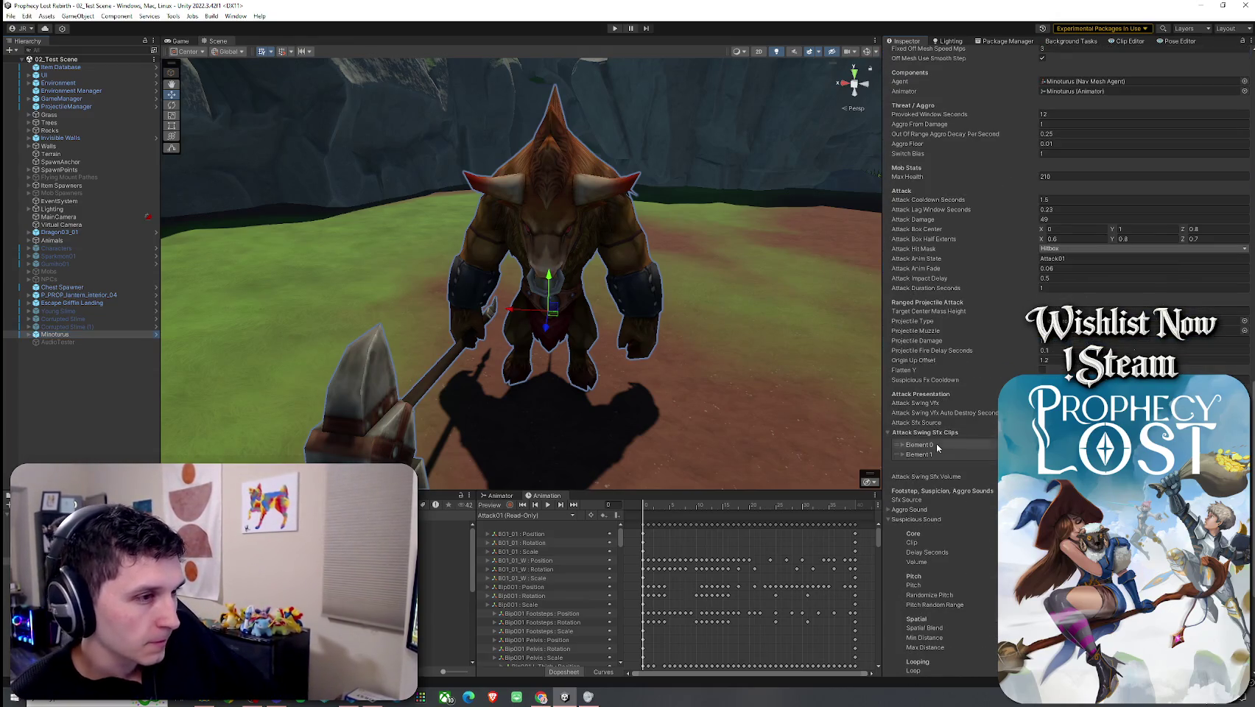
pyautogui.scroll(-6, 946, 427)
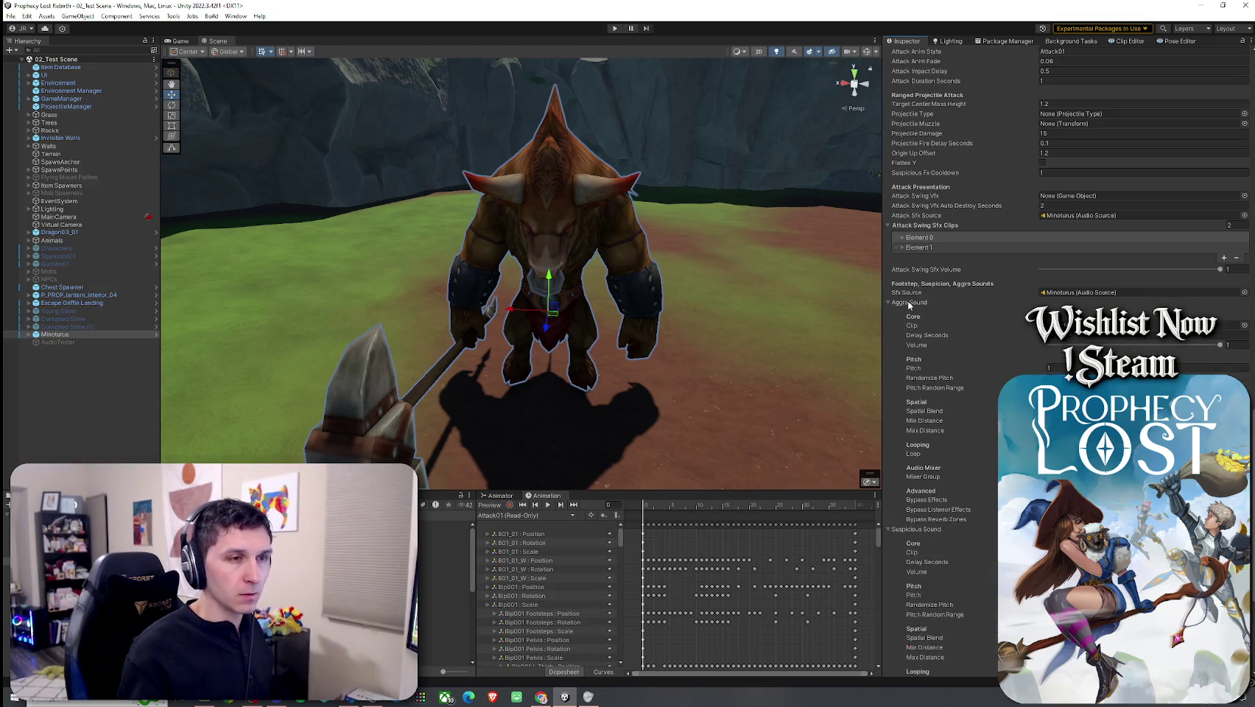
# Step: Collapse the Suspicious Sound settings and enter Play mode to test the minotaur
pyautogui.click(910, 312)
pyautogui.click(27, 16)
pyautogui.click(44, 63)
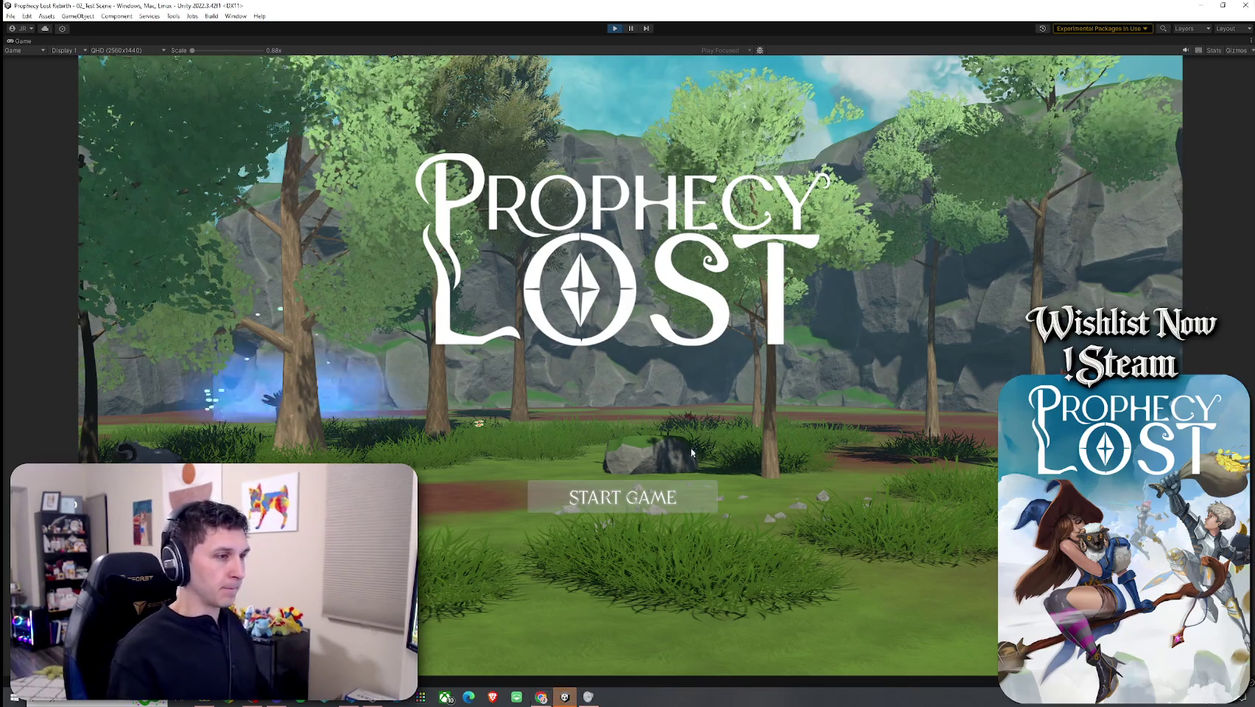
# Step: Start the game from the Prophecy Lost title screen and begin walking toward the clearing
pyautogui.click(691, 493)
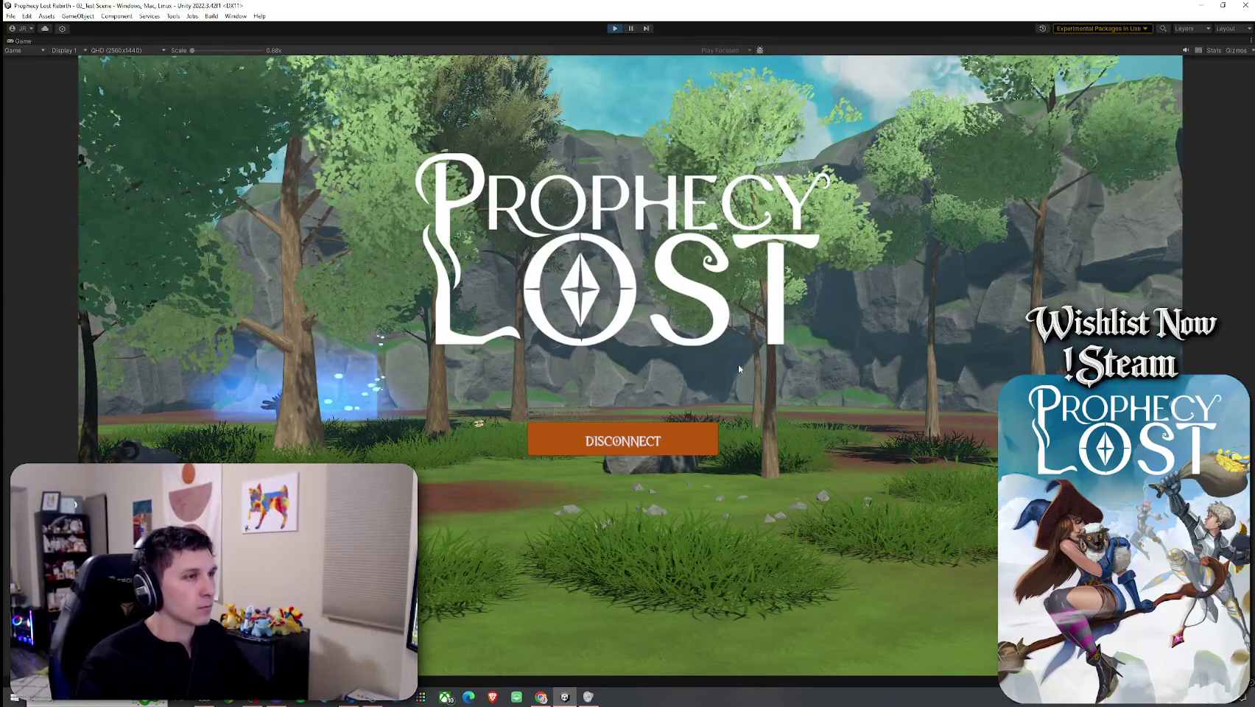
pyautogui.press('w')
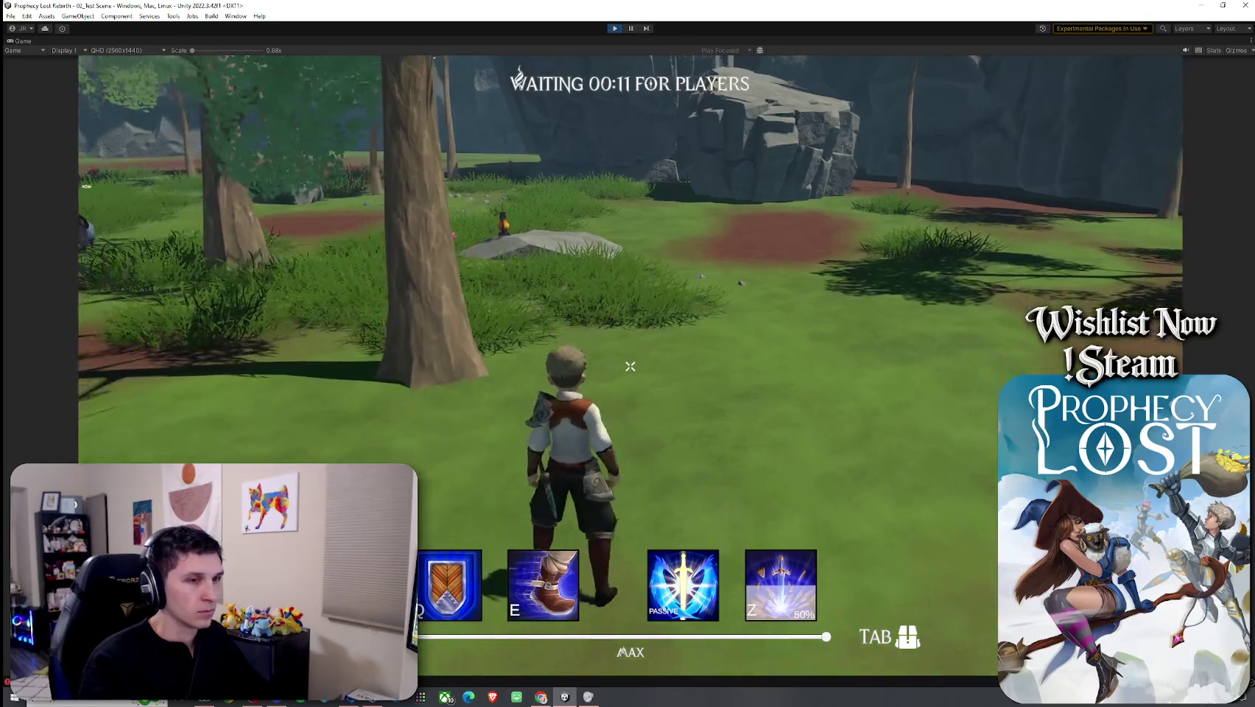
pyautogui.press('super')
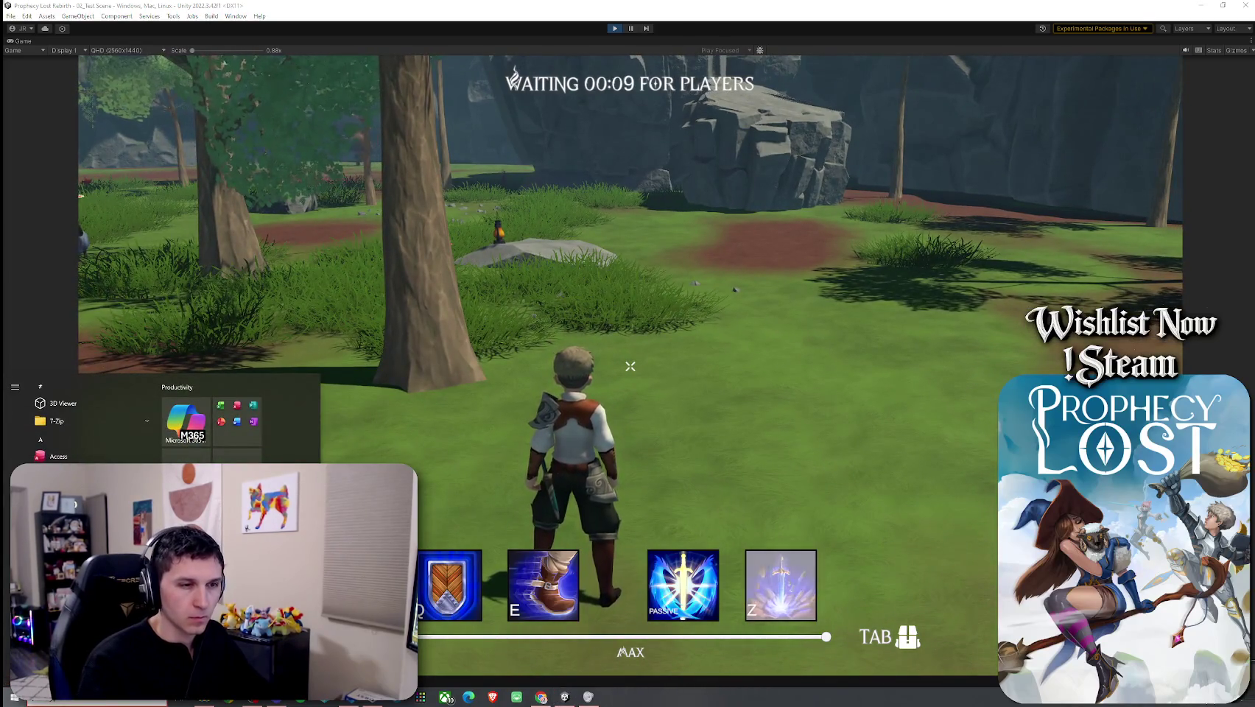
pyautogui.press('super')
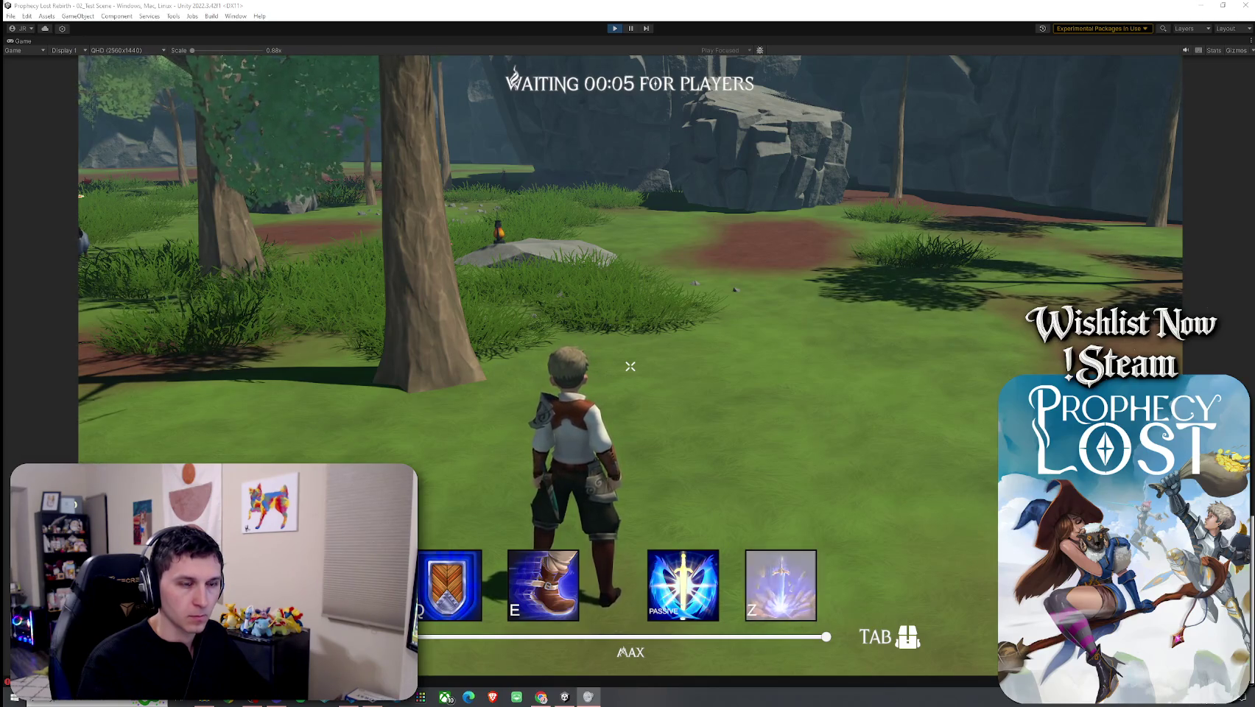
# Step: Run across the clearing toward the minotaur to trigger its aggro, then restore the full editor layout
pyautogui.press('w')
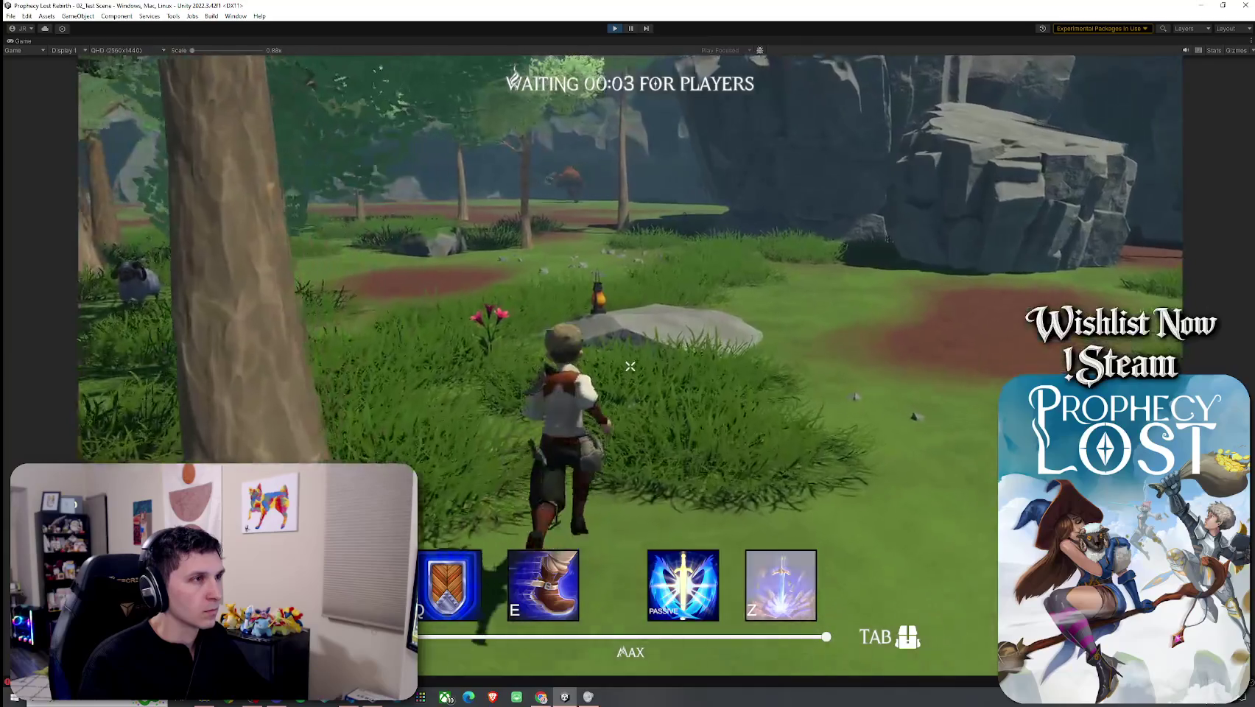
pyautogui.press('w')
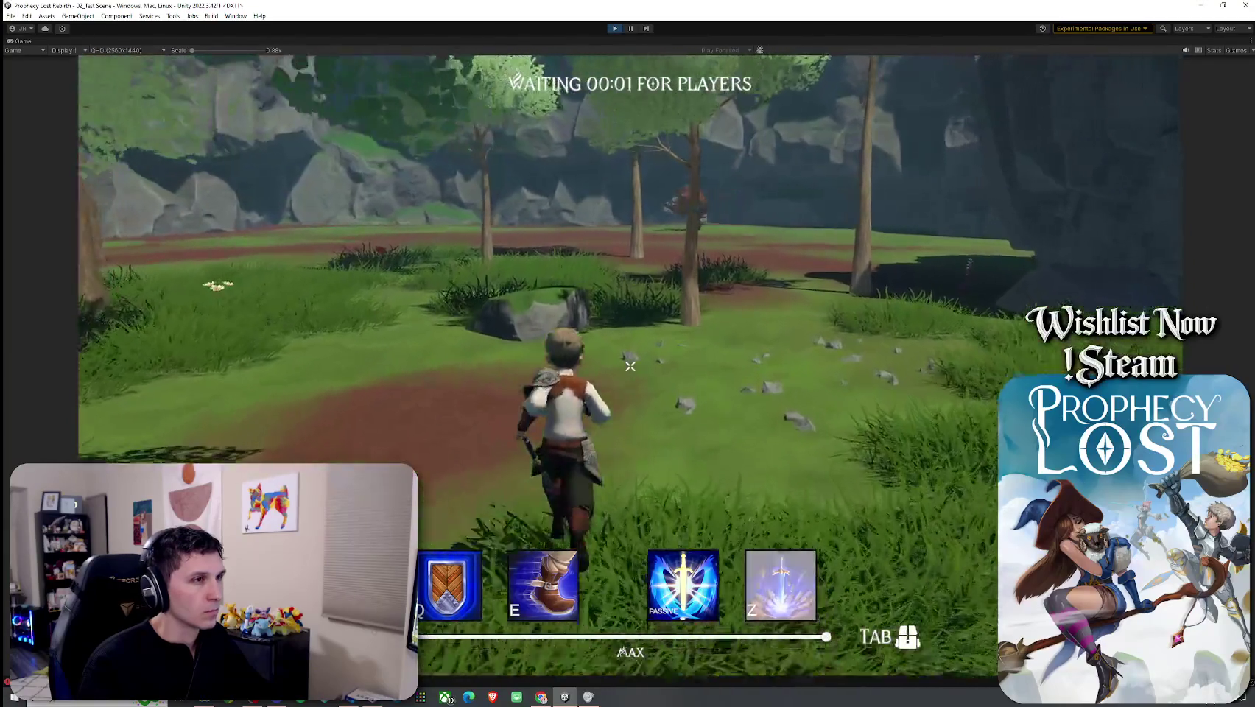
pyautogui.press('w')
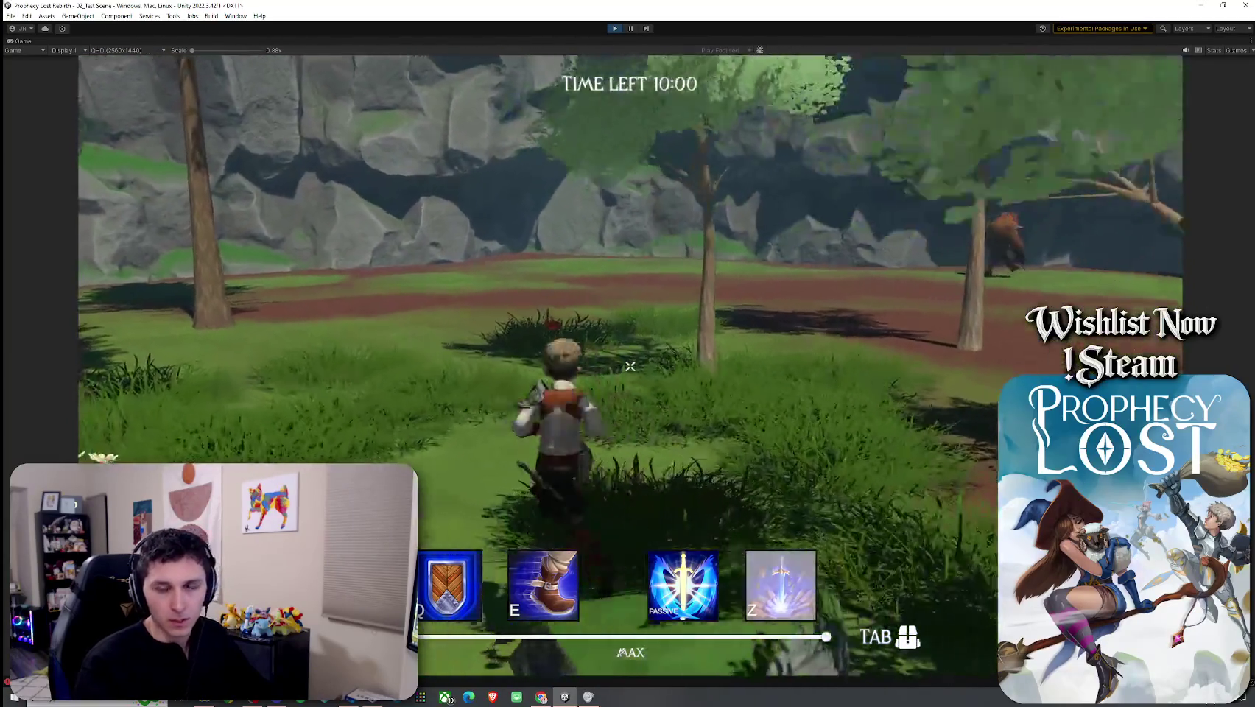
pyautogui.press('w')
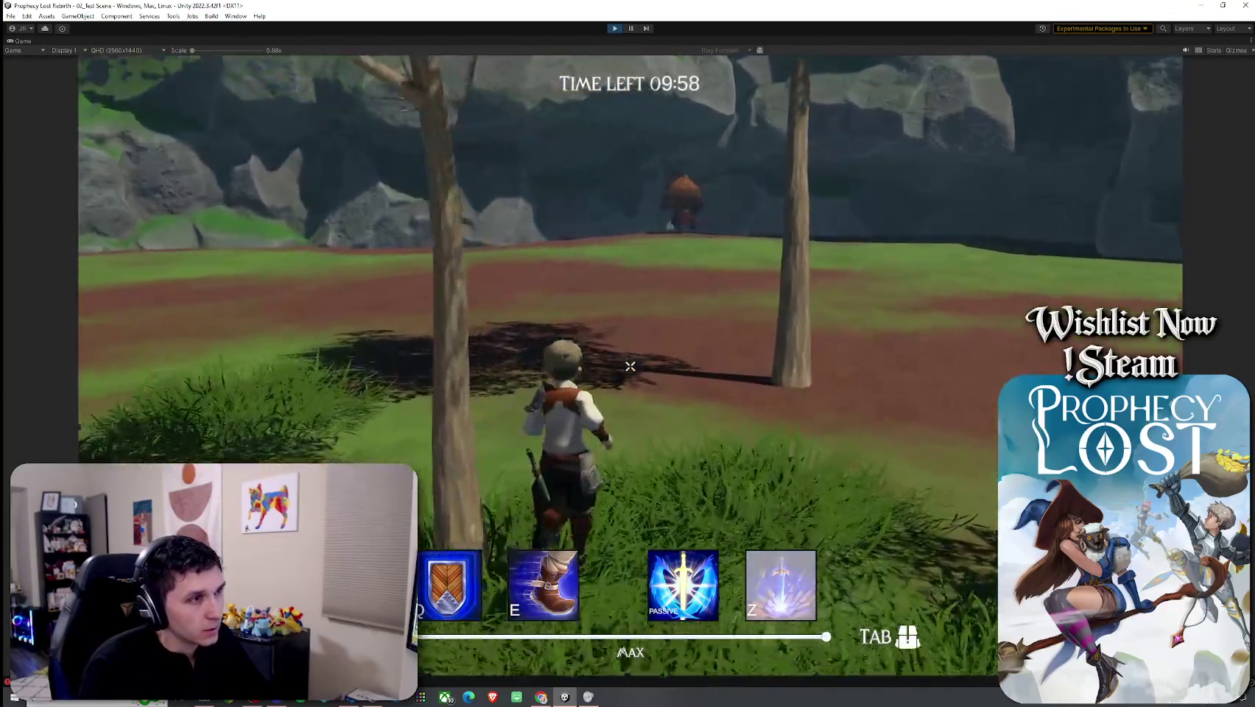
pyautogui.press('w')
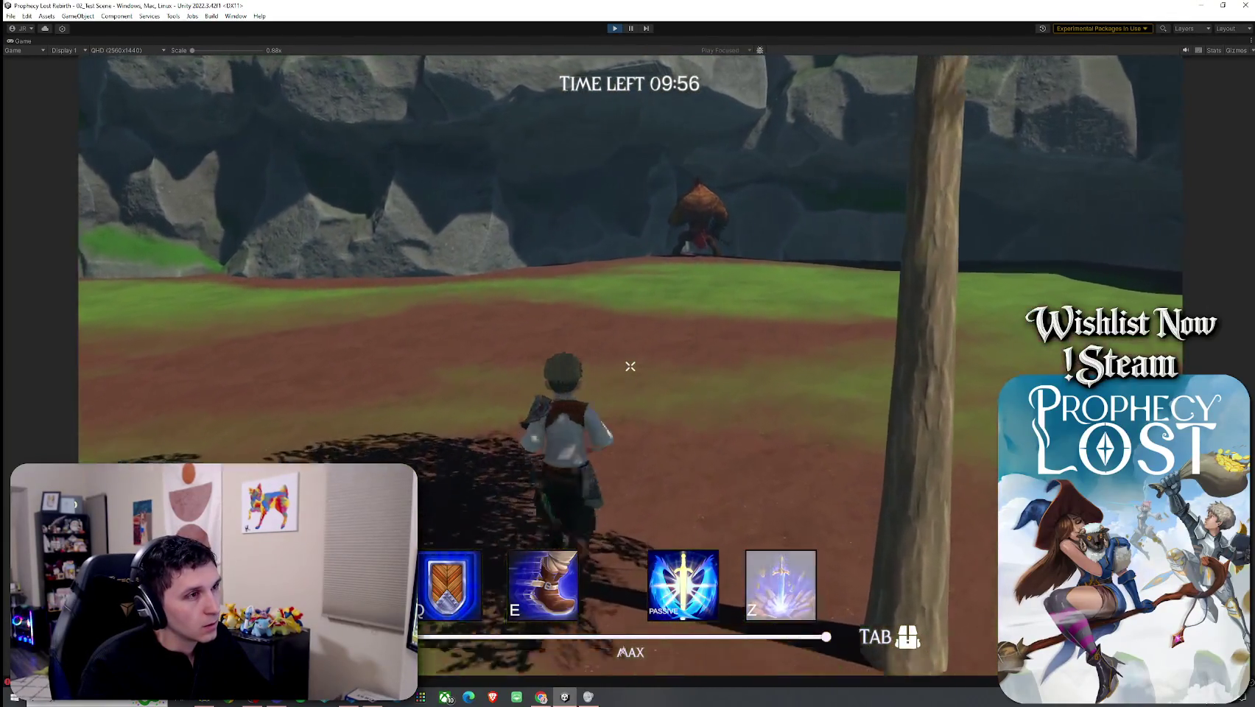
pyautogui.press('w')
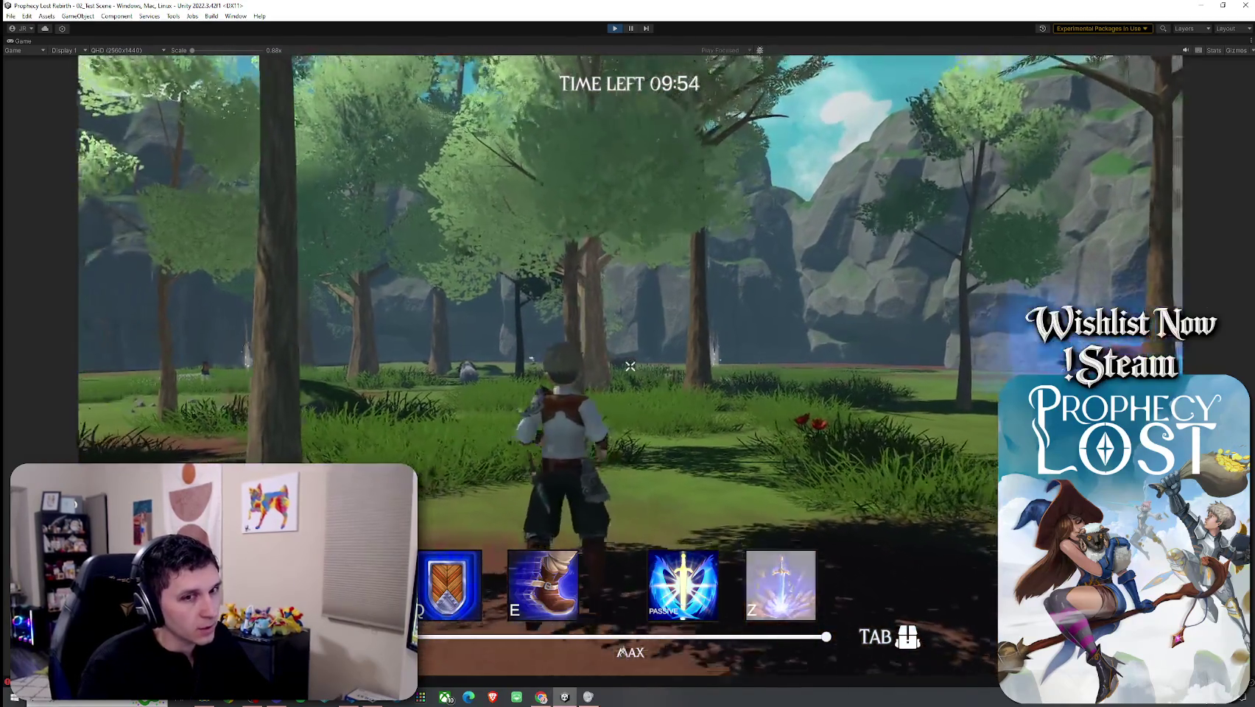
pyautogui.press('w')
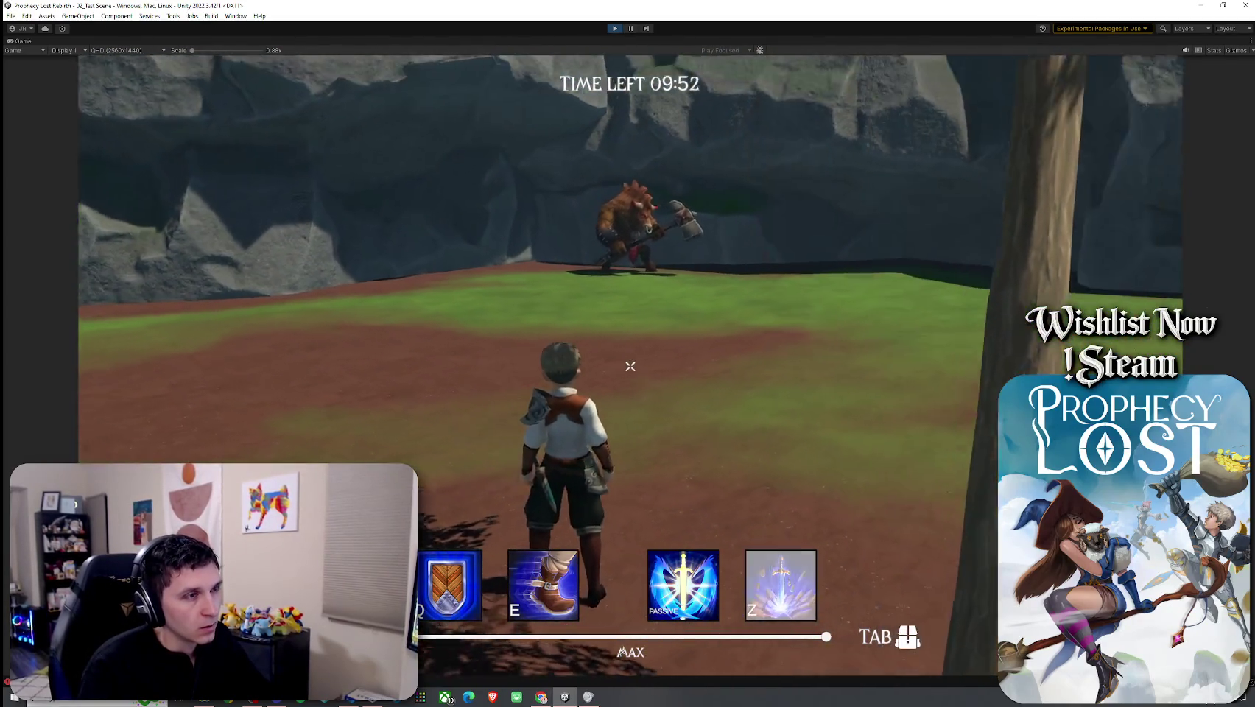
pyautogui.press('w')
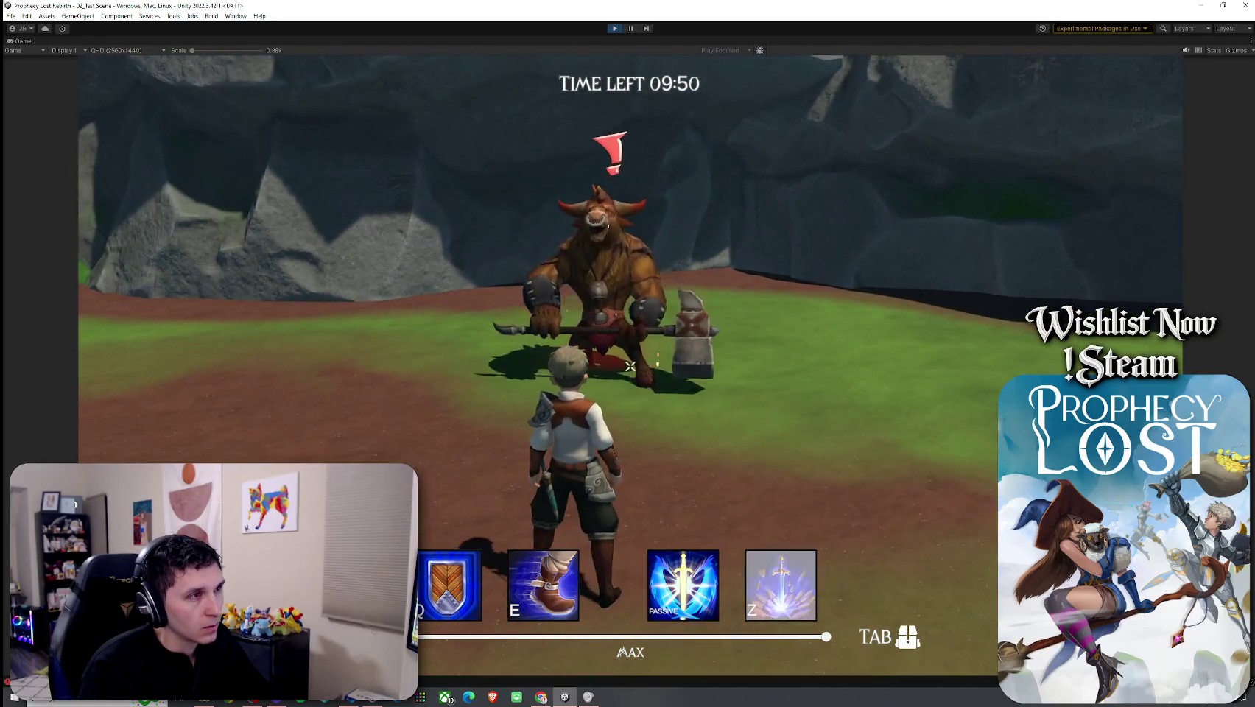
pyautogui.press('w')
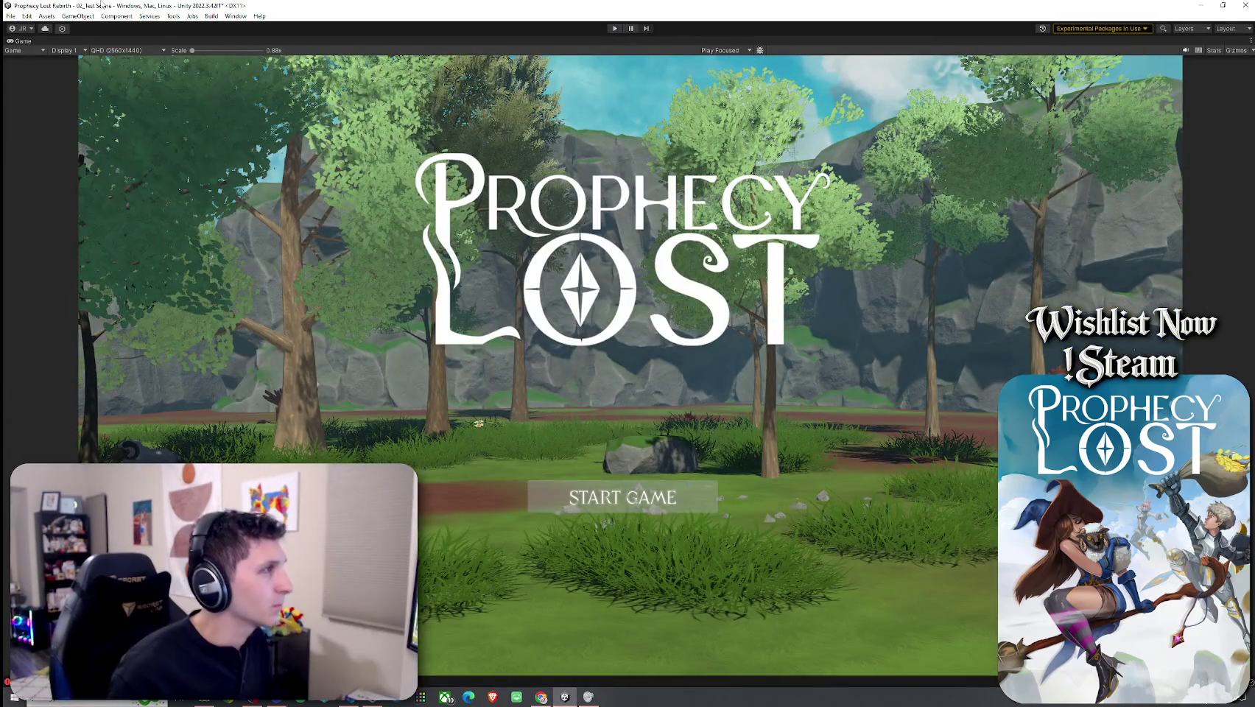
pyautogui.hotkey('shift', 'space')
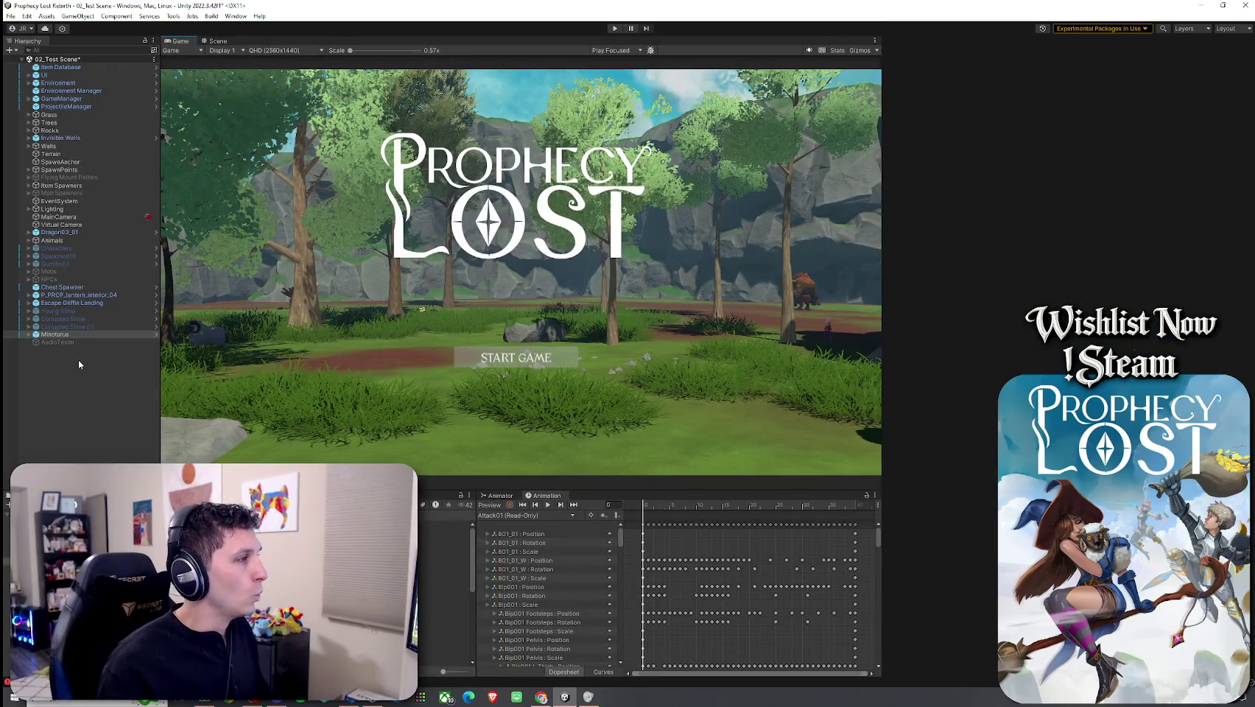
# Step: Select the Minotaurus object in the Hierarchy to show its components
pyautogui.click(37, 335)
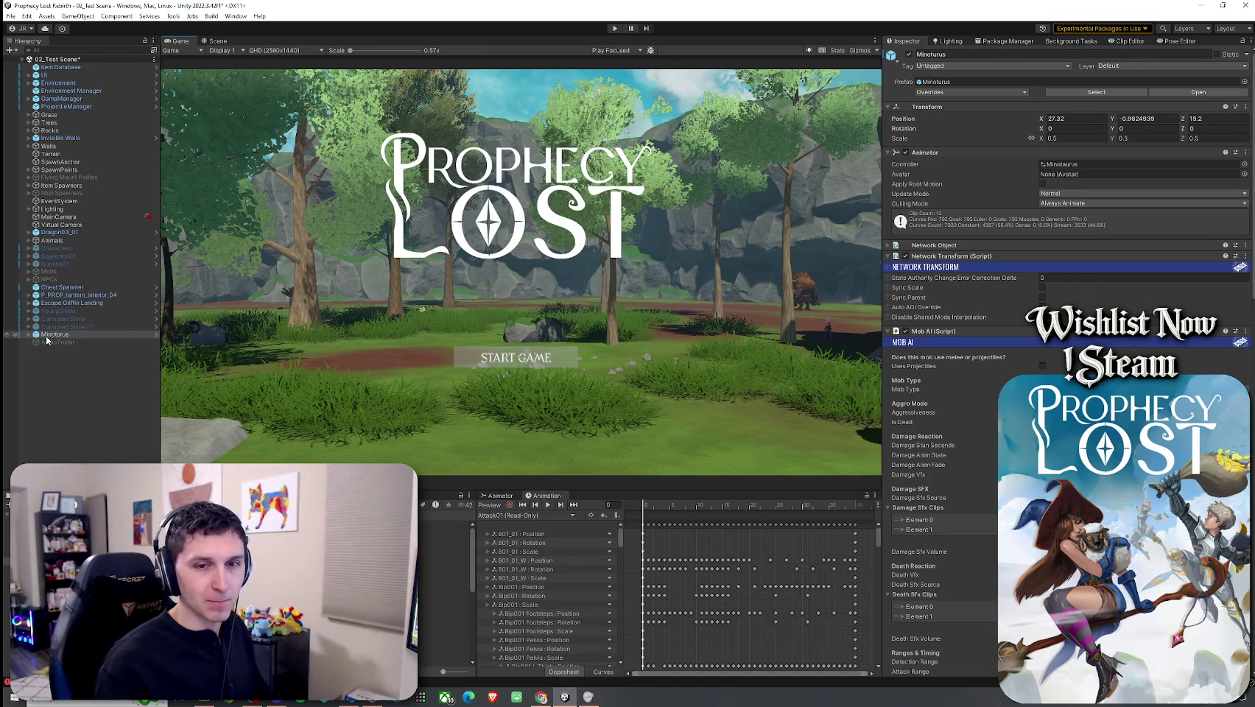
pyautogui.rightClick(47, 340)
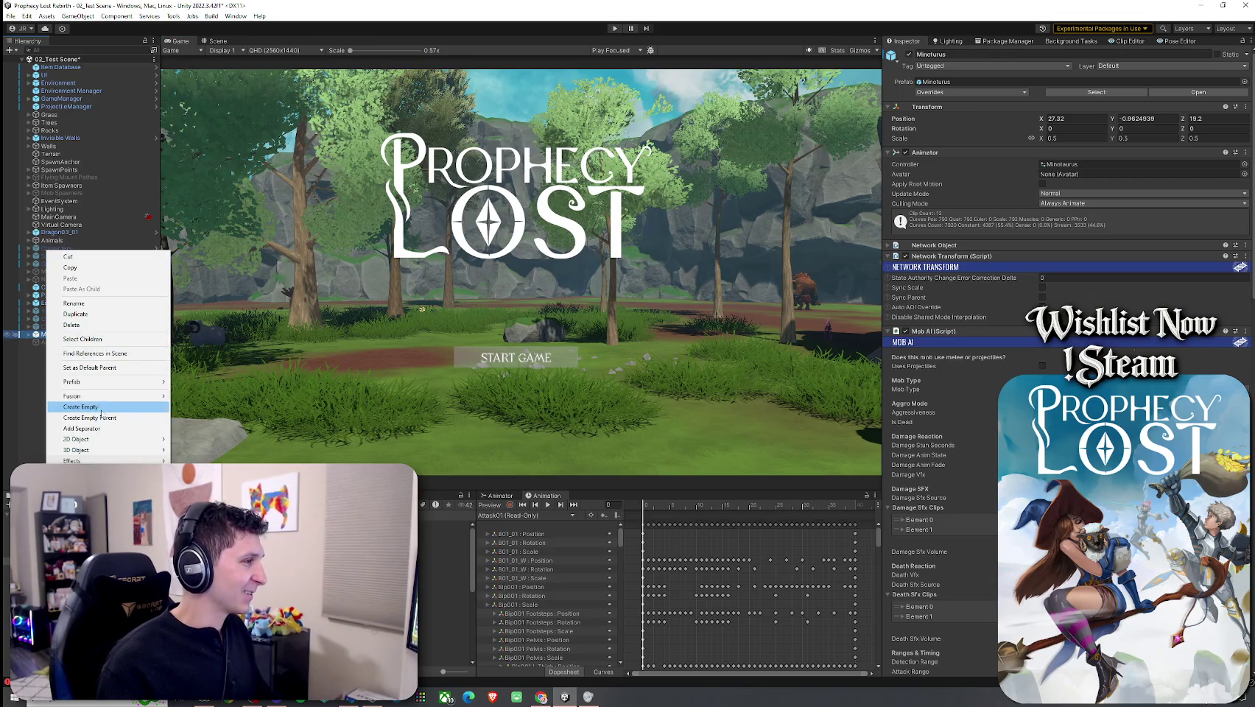
pyautogui.click(37, 363)
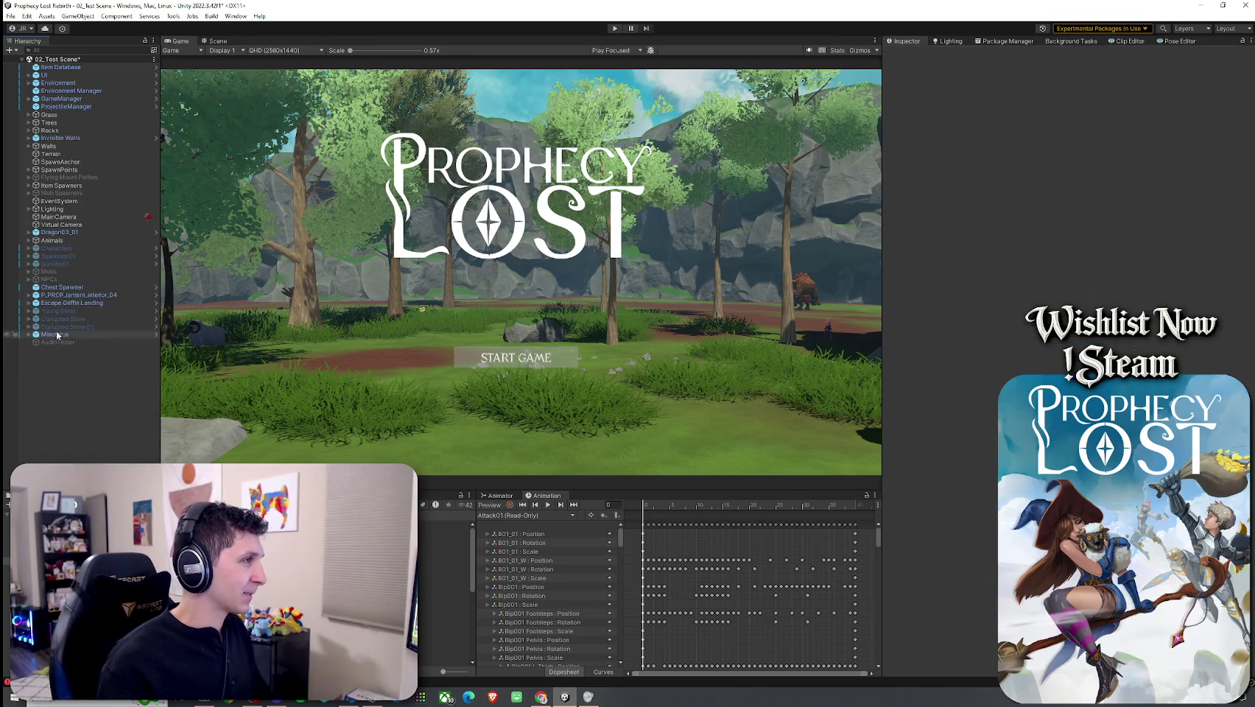
# Step: Switch to the Scene view, reselect Minotaurus, and open its Animator state graph
pyautogui.click(206, 43)
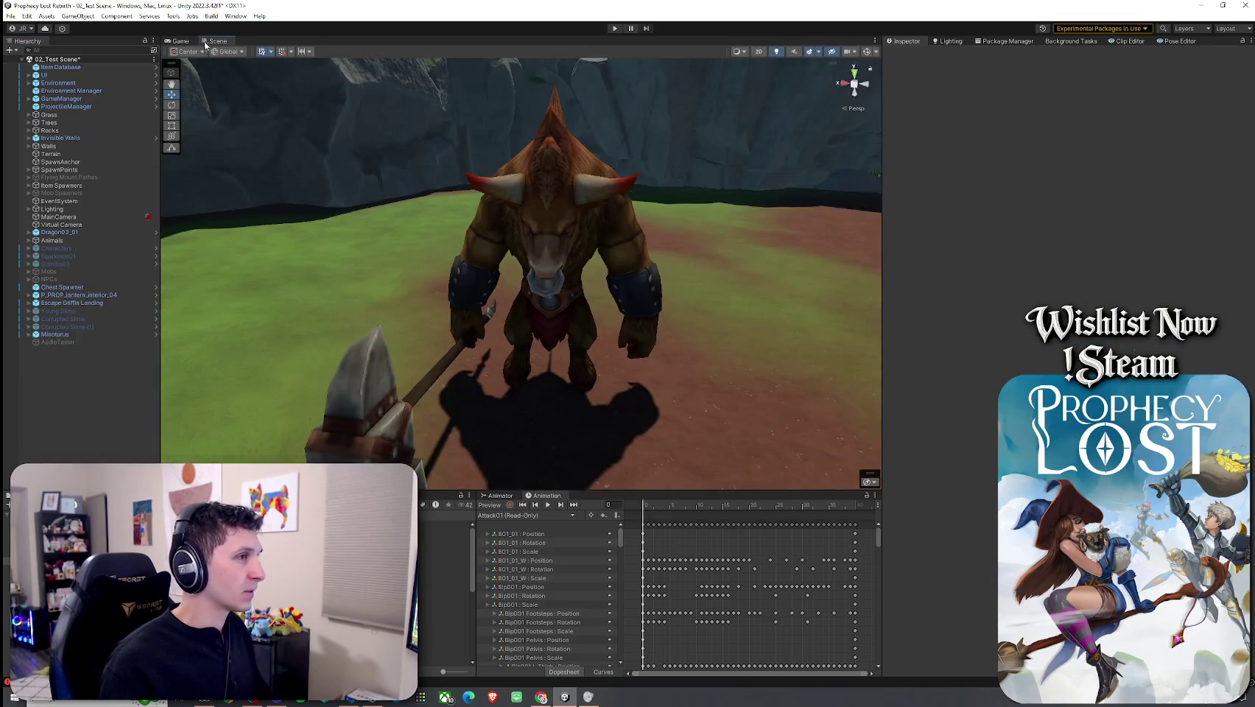
pyautogui.click(78, 334)
pyautogui.scroll(-5, 961, 452)
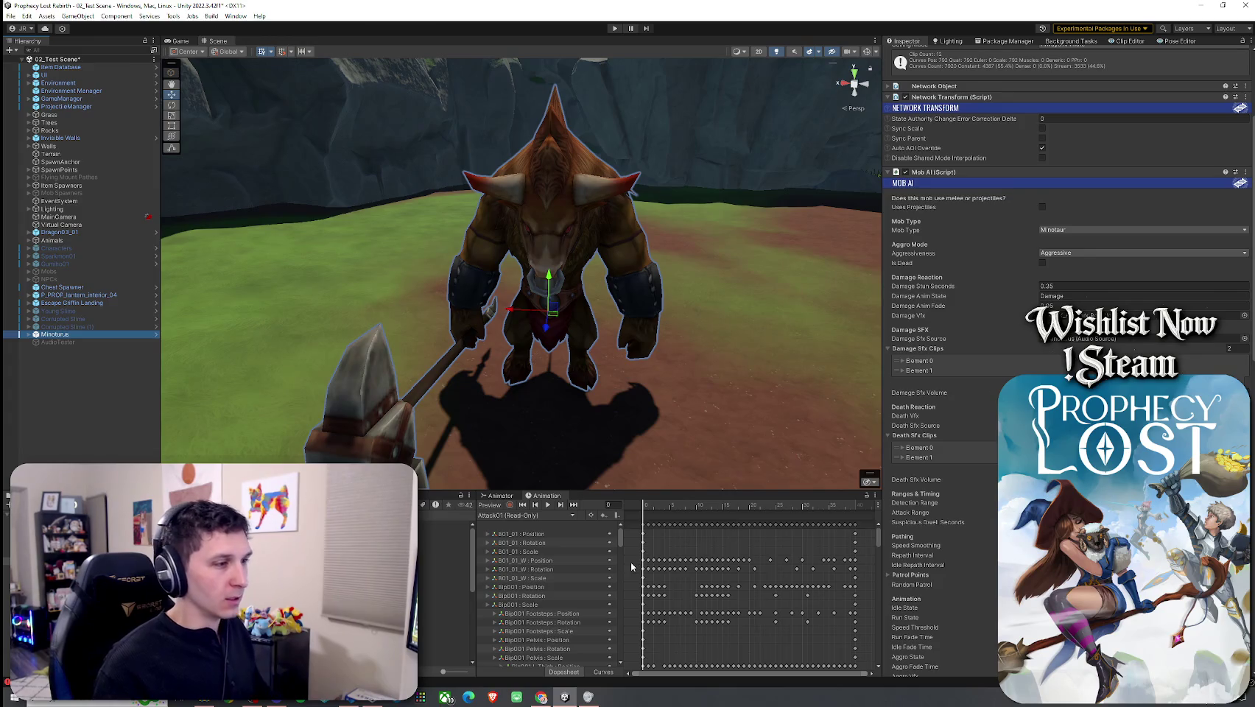
pyautogui.click(500, 495)
# Step: Assign the Minotaurus Aggro clip to the Aggro state, turn off Loop Time, and save
pyautogui.click(742, 613)
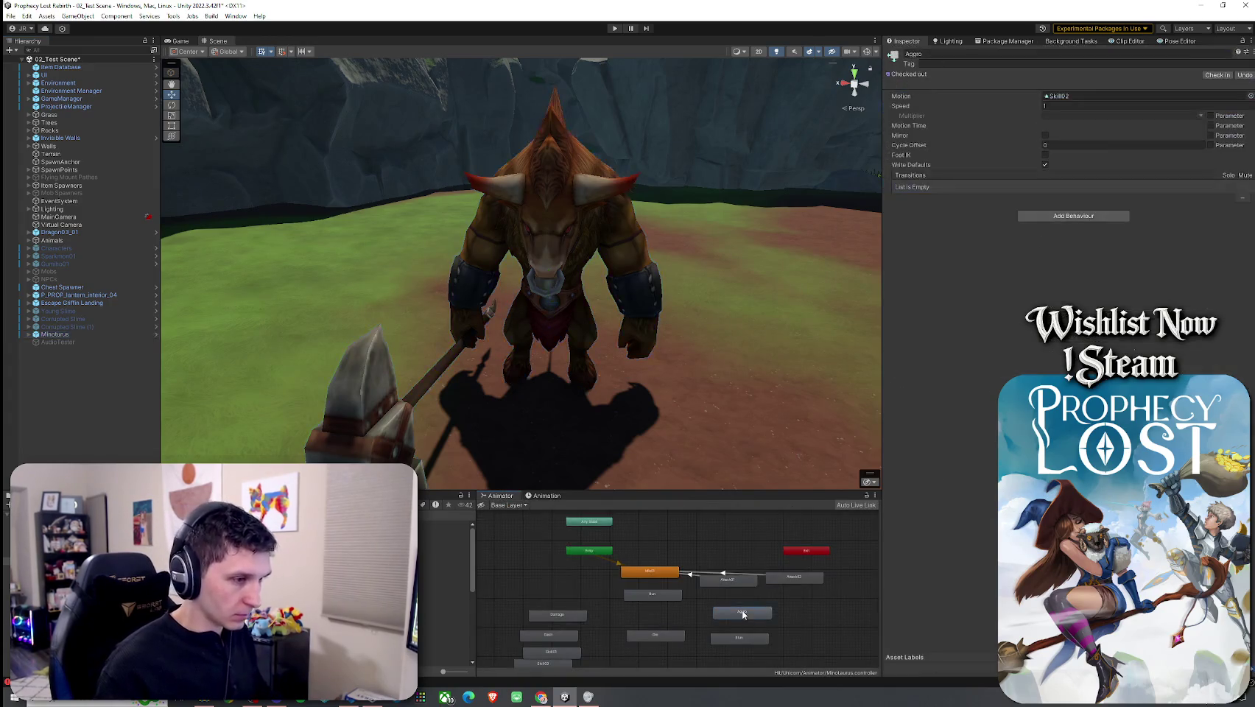
pyautogui.click(1046, 97)
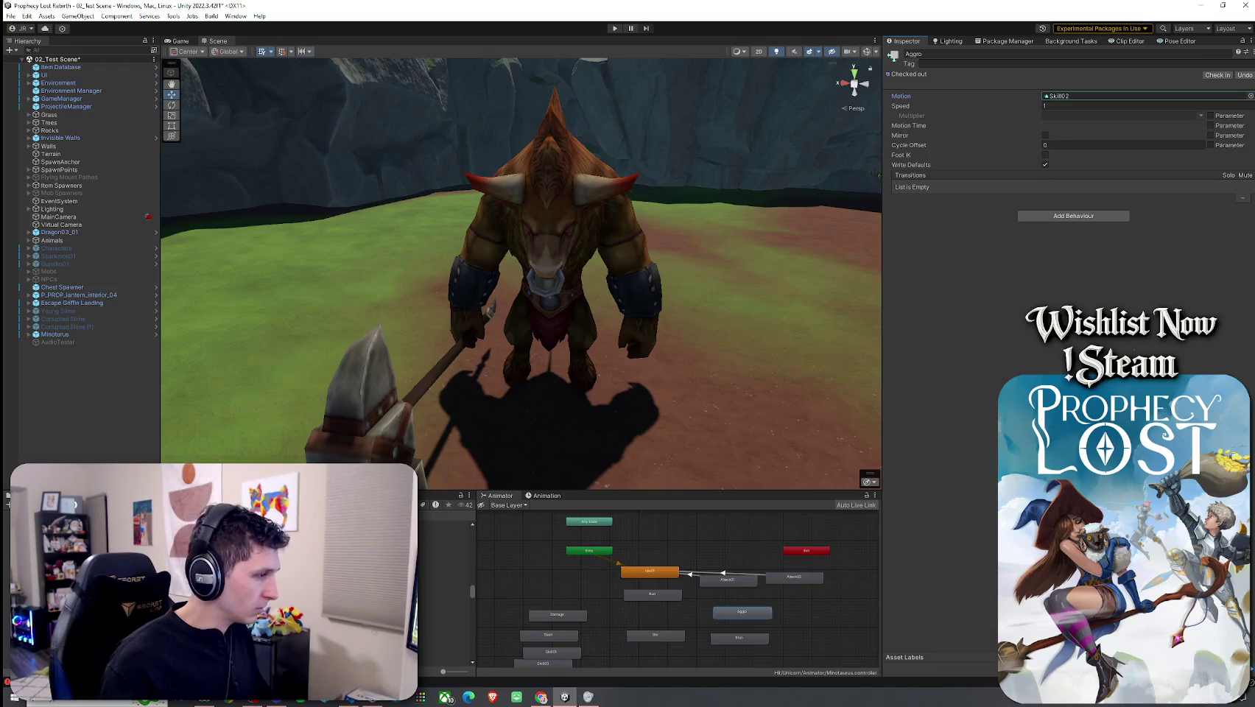
pyautogui.doubleClick(1060, 95)
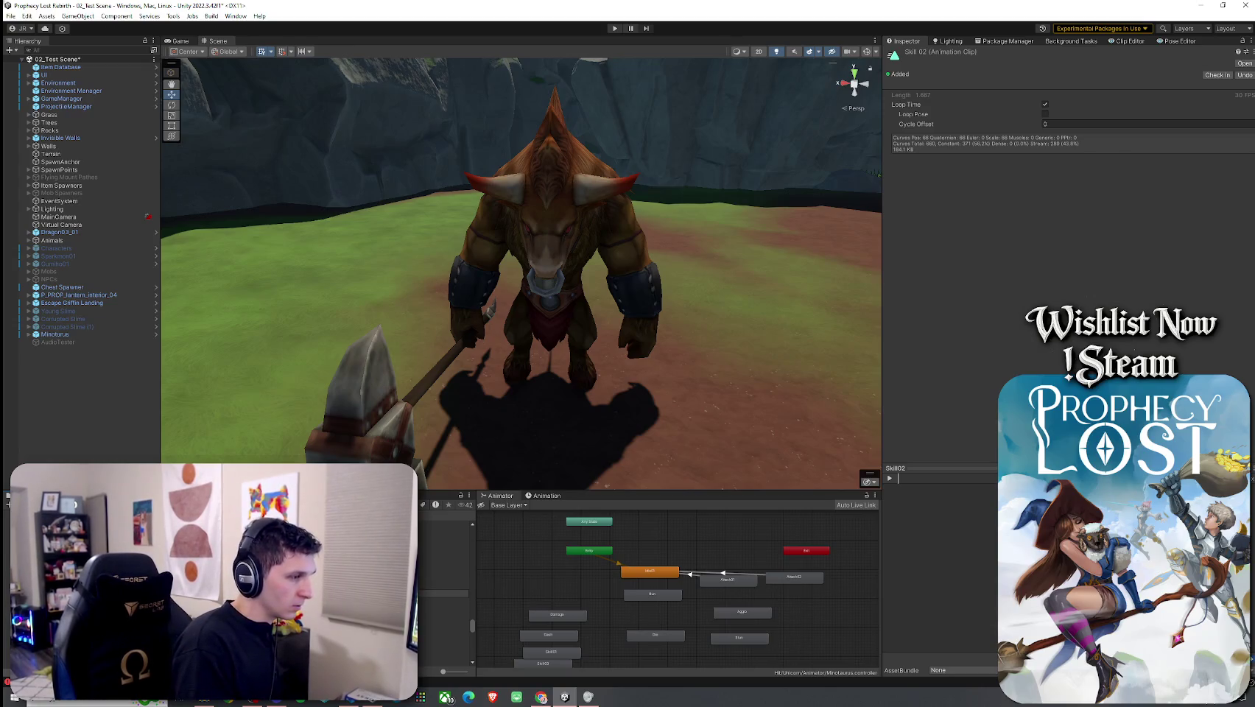
pyautogui.doubleClick(763, 615)
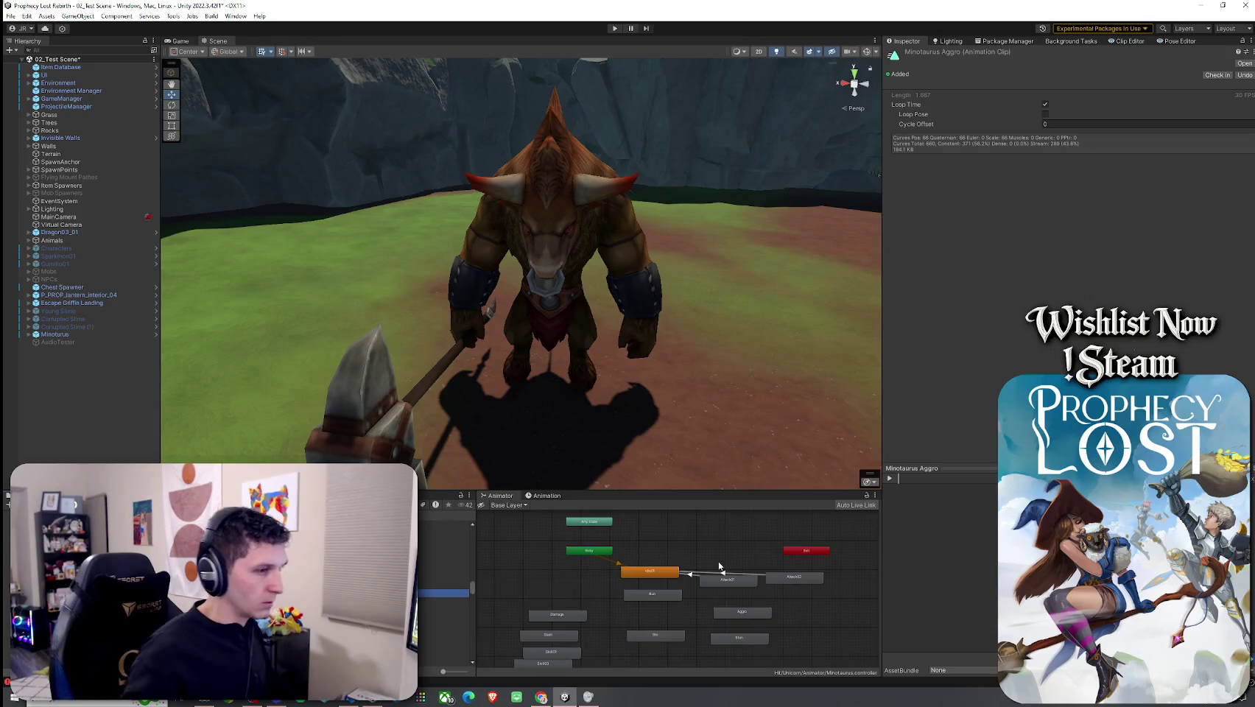
pyautogui.click(742, 612)
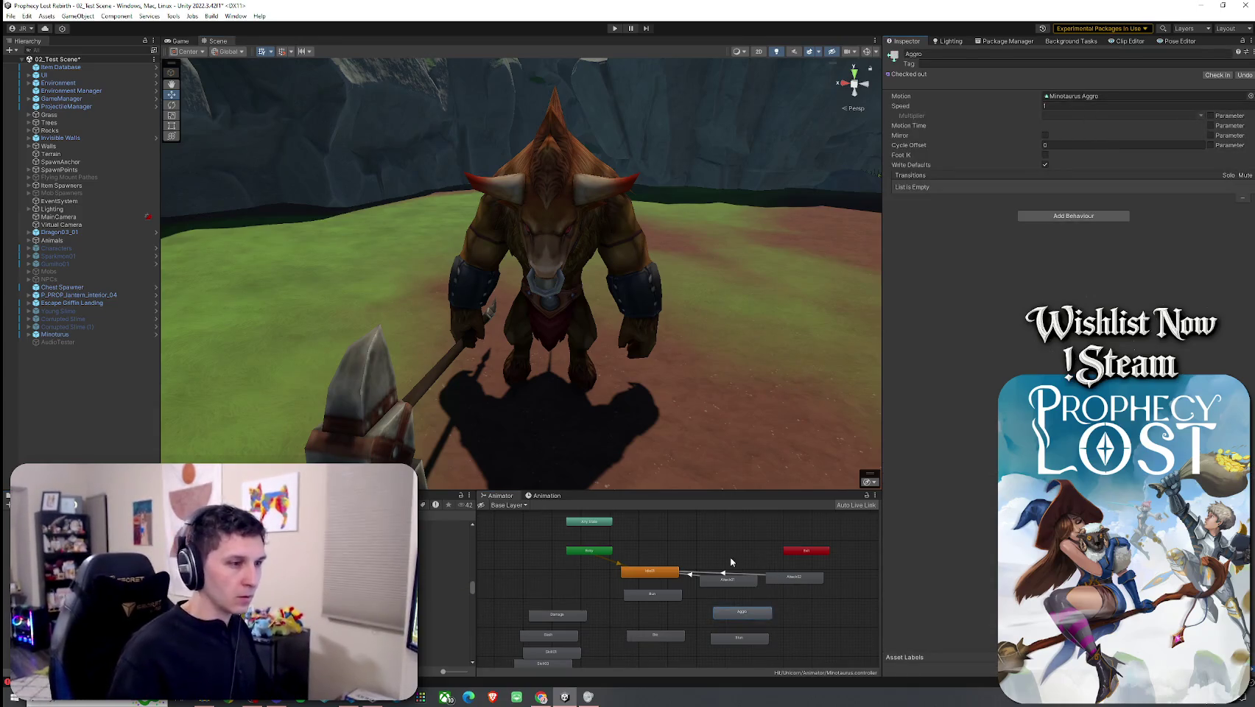
pyautogui.doubleClick(742, 612)
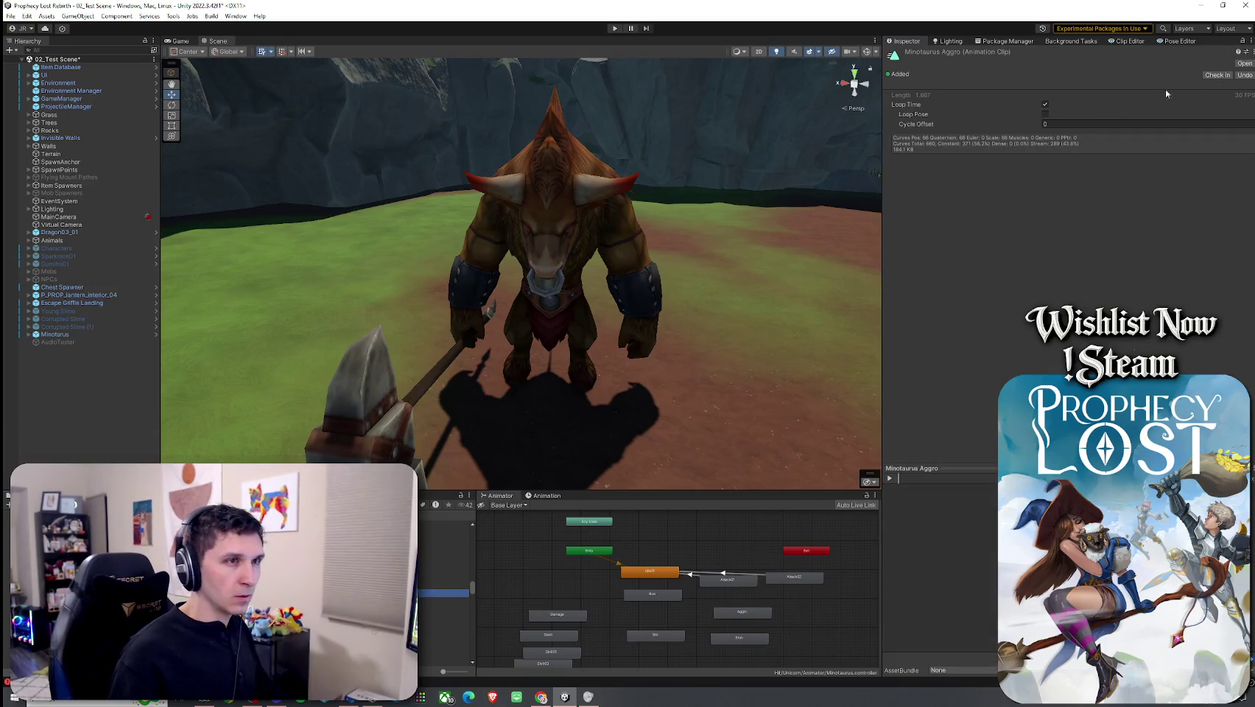
pyautogui.click(1045, 105)
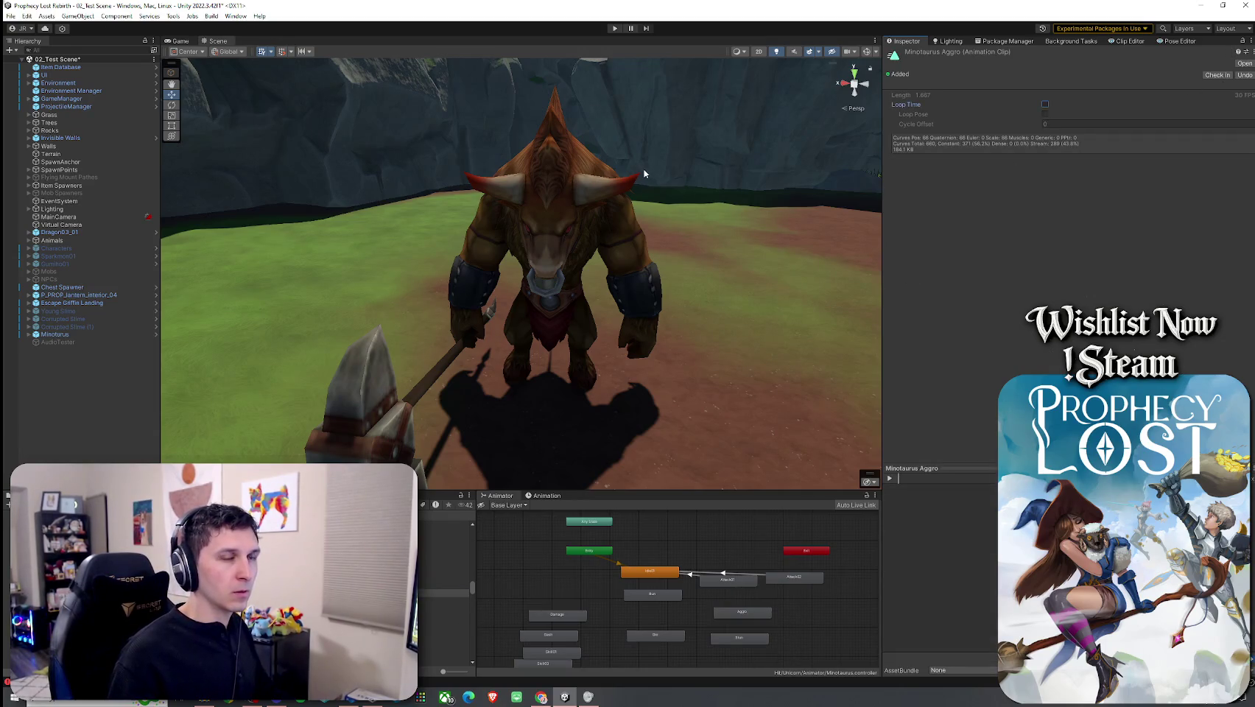
pyautogui.click(11, 15)
pyautogui.click(30, 62)
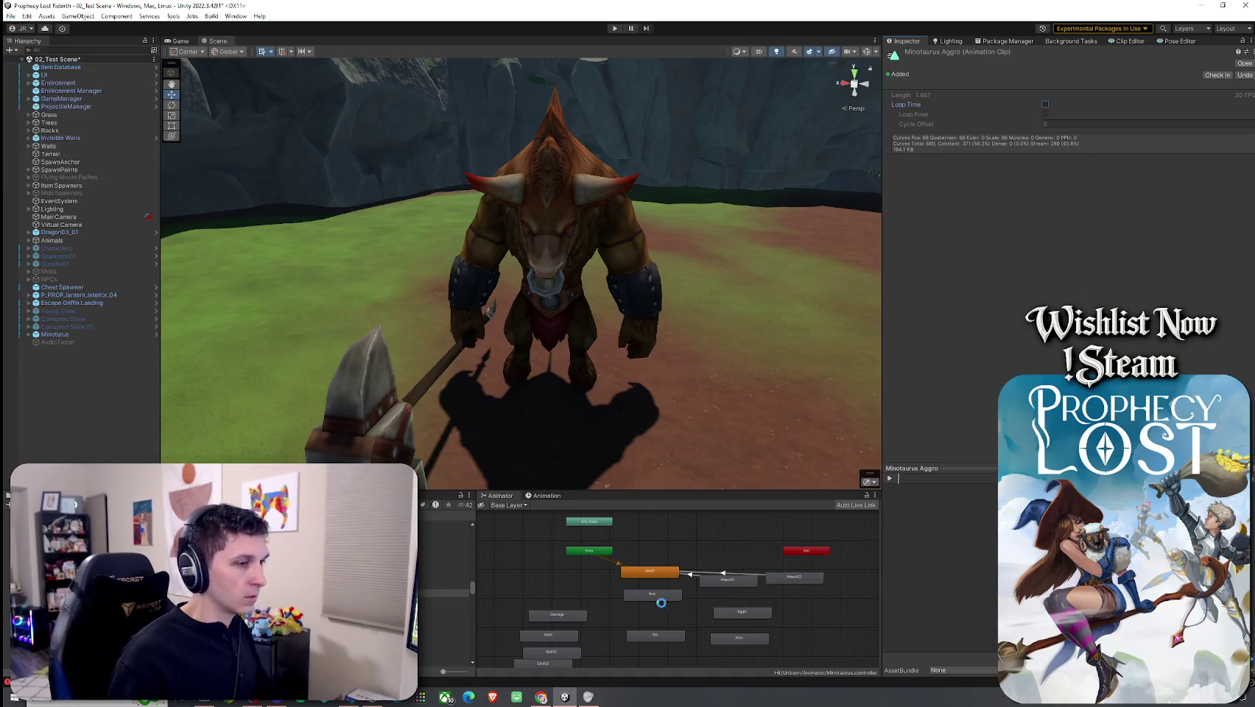
# Step: Add a transition from the Aggro state to Idle01 and save the scene
pyautogui.rightClick(726, 612)
pyautogui.click(751, 620)
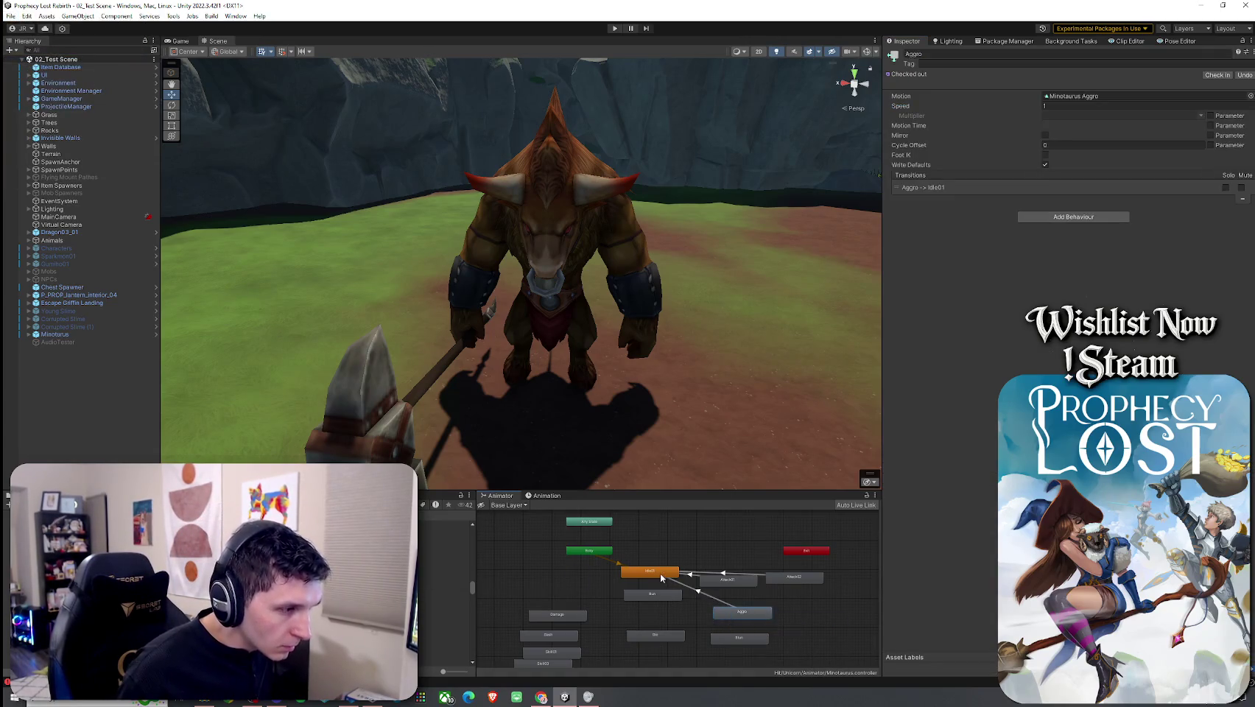
pyautogui.click(660, 572)
pyautogui.click(12, 15)
pyautogui.click(30, 61)
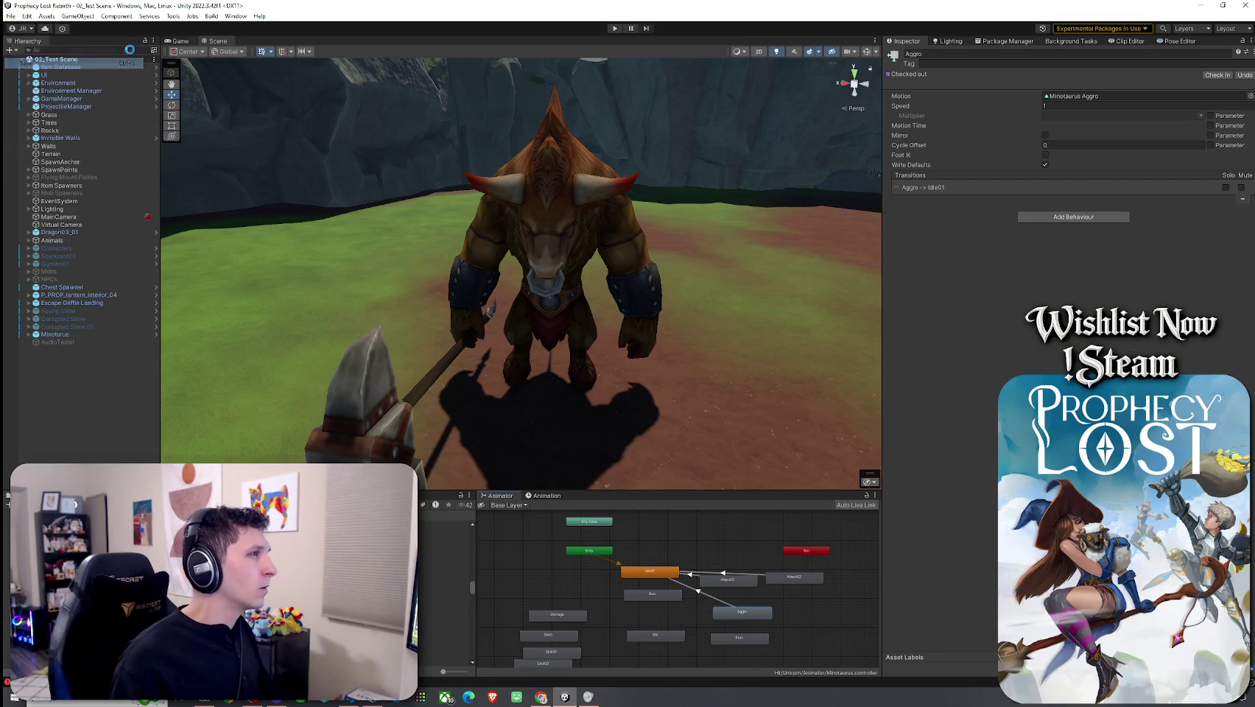
pyautogui.click(219, 73)
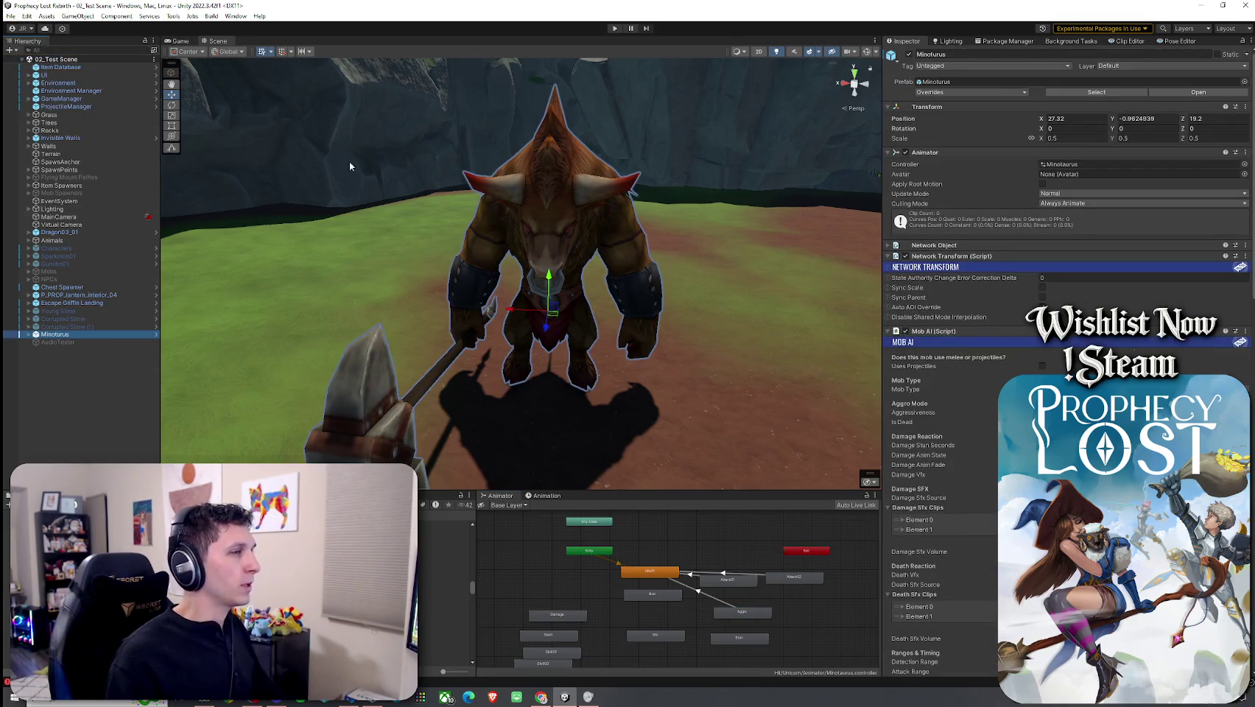
# Step: Scroll the Minotaurus Mob AI settings down and expand Aggro Sound
pyautogui.scroll(-10, 954, 515)
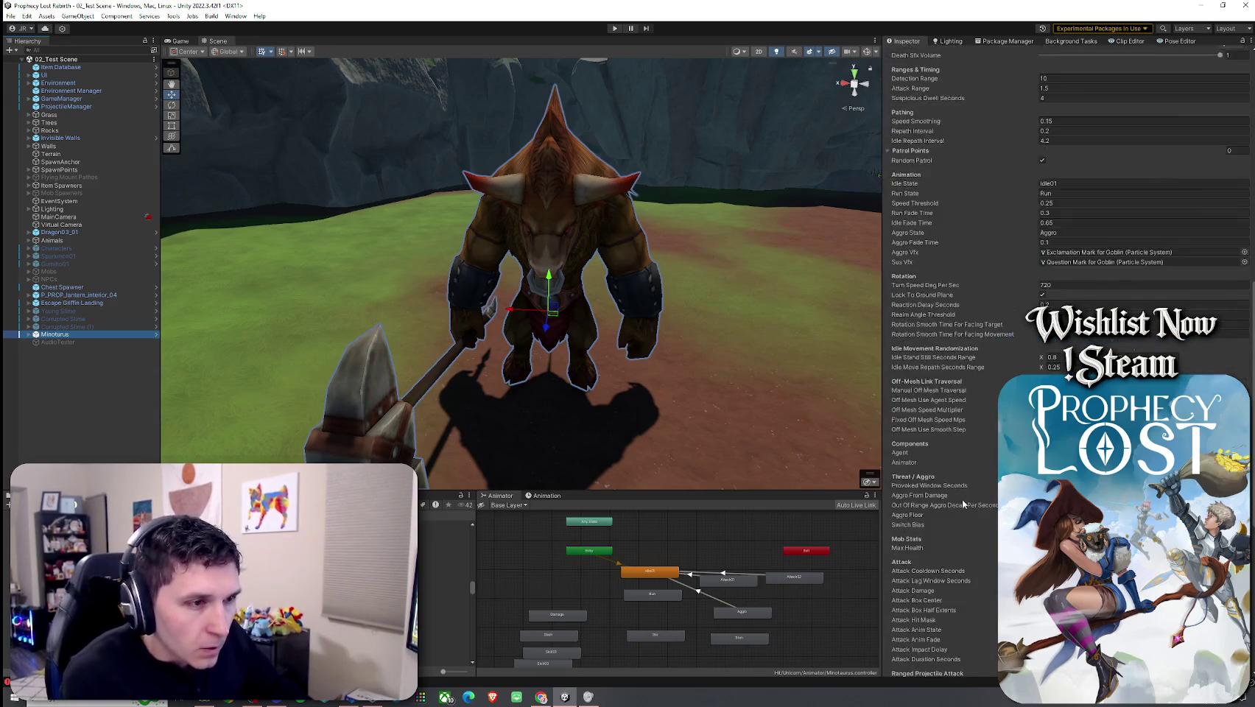
pyautogui.scroll(-10, 962, 501)
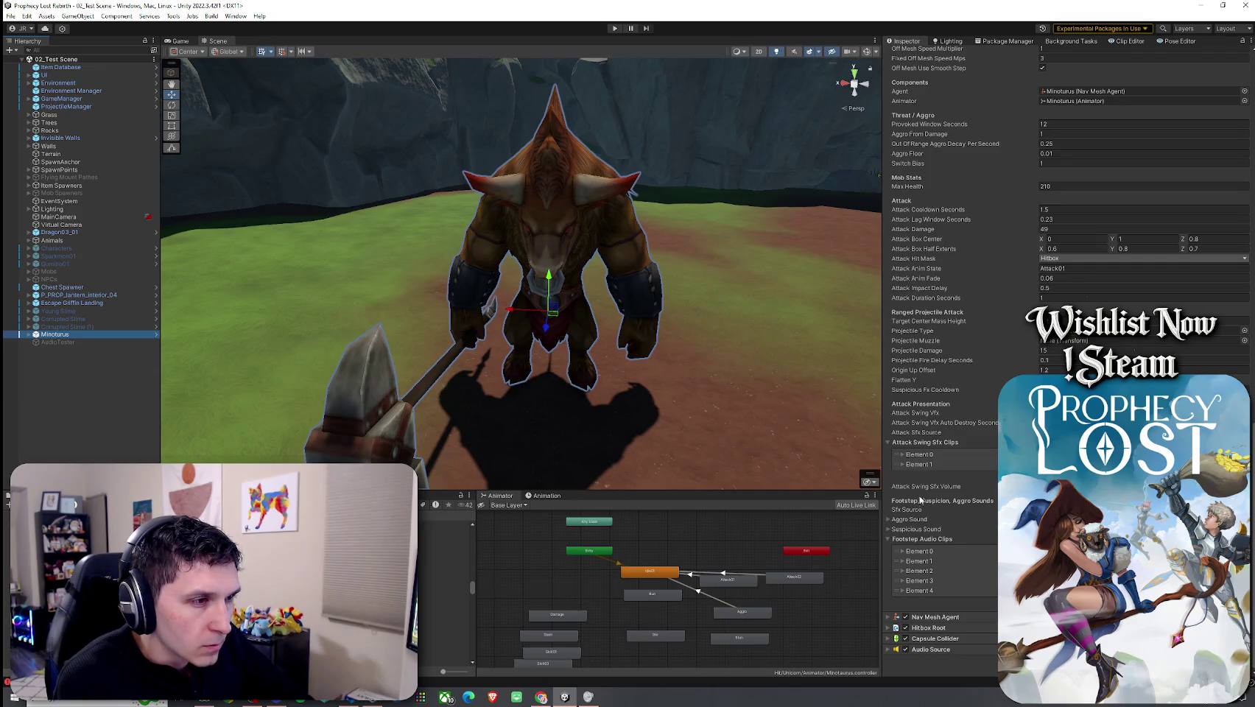
pyautogui.click(910, 519)
pyautogui.scroll(-5, 910, 520)
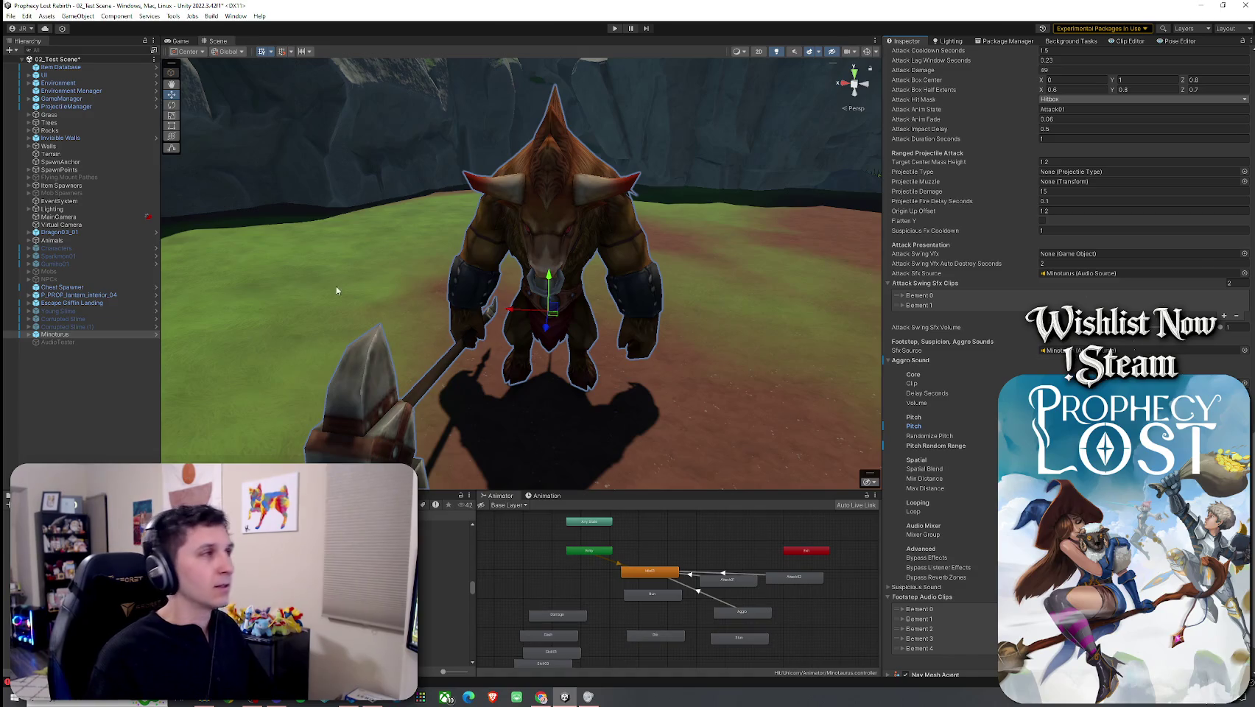
# Step: Enter Play mode to test the minotaur again
pyautogui.click(10, 15)
pyautogui.press('Escape')
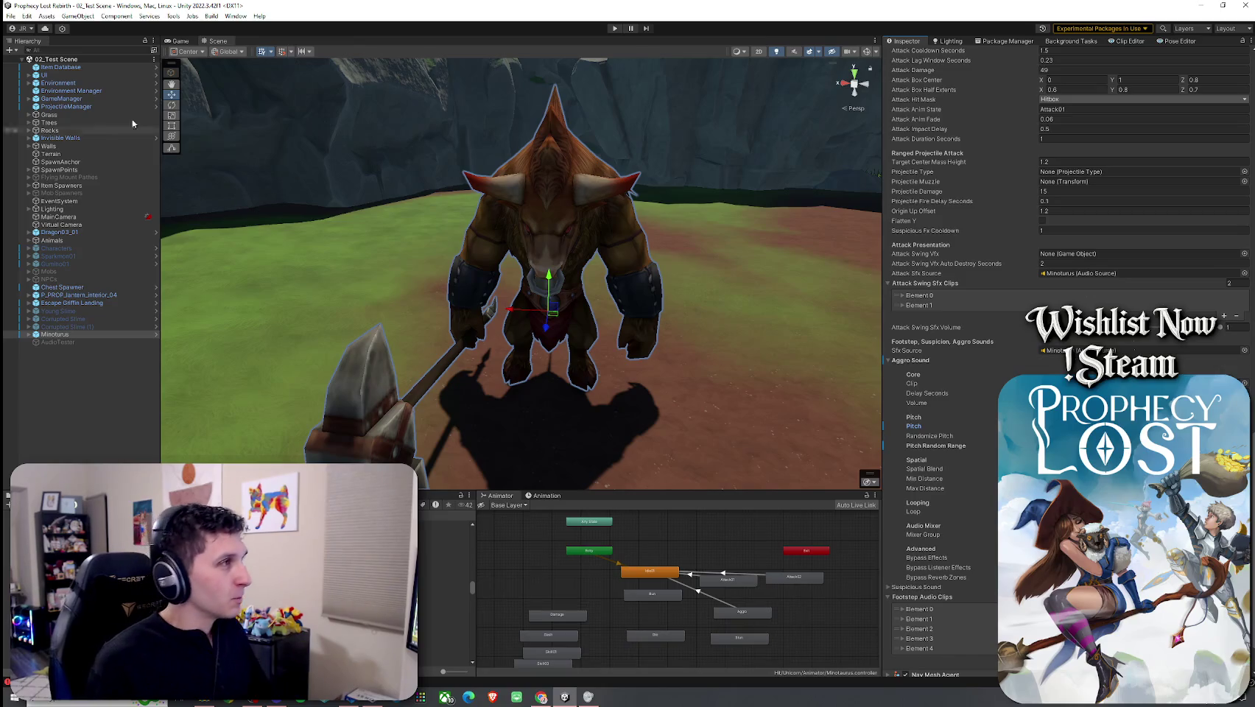
pyautogui.click(25, 15)
pyautogui.click(44, 147)
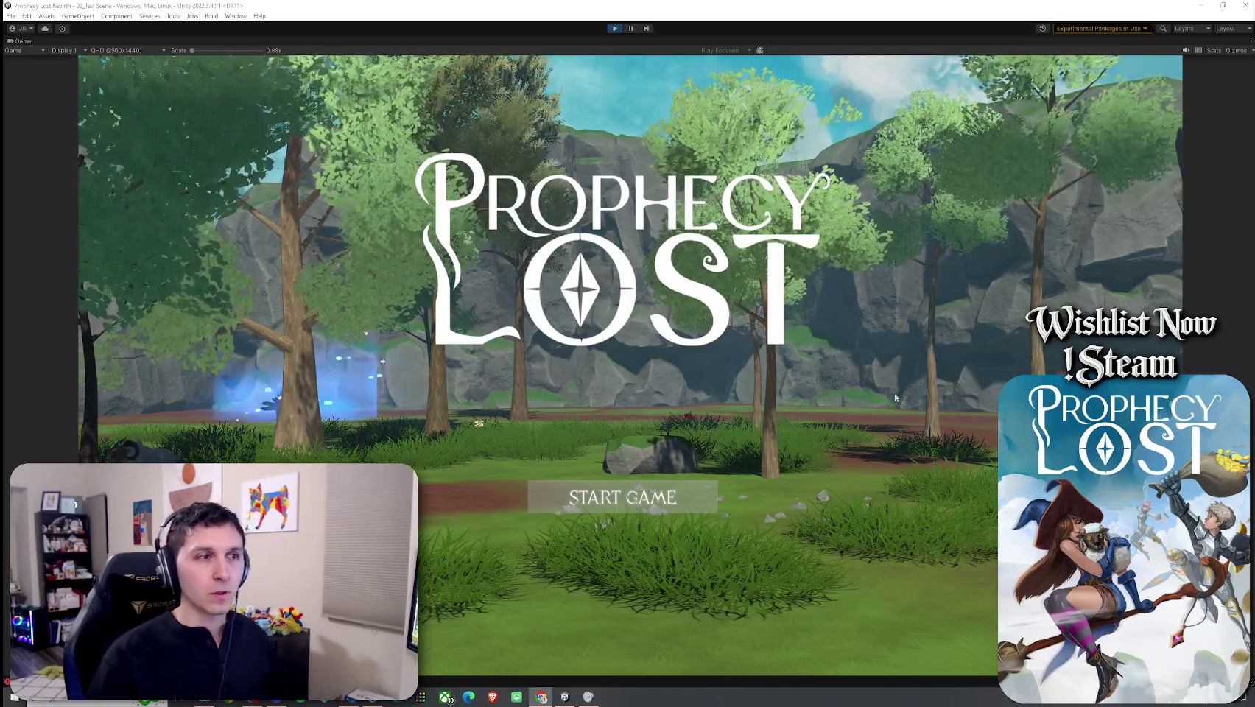
# Step: Start a game session and run the character forward into the forest toward the minotaur
pyautogui.click(671, 498)
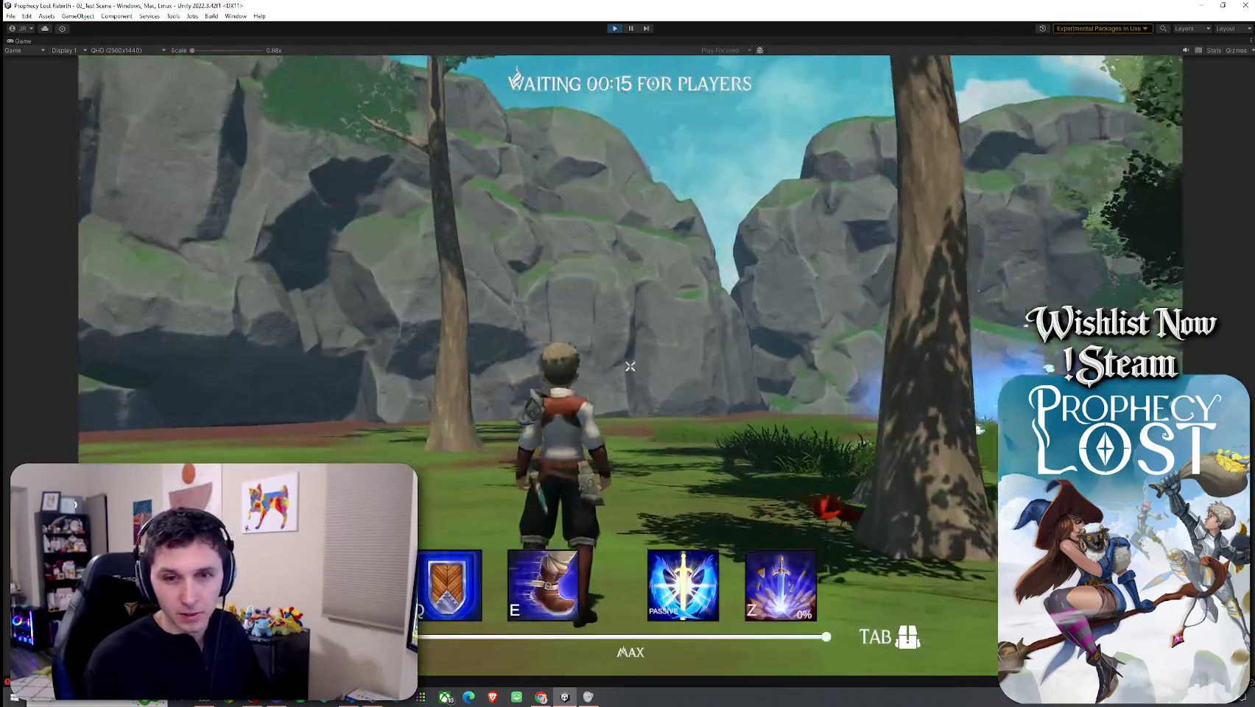
pyautogui.press('w')
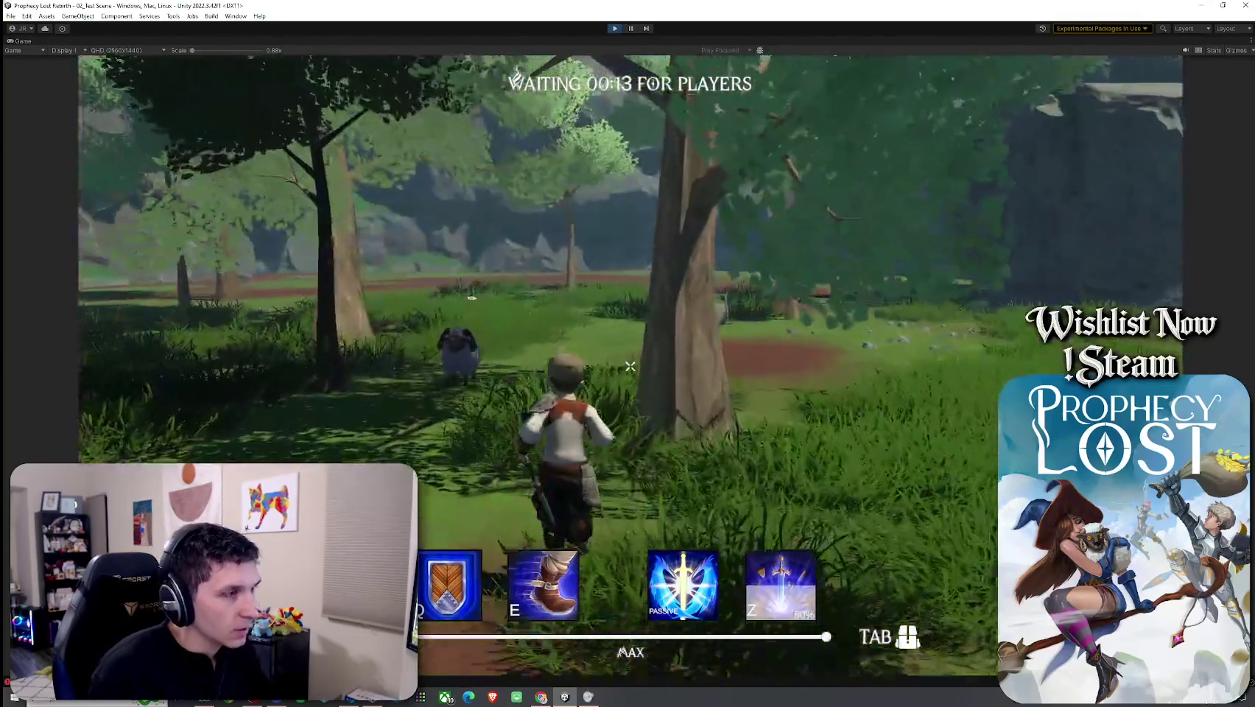
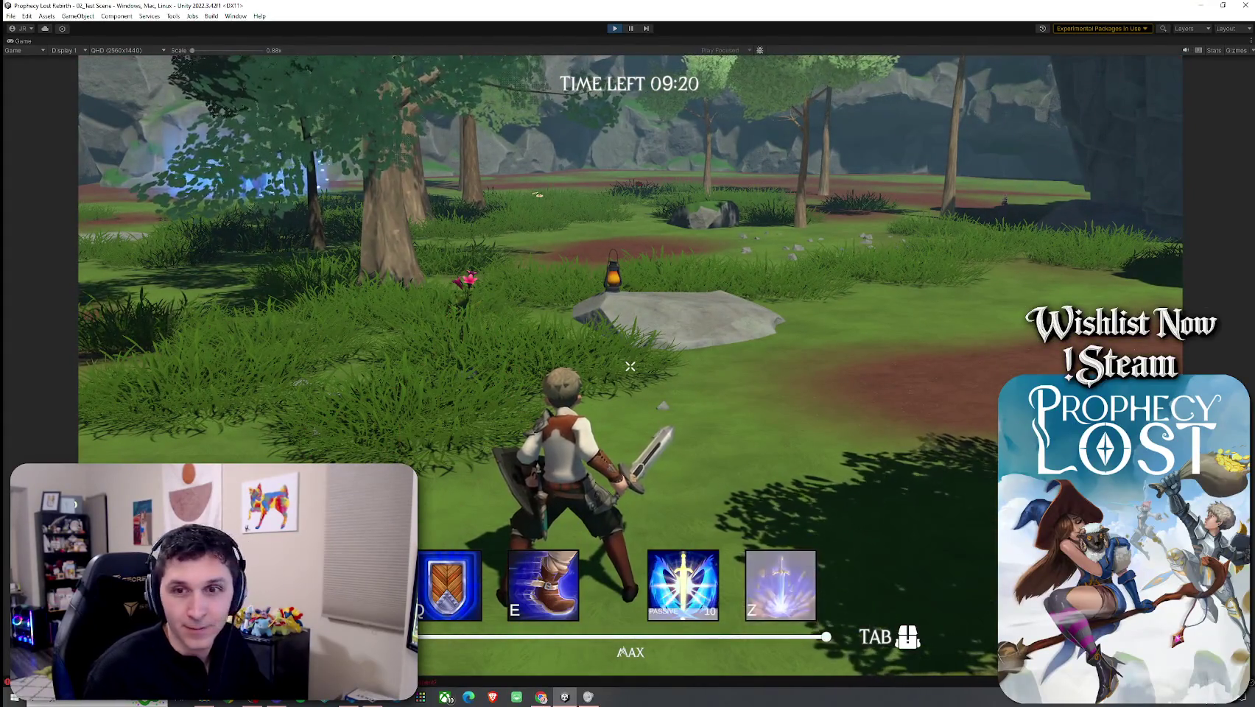
# Step: Run the character over the large rock and back onto the grass, then stop play mode
pyautogui.press('w')
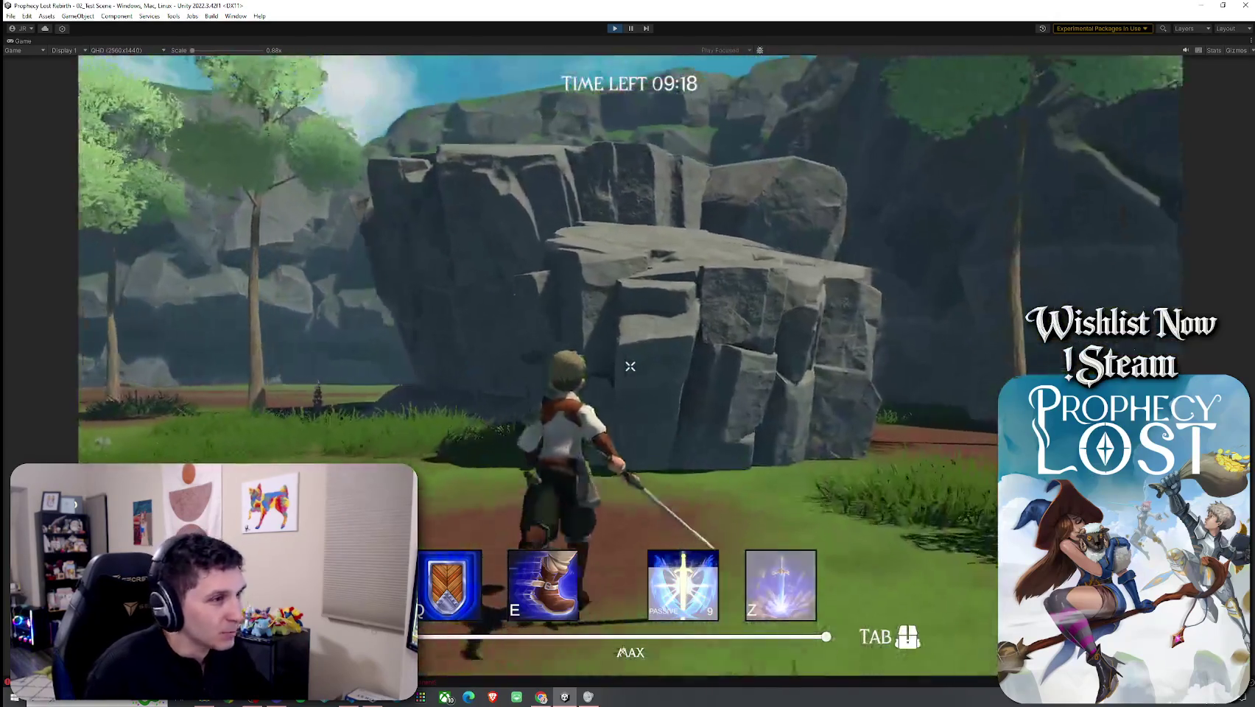
pyautogui.press('w')
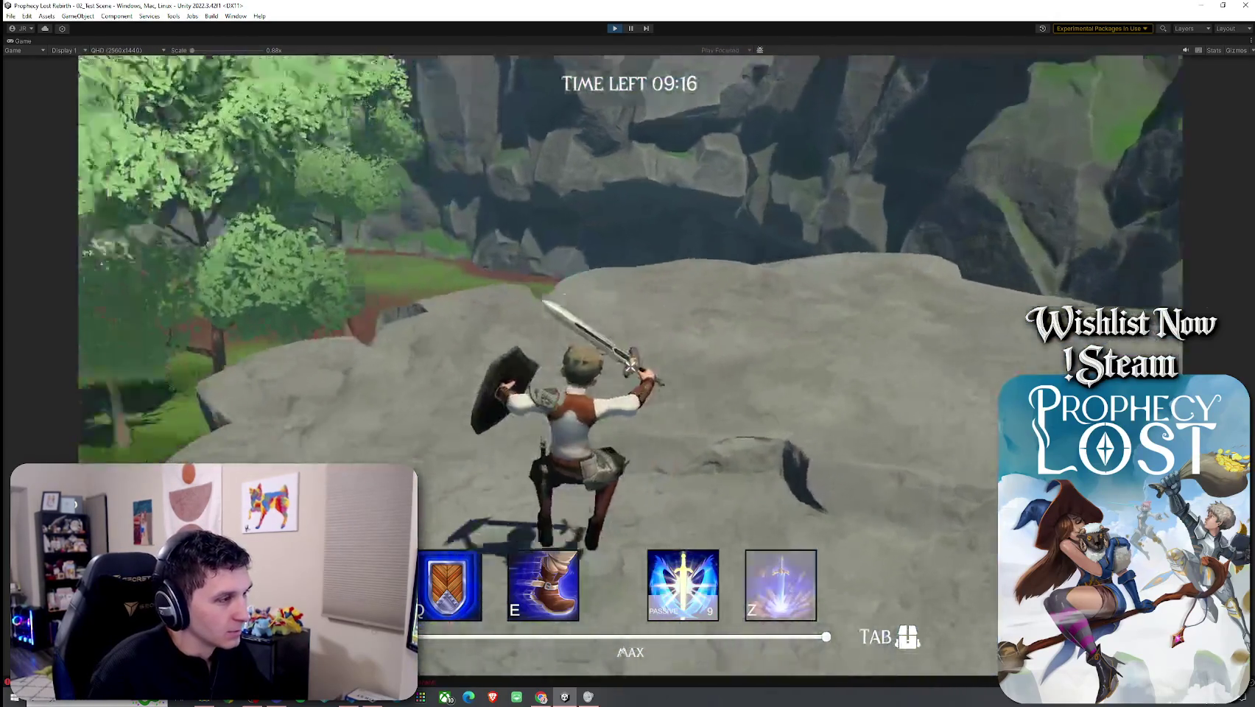
pyautogui.press('w')
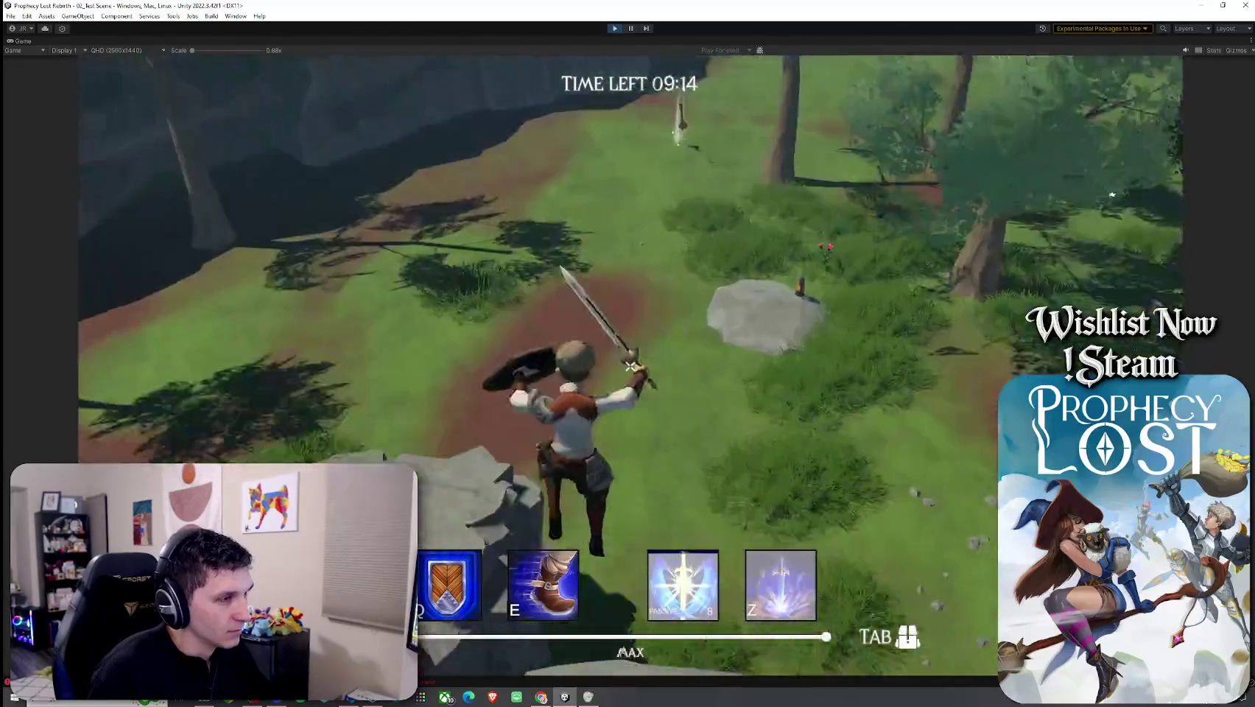
pyautogui.press('w')
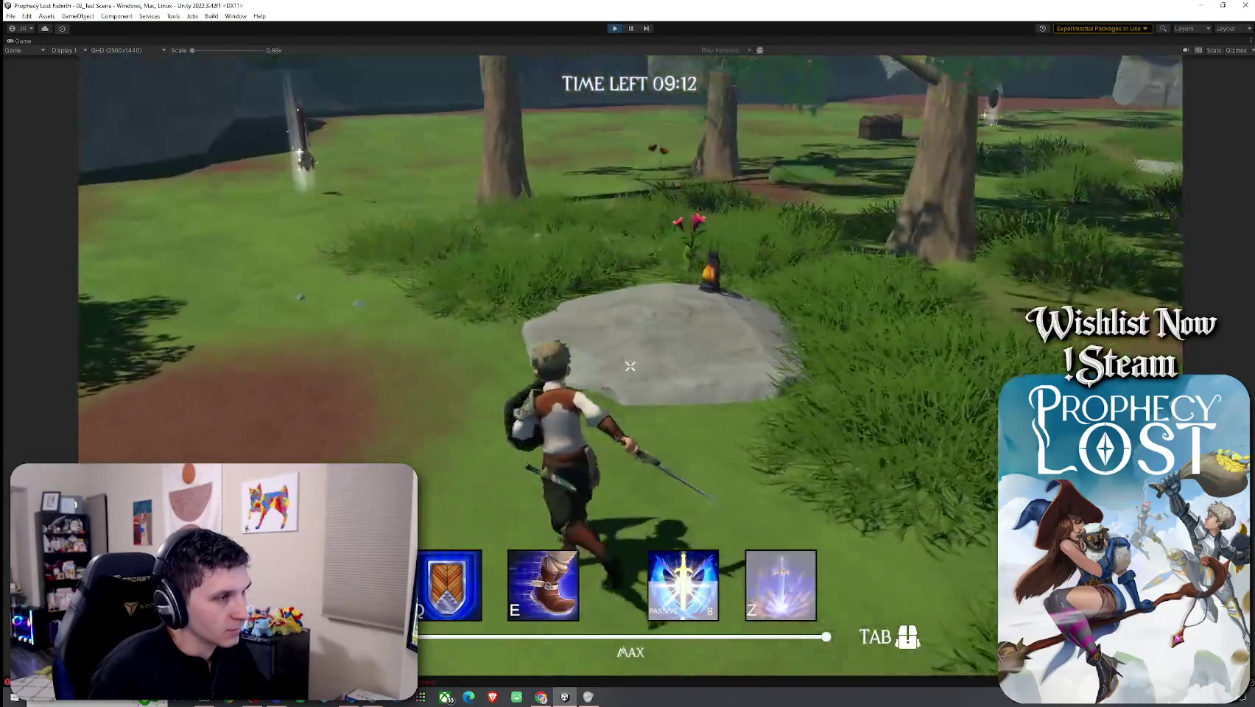
pyautogui.hotkey('ctrl', 'p')
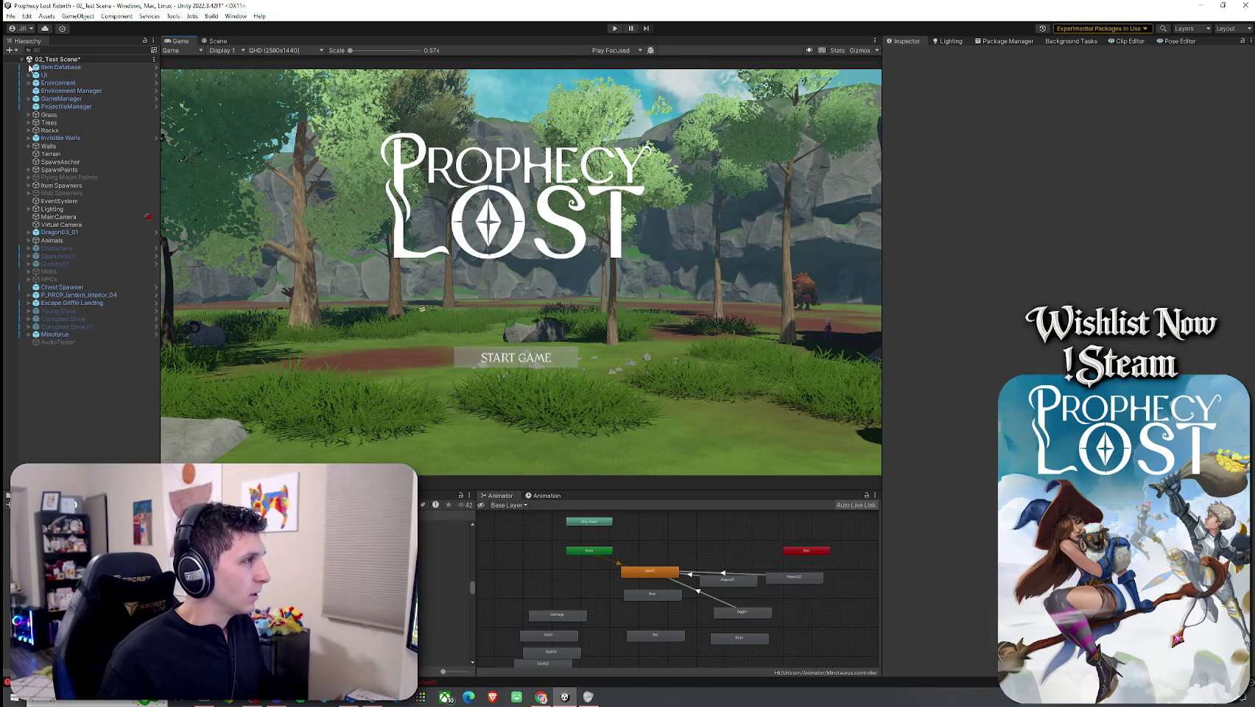
# Step: Save 02_Test Scene, check the Minotaurus object, then select the Yuzu Slime prefab asset
pyautogui.click(10, 15)
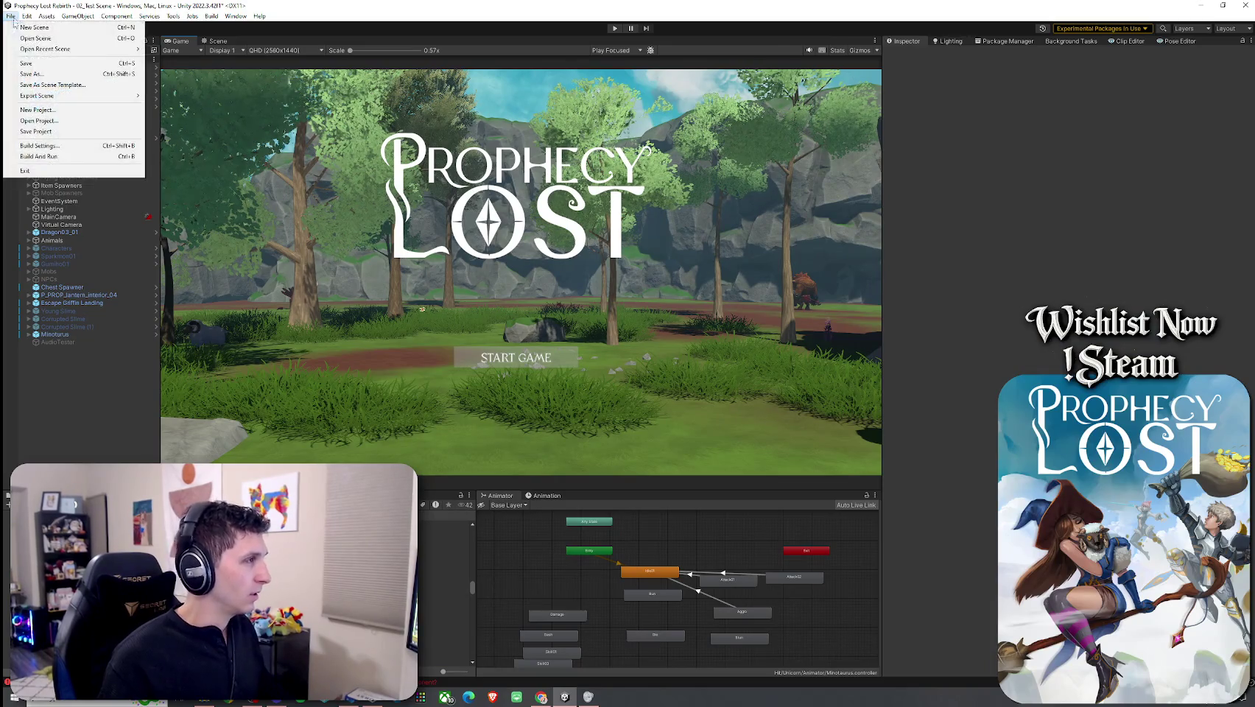
pyautogui.click(102, 326)
pyautogui.hotkey('ctrl', 's')
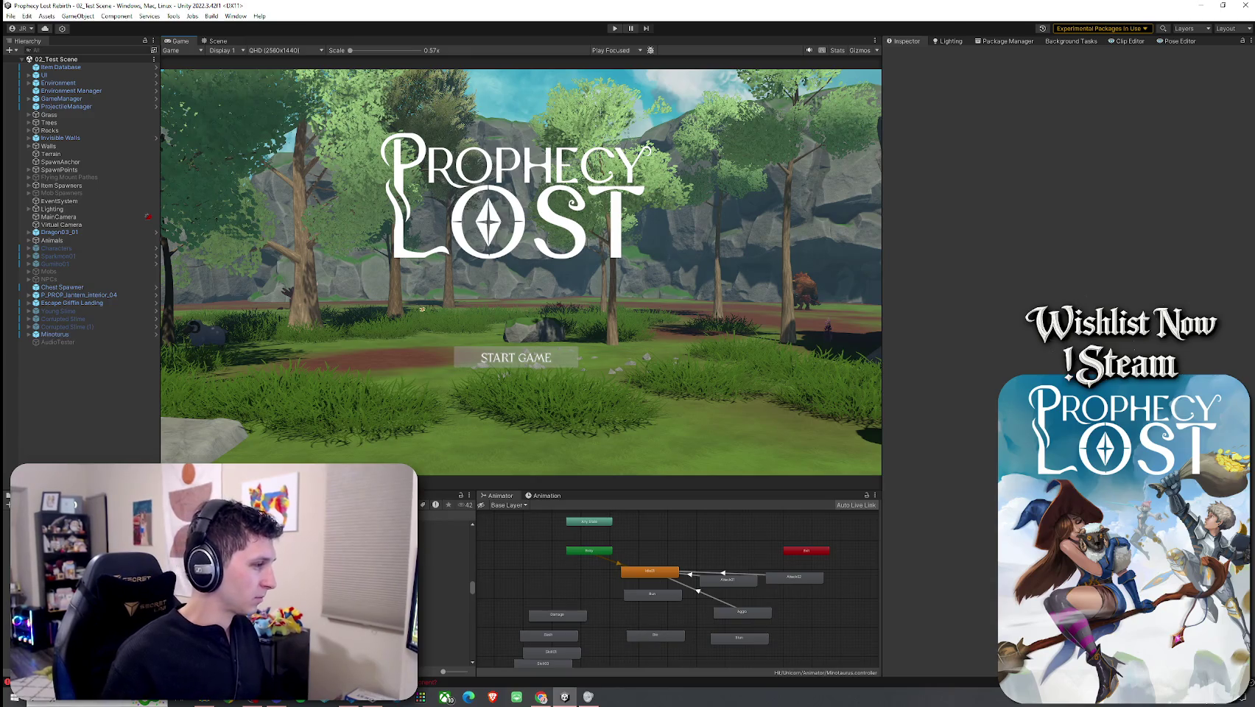
pyautogui.click(55, 334)
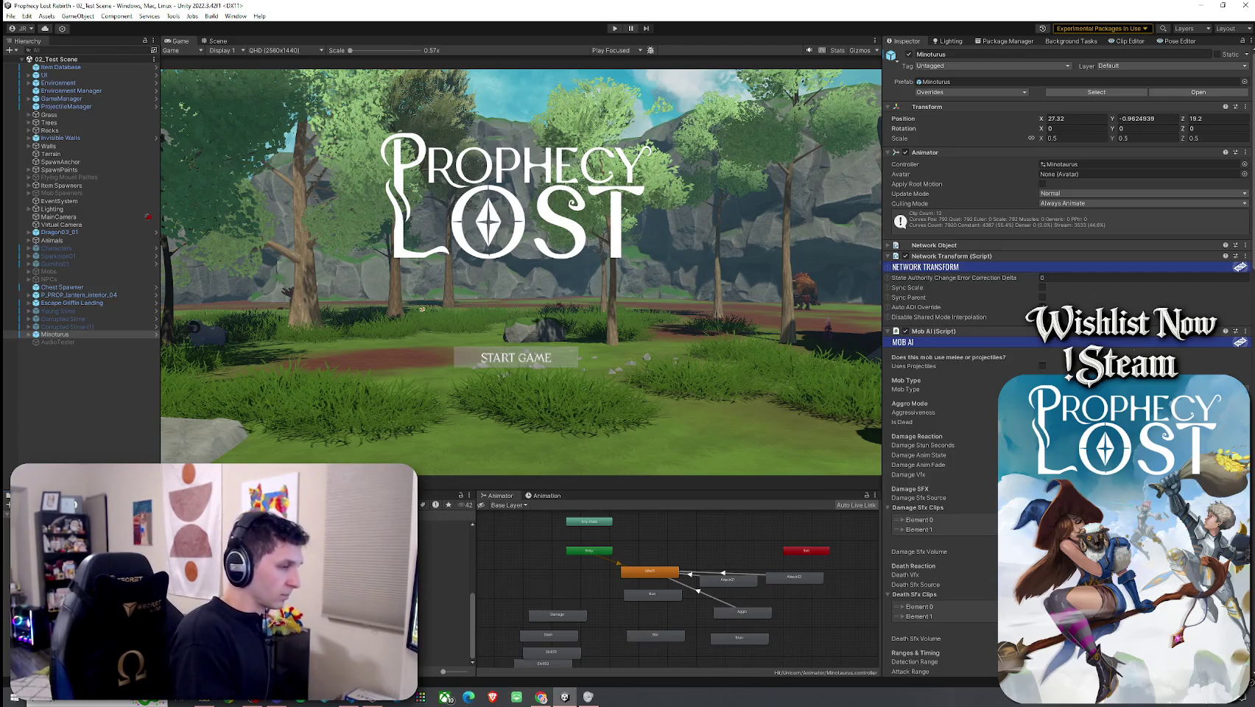
pyautogui.click(445, 533)
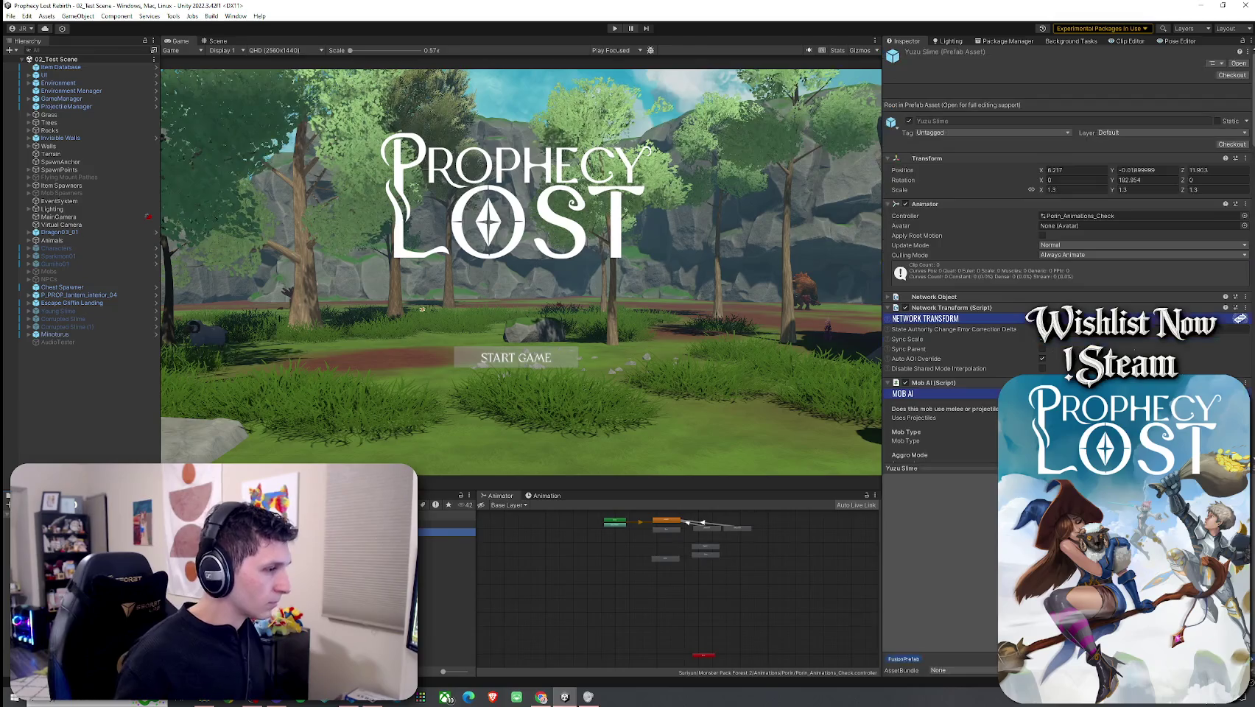
# Step: Open the Corrupted Slime prefab from the Yuzu Slime prefab and focus its Mob AI Aggressiveness field
pyautogui.click(445, 564)
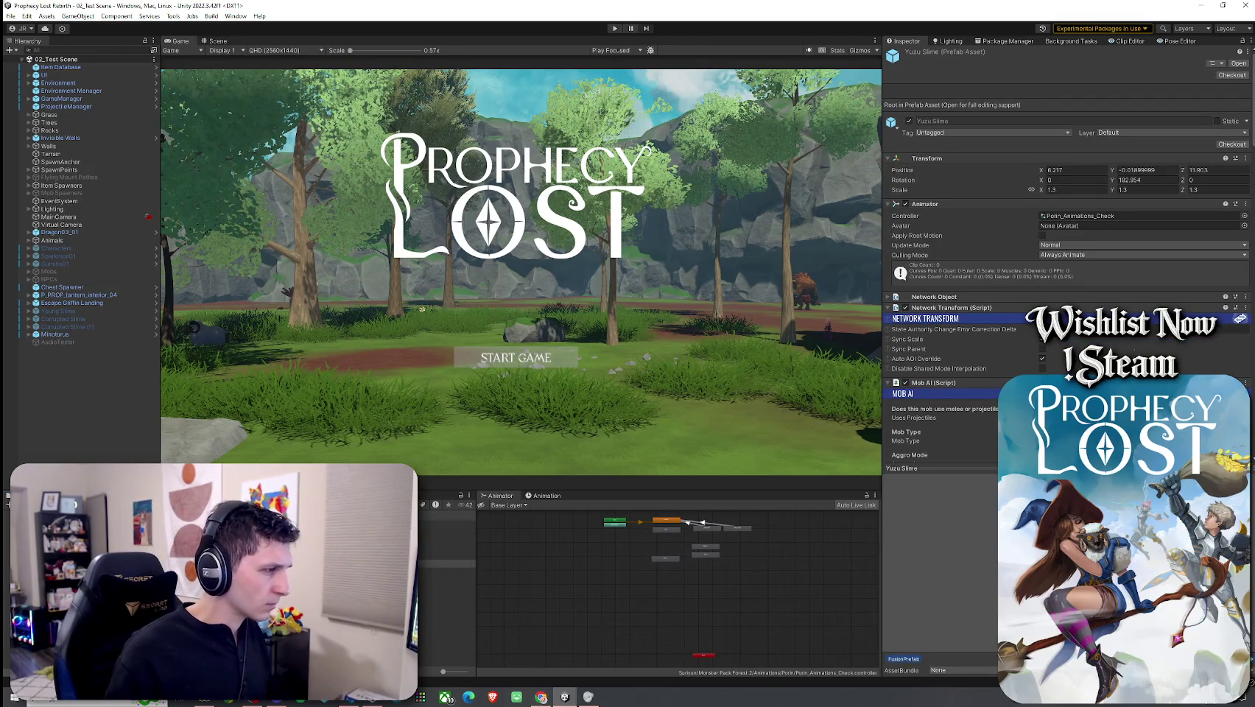
pyautogui.doubleClick(445, 564)
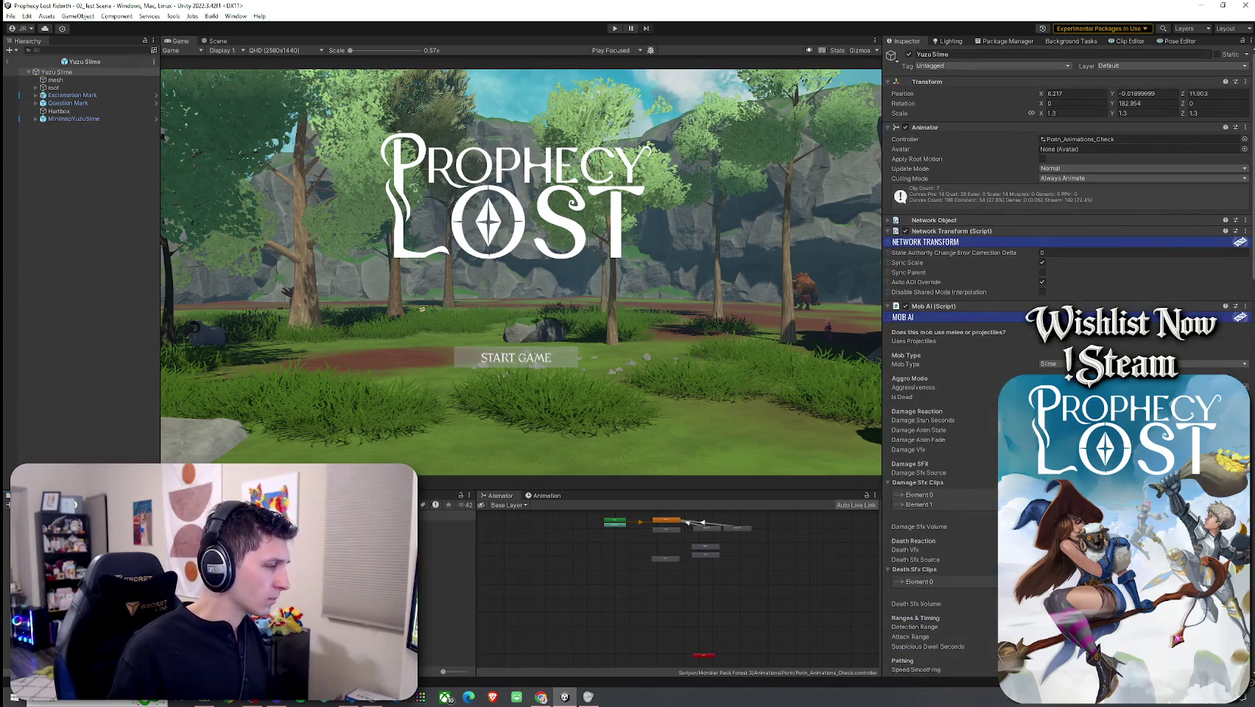
pyautogui.doubleClick(445, 540)
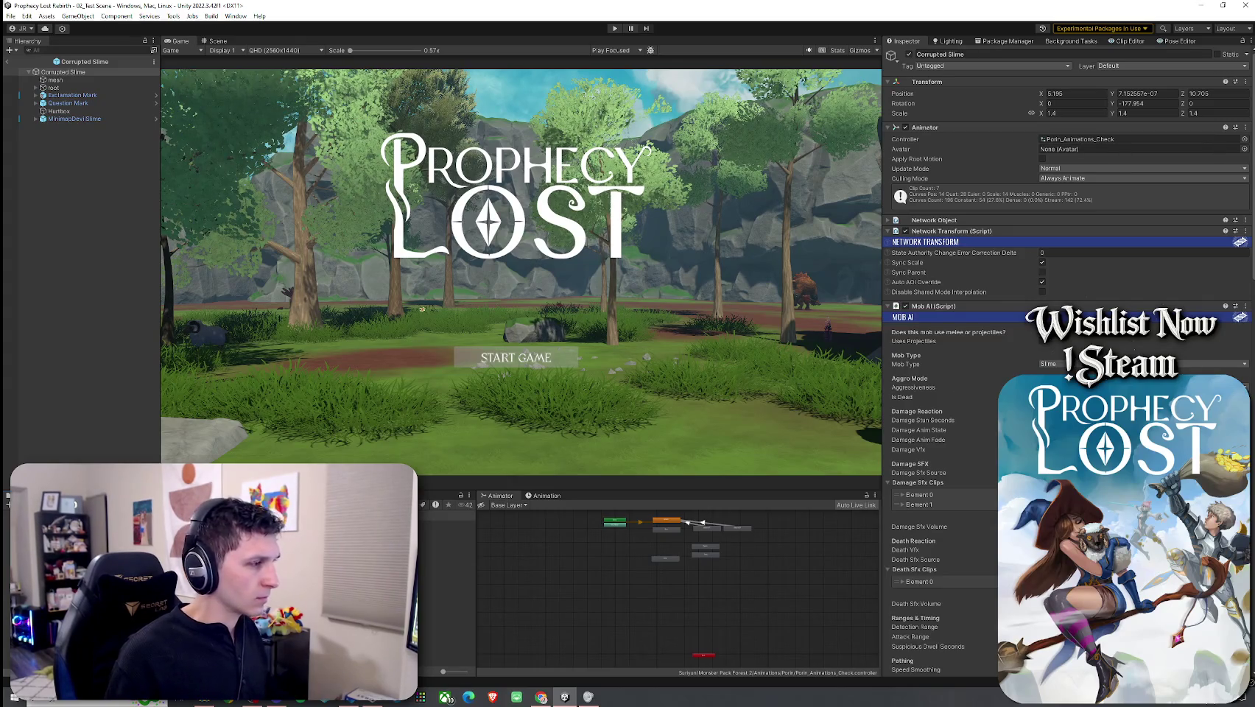
pyautogui.click(913, 387)
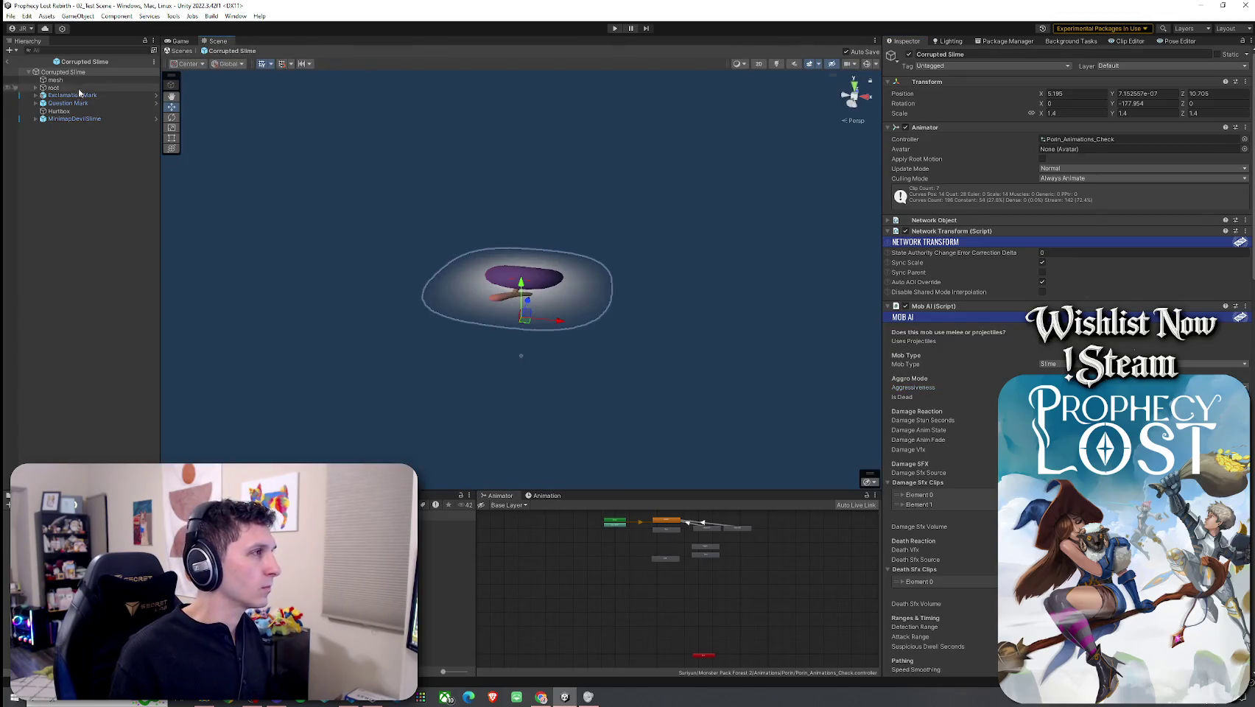
# Step: Return to 02_Test Scene and place a Corrupted Slime in the forest area
pyautogui.click(11, 15)
pyautogui.click(25, 63)
pyautogui.click(11, 62)
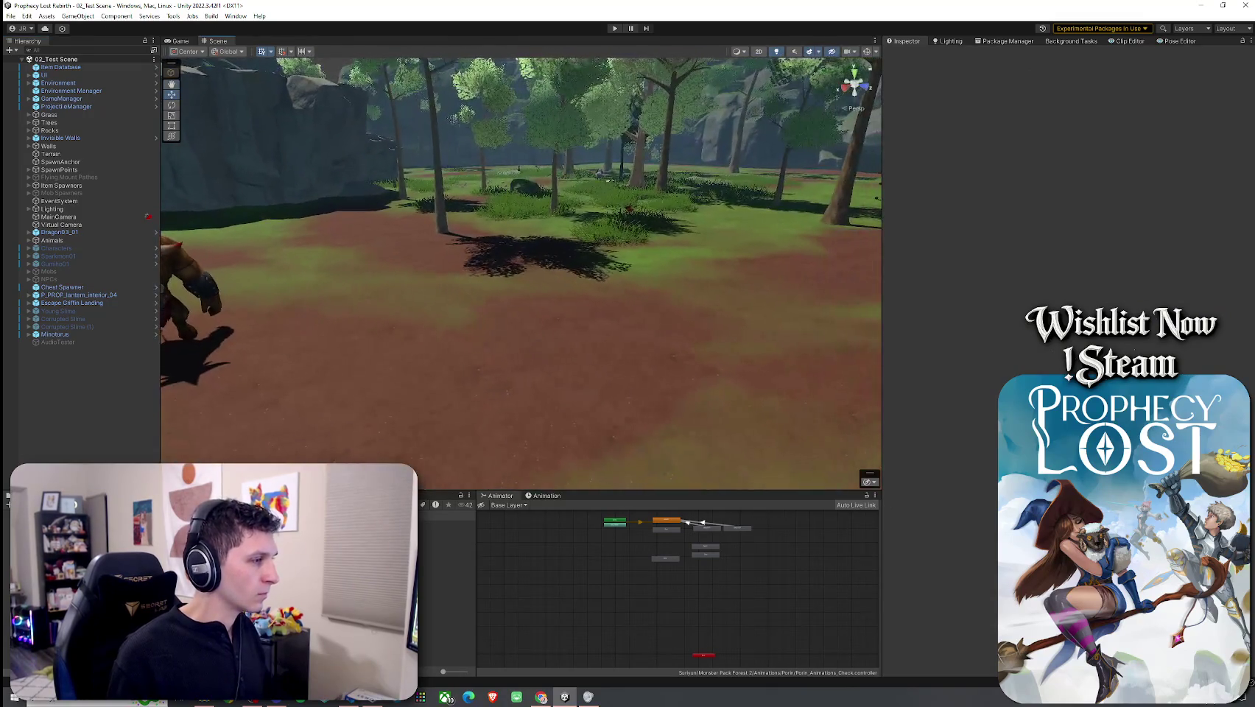
pyautogui.moveTo(426, 440); pyautogui.dragTo(669, 289)
# Step: Save the scene with the new slime and start a play-mode test
pyautogui.click(11, 15)
pyautogui.click(30, 63)
pyautogui.click(615, 28)
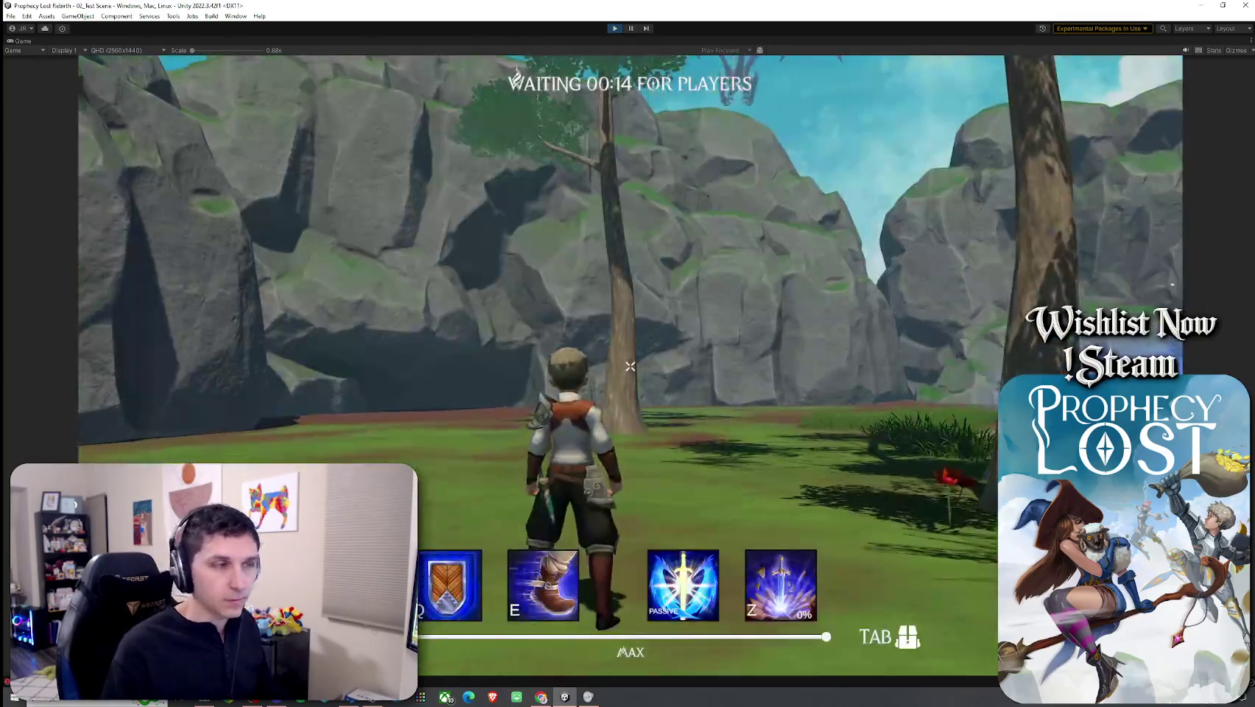
# Step: Run the character past the slime to the minotaur to test its aggro, then stop play mode
pyautogui.press('w')
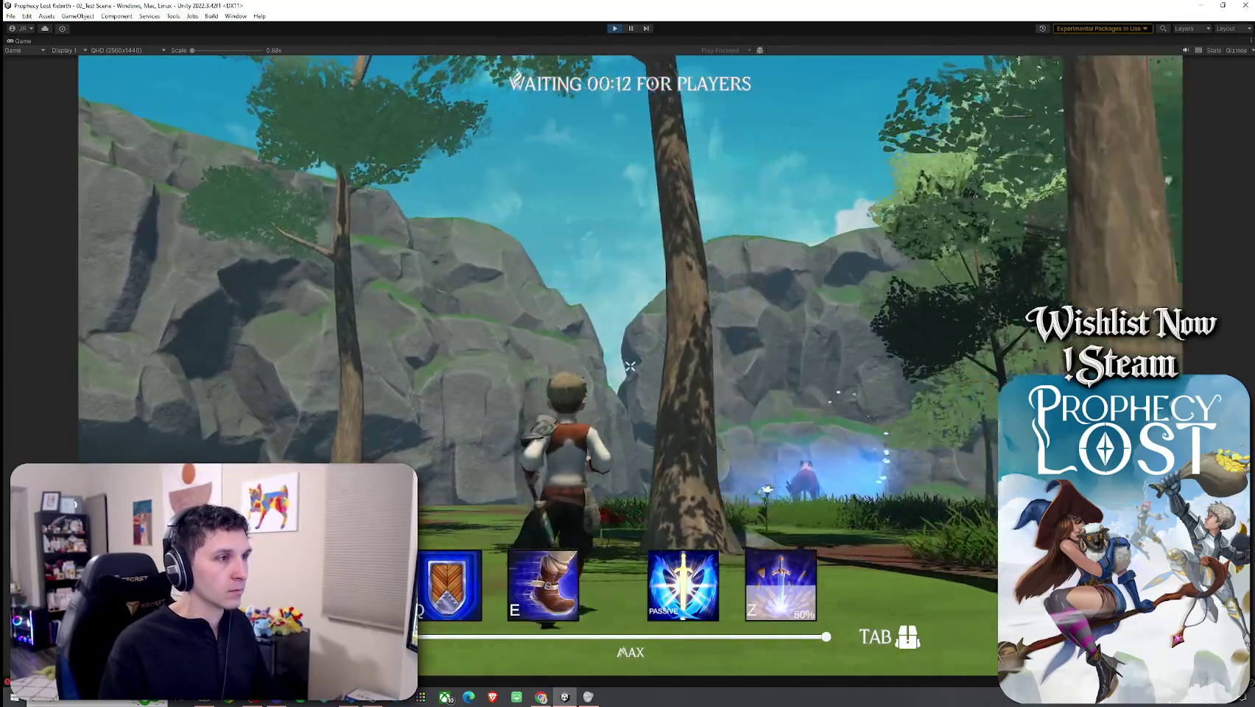
pyautogui.press('w')
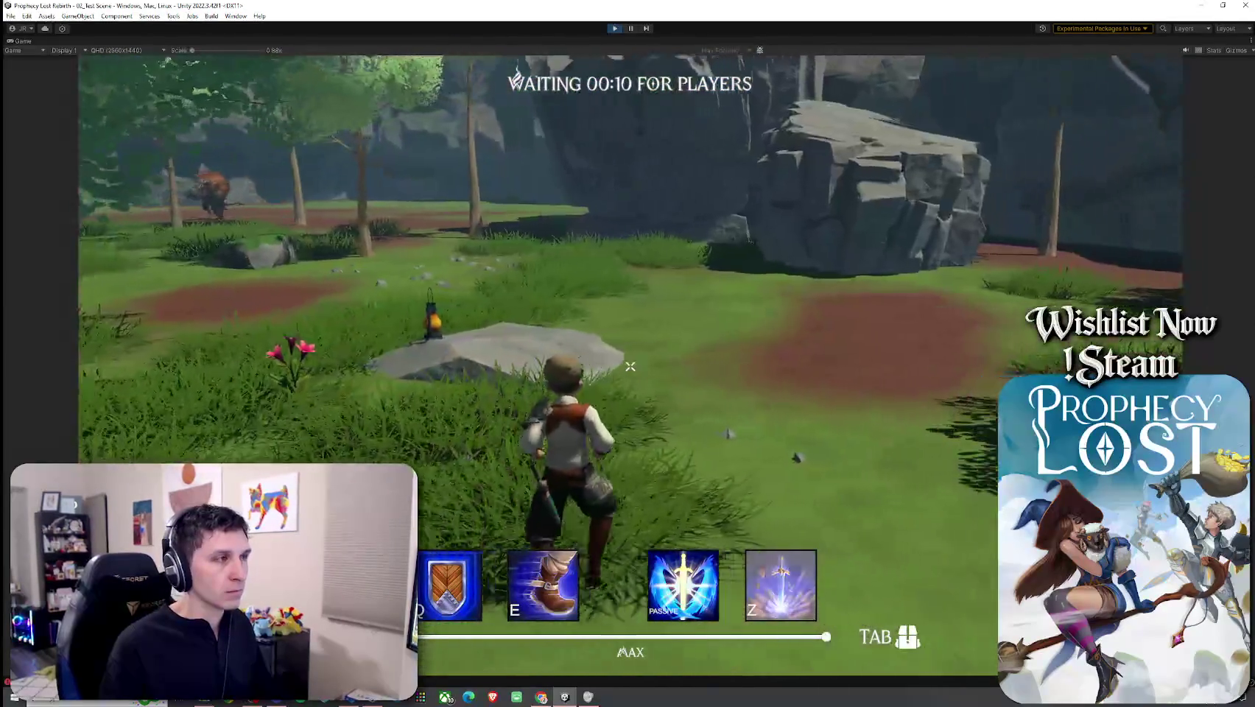
pyautogui.press('w')
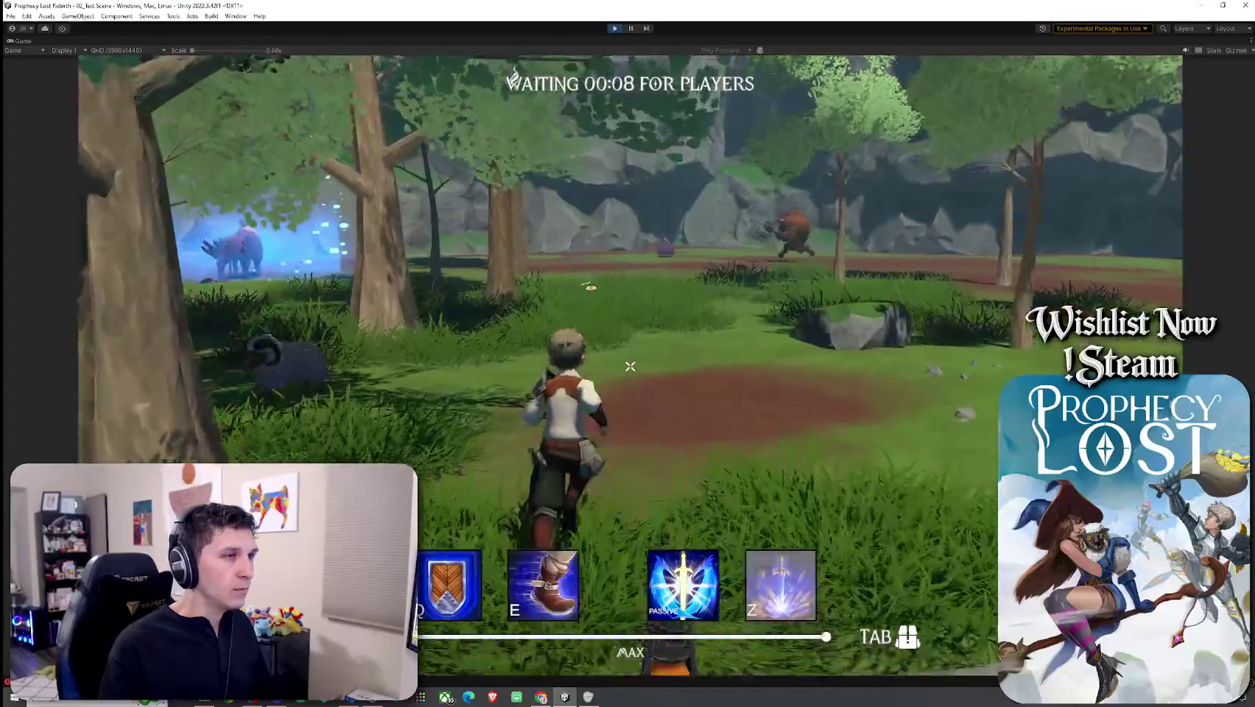
pyautogui.press('w')
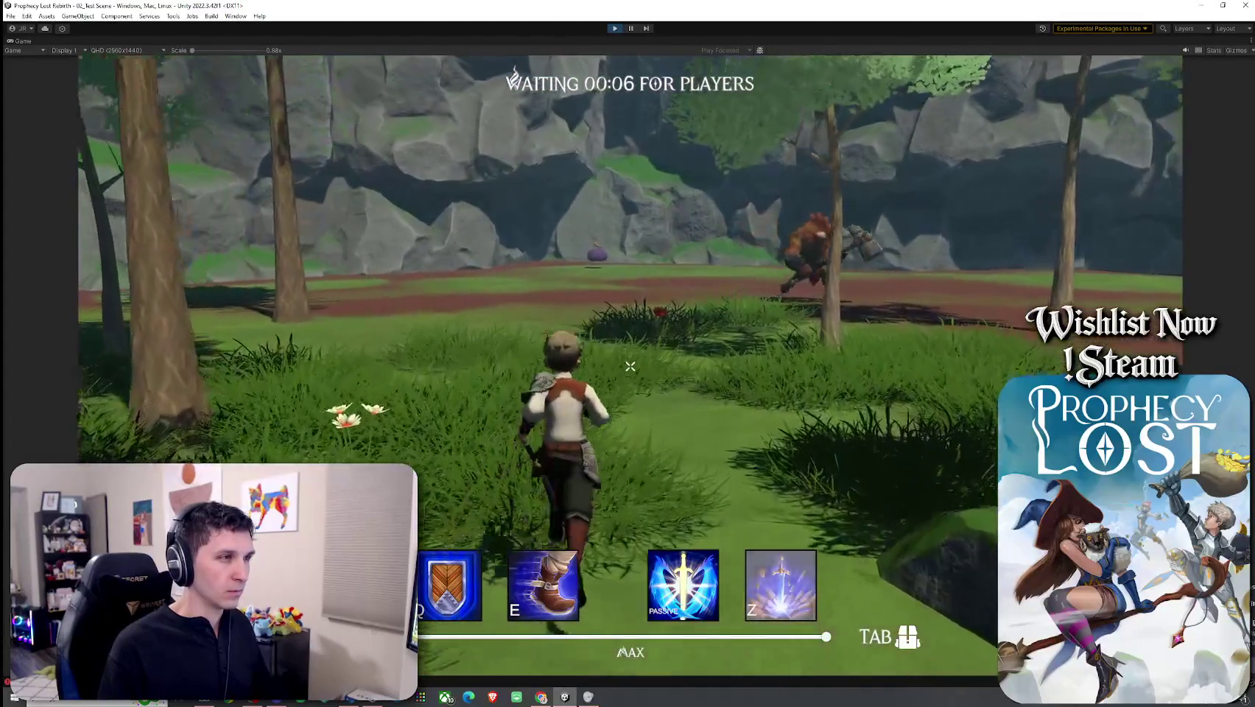
pyautogui.press('w')
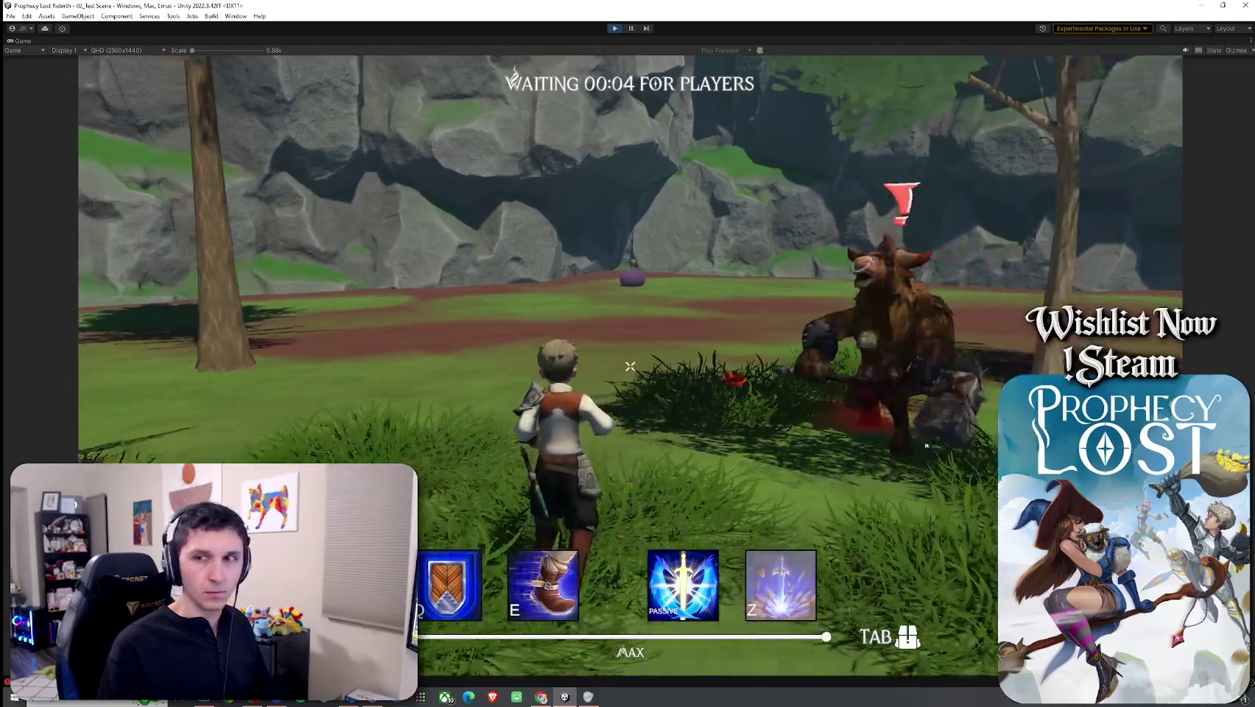
pyautogui.press('w')
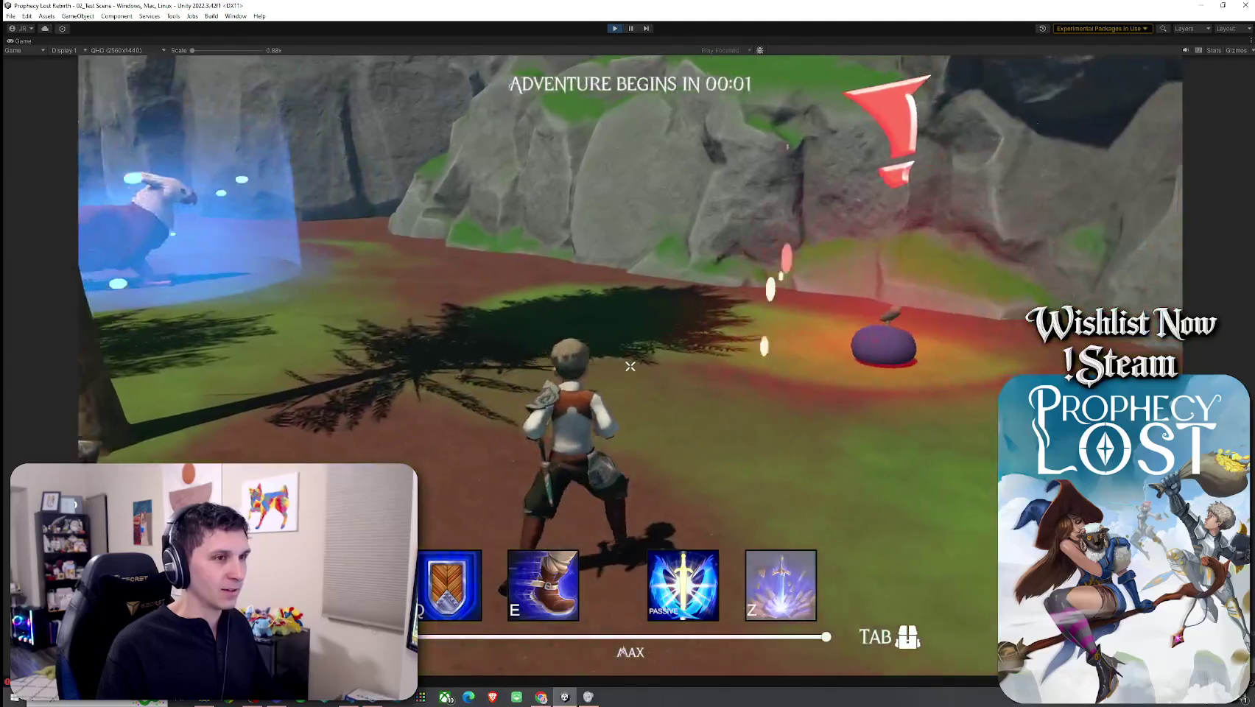
pyautogui.press('w')
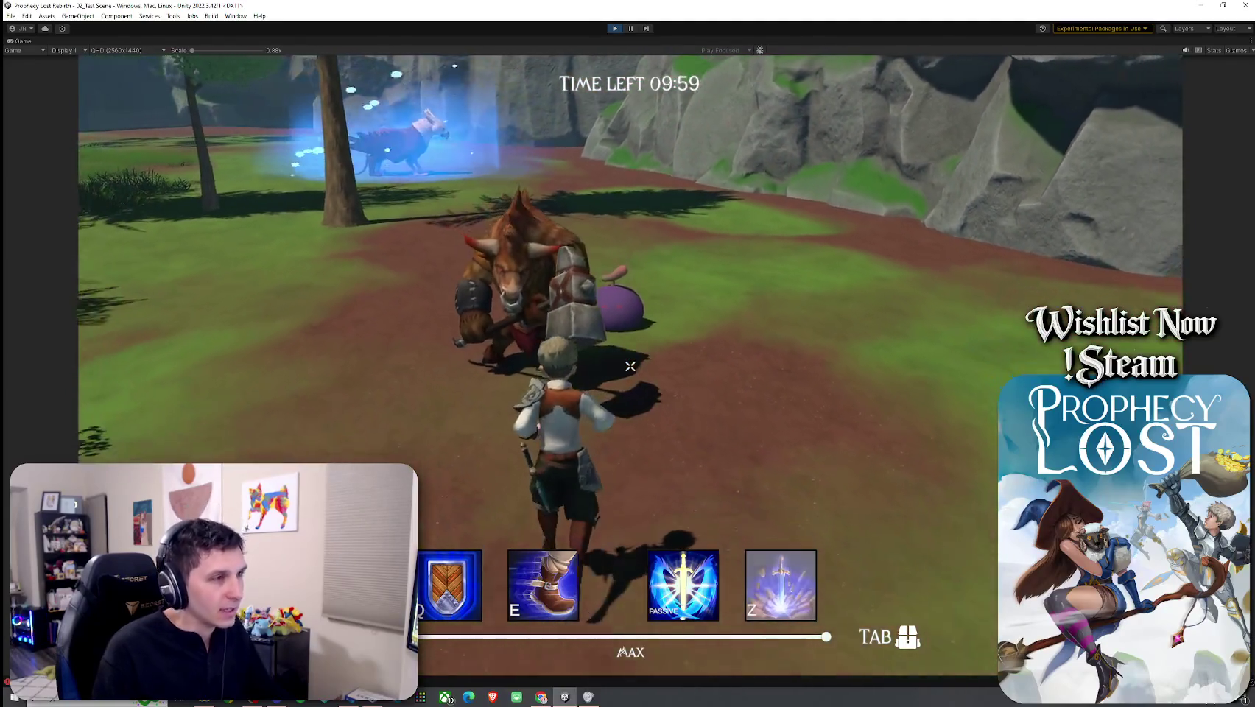
pyautogui.press('w')
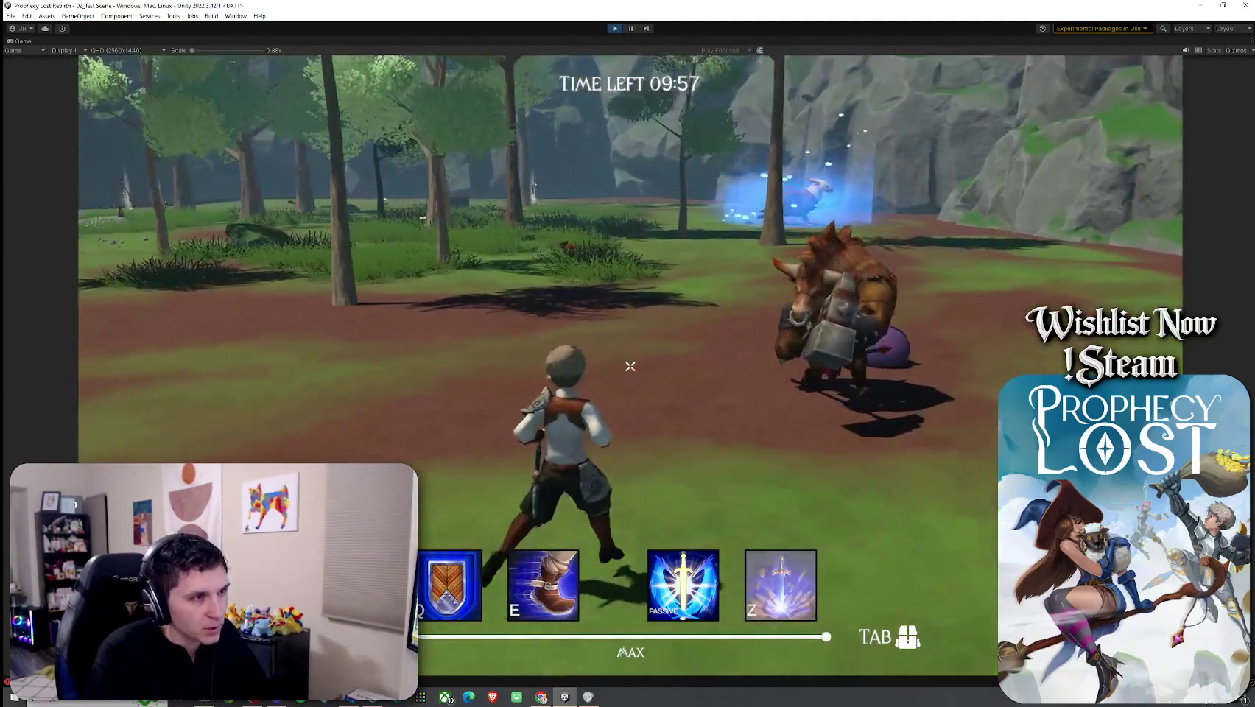
pyautogui.press('w')
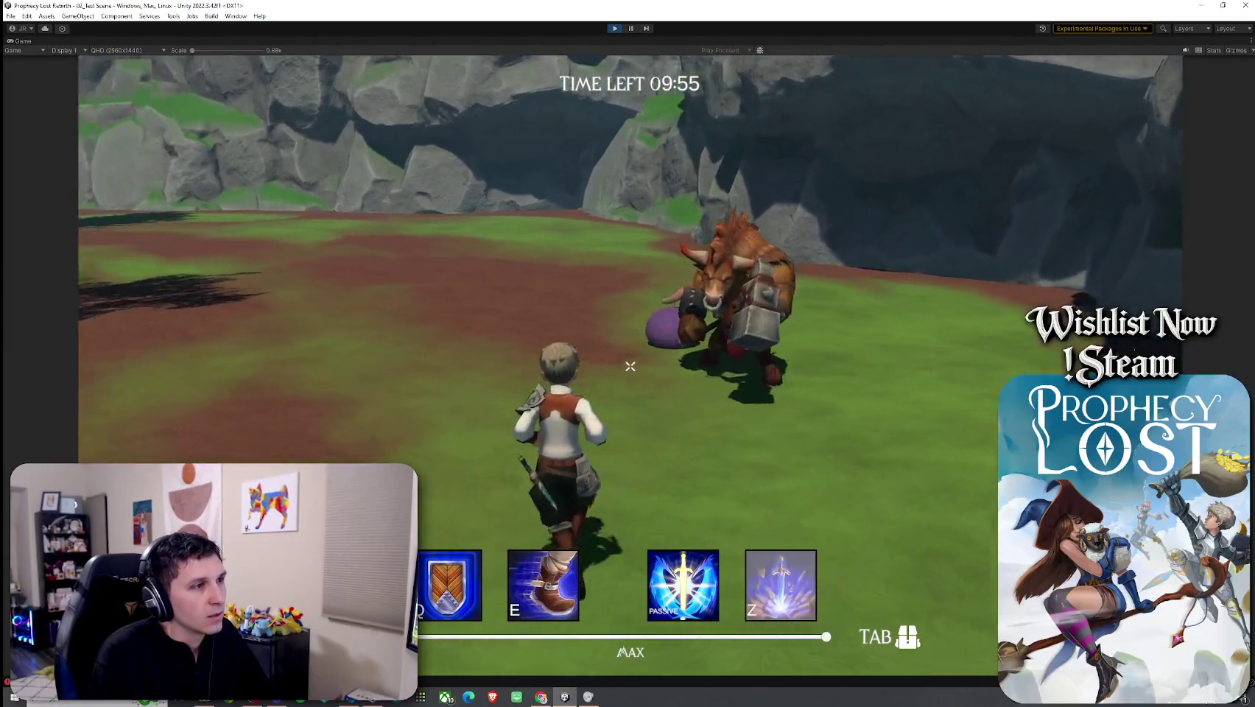
pyautogui.press('w')
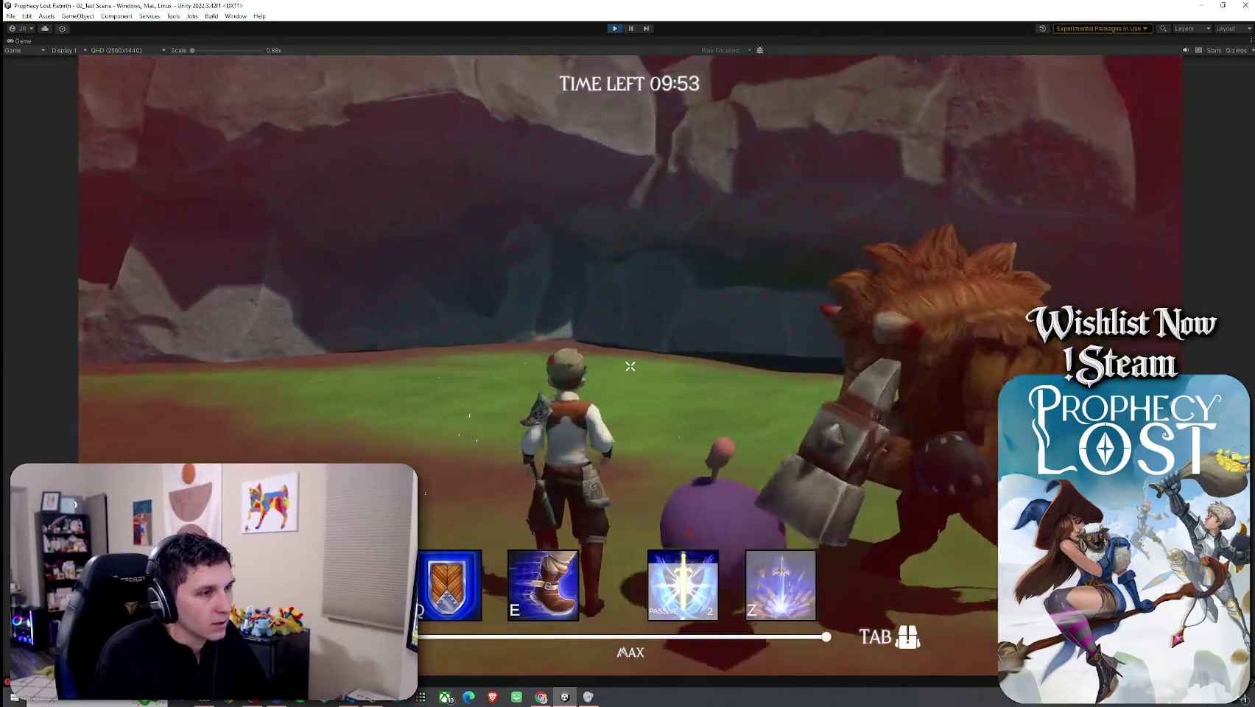
pyautogui.press('w')
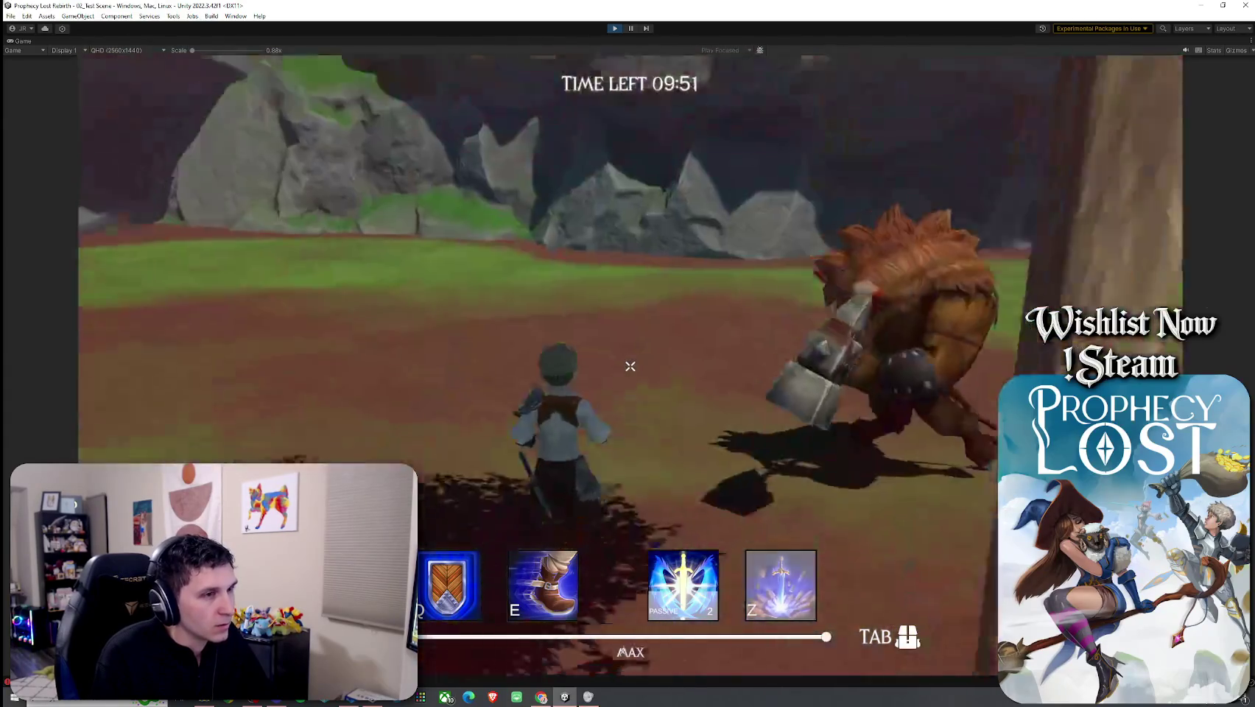
pyautogui.press('w')
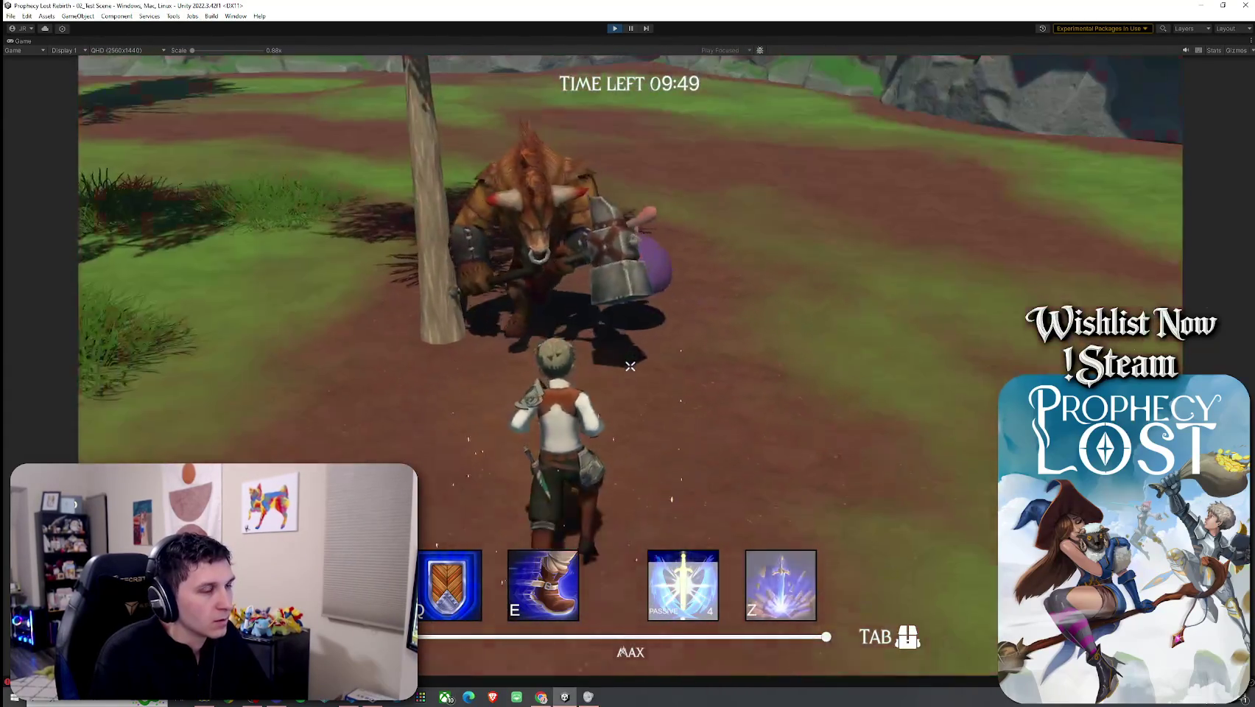
pyautogui.press('w')
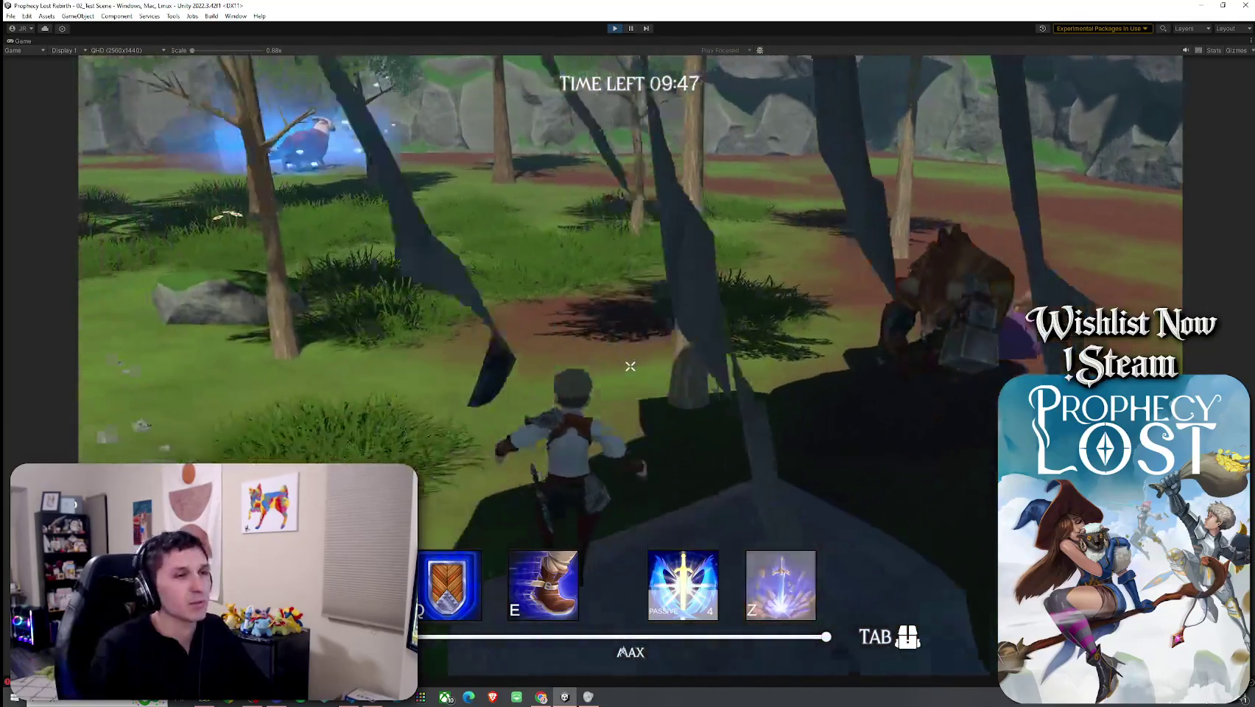
pyautogui.press('w')
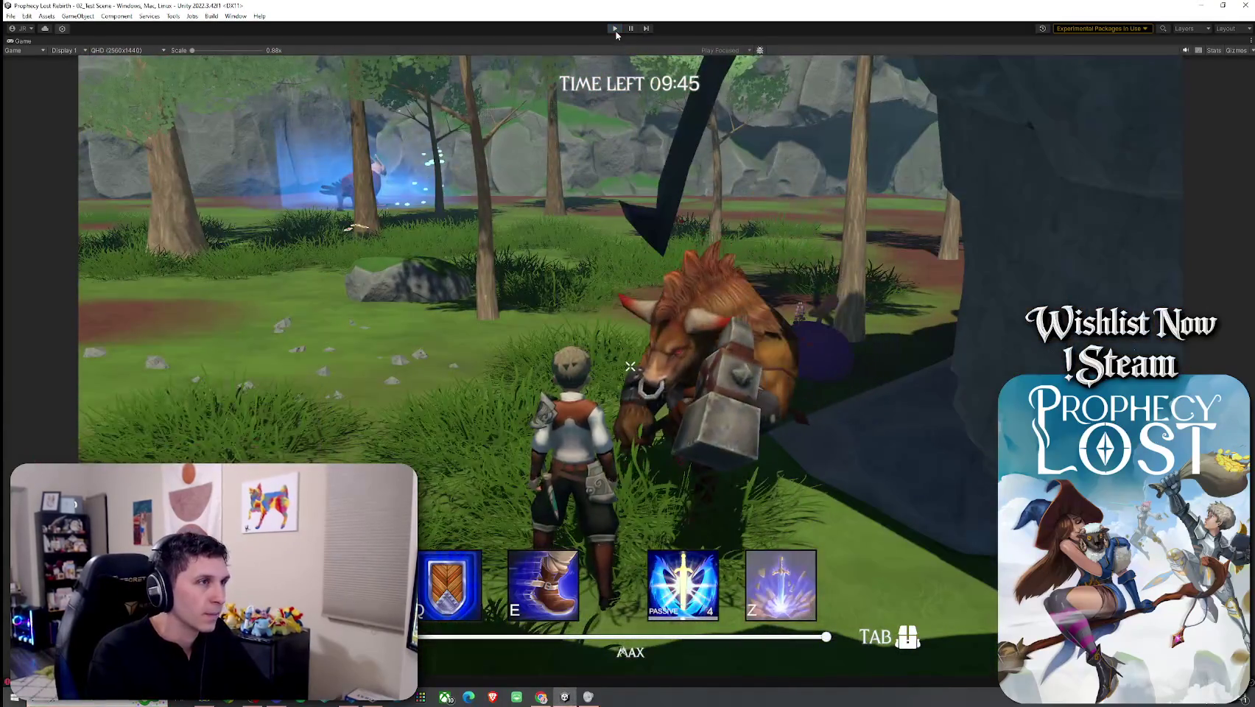
pyautogui.hotkey('ctrl', 'p')
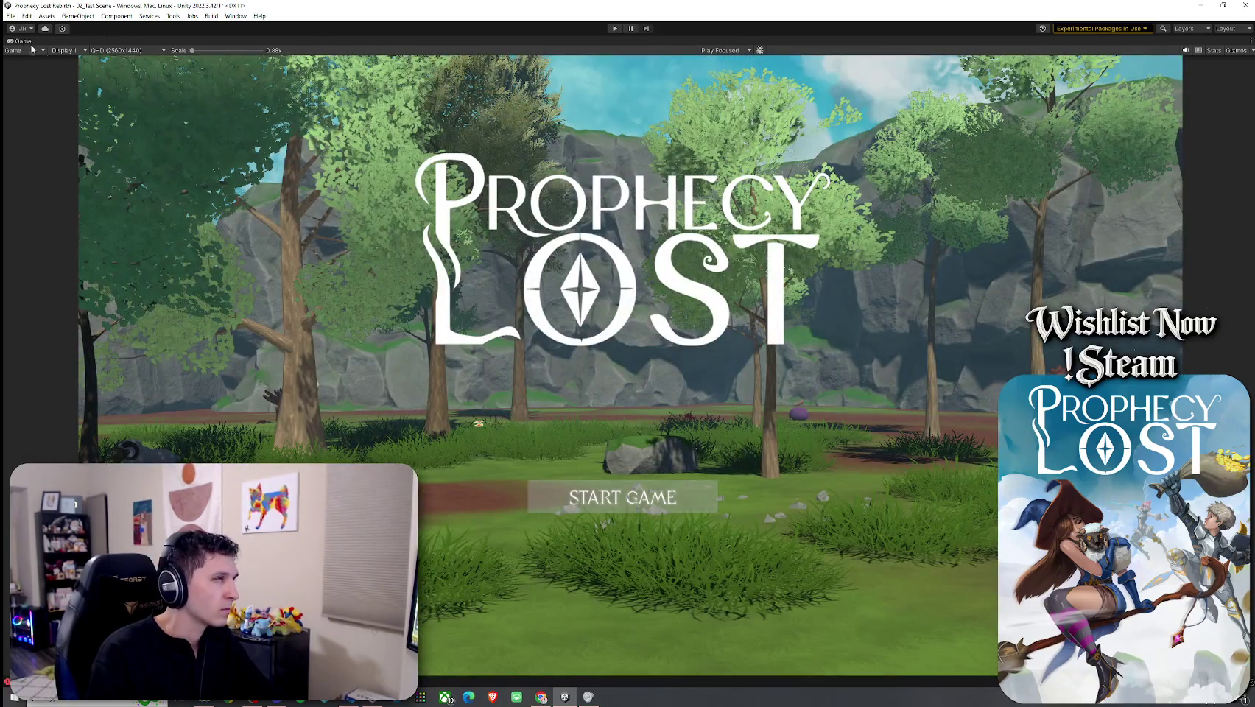
# Step: Restore the editor layout and expand Corrupted Slime (2)'s Footstep Audio Clips Element 0 to check its clip
pyautogui.doubleClick(26, 42)
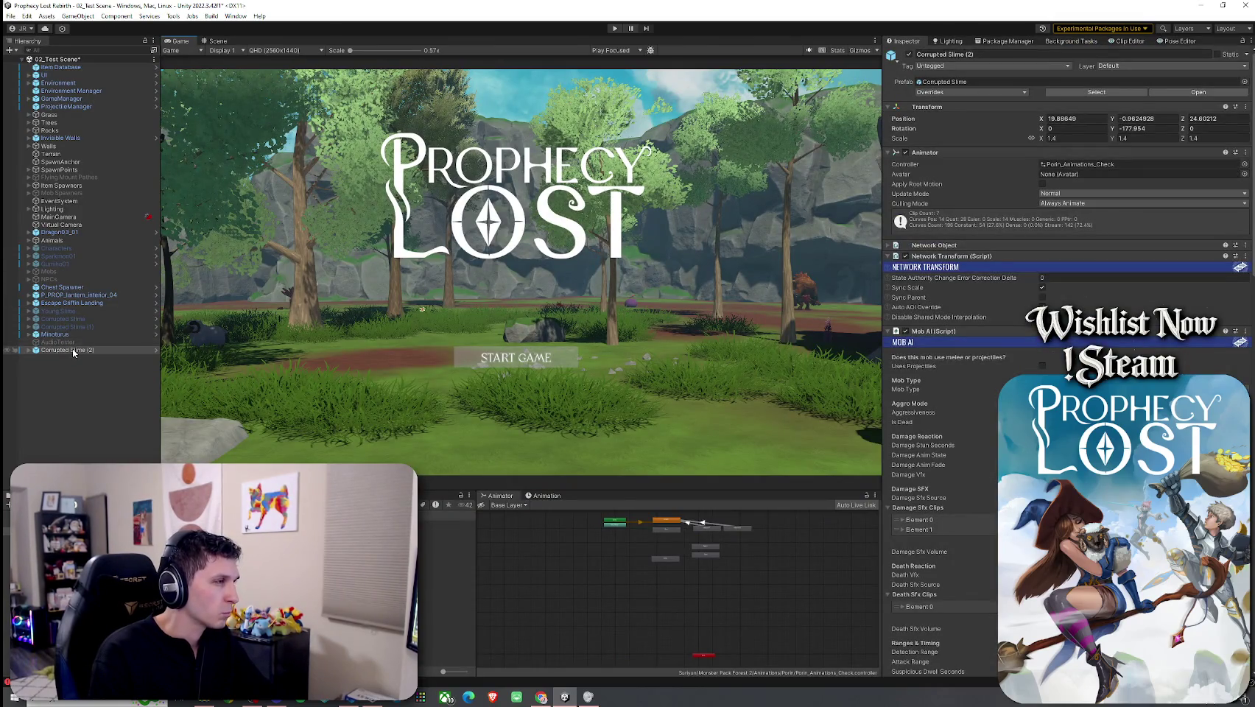
pyautogui.scroll(-15, 989, 442)
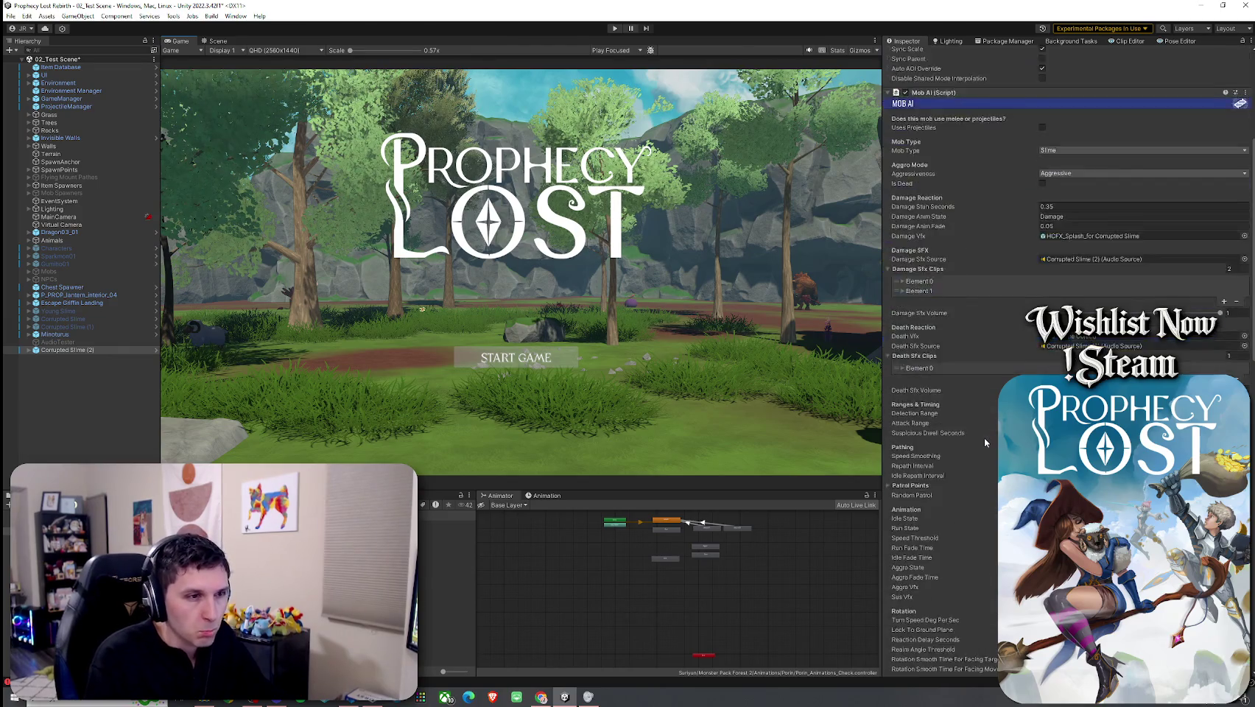
pyautogui.click(927, 595)
pyautogui.scroll(-5, 955, 480)
pyautogui.click(926, 402)
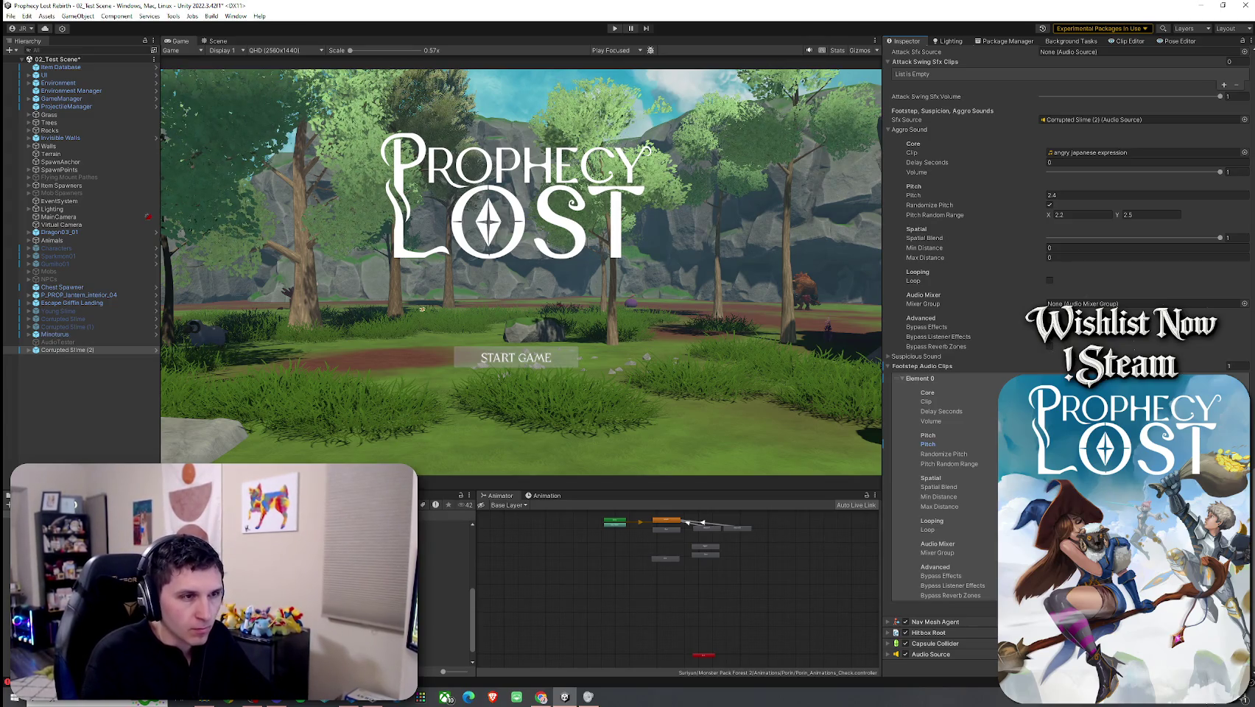
pyautogui.scroll(4, 964, 368)
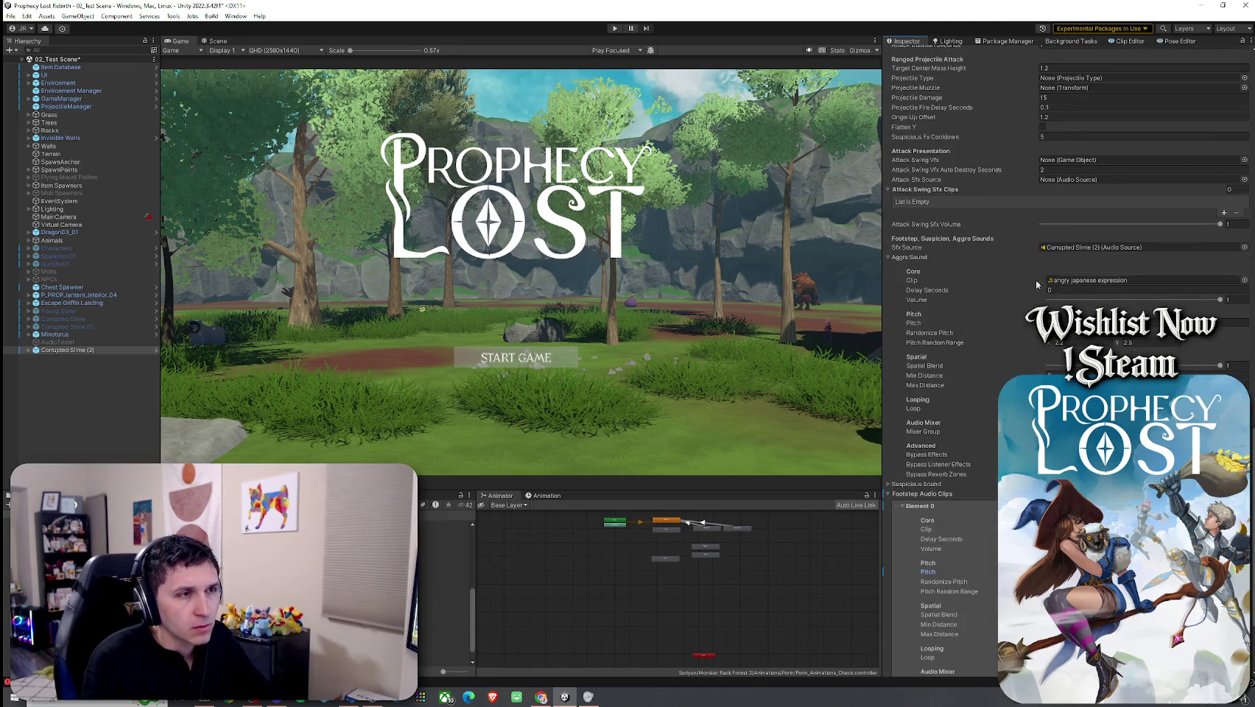
# Step: Collapse the Aggro and Suspicious Sound foldouts, toggle Audio Source, and check the footstep Spatial Blend
pyautogui.click(910, 257)
pyautogui.click(917, 352)
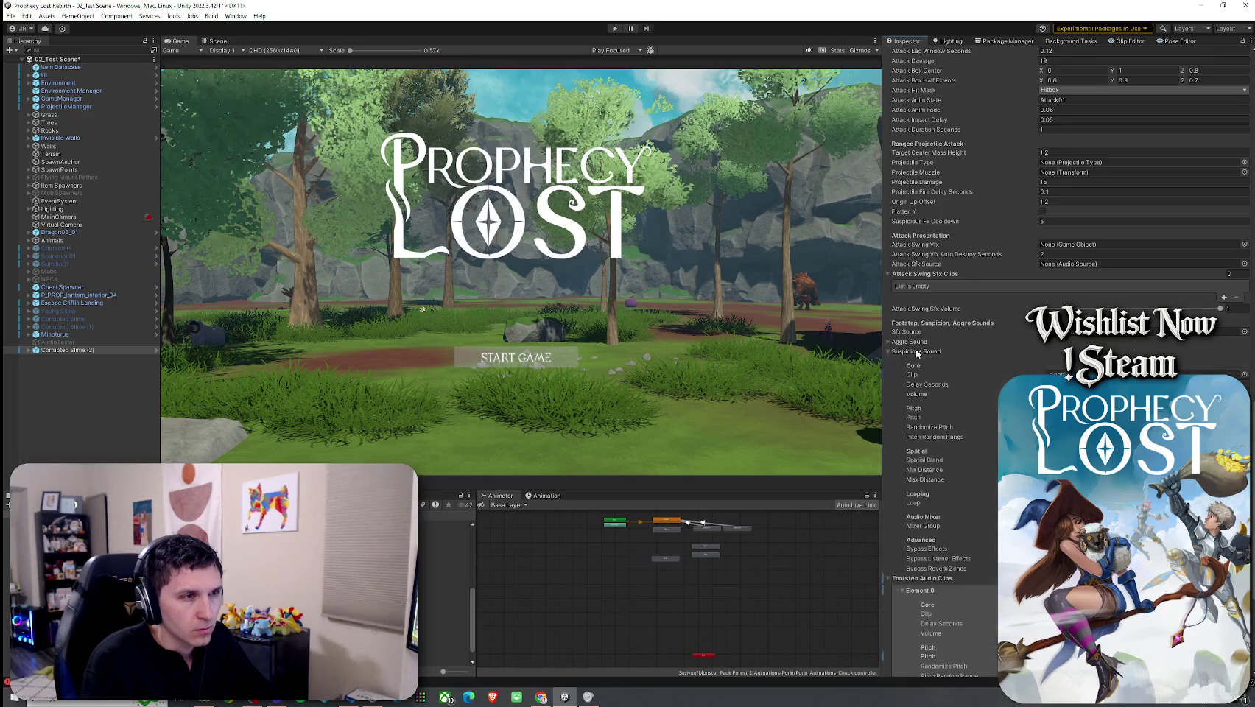
pyautogui.click(917, 352)
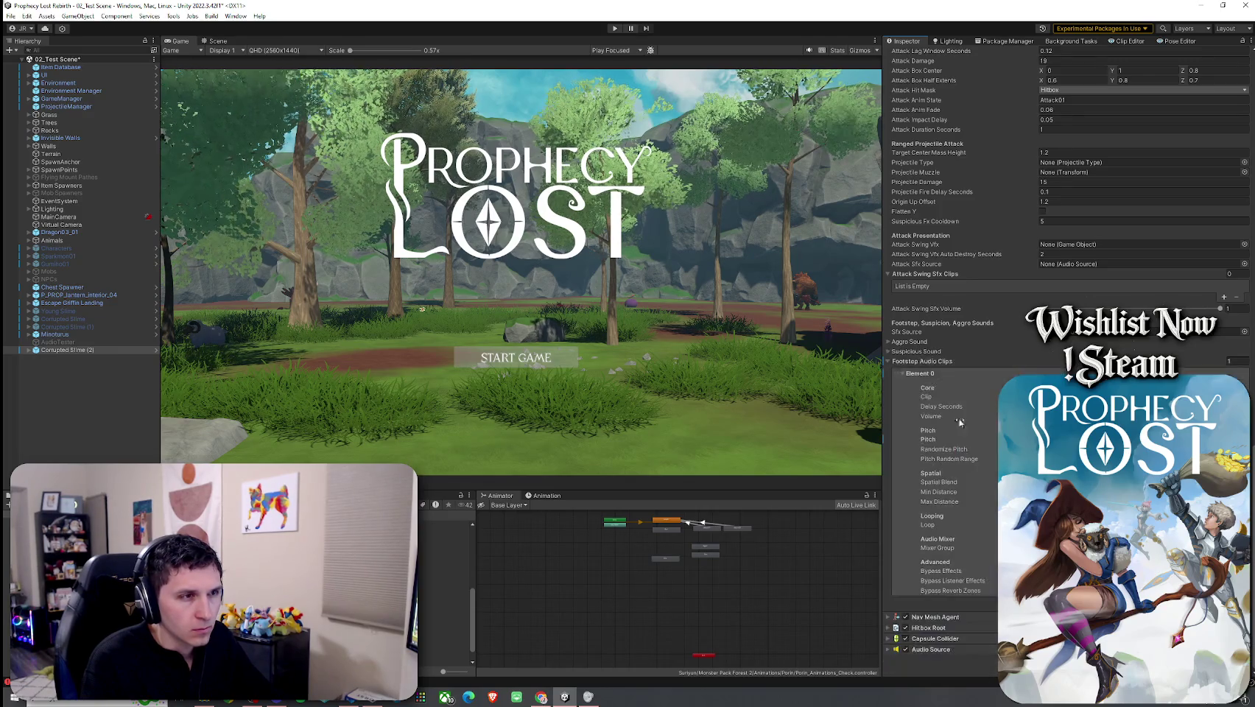
pyautogui.click(930, 649)
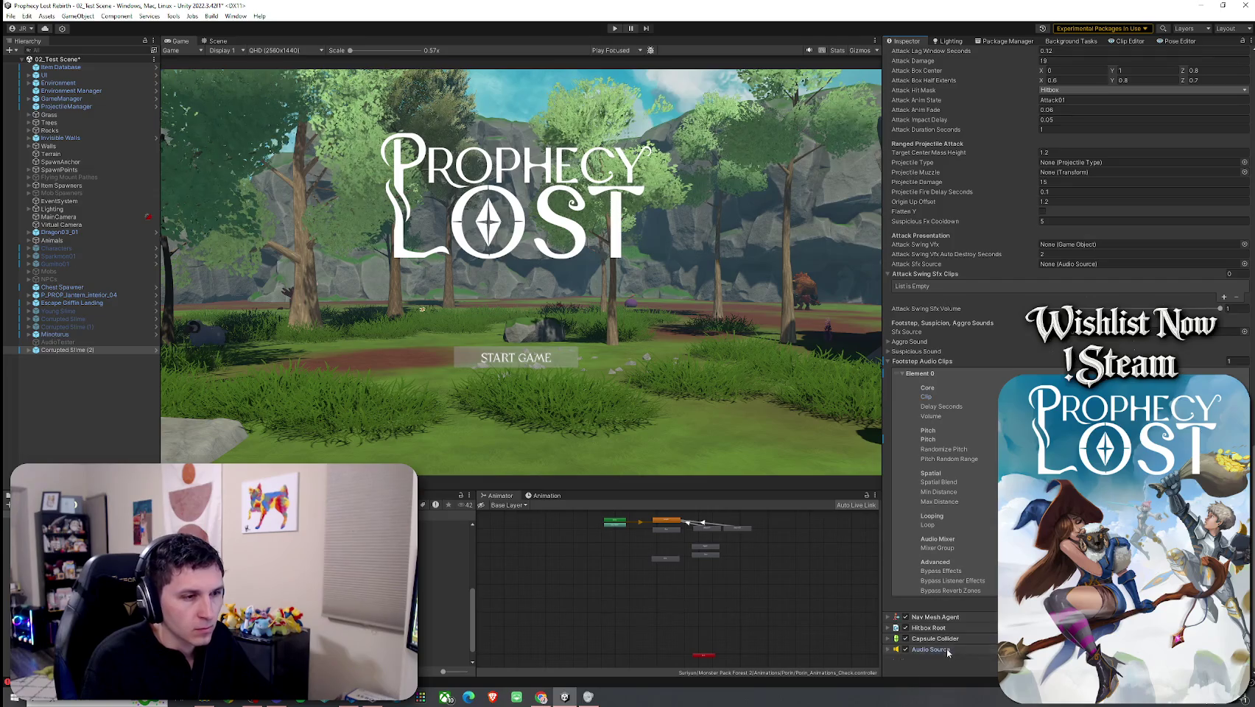
pyautogui.click(931, 649)
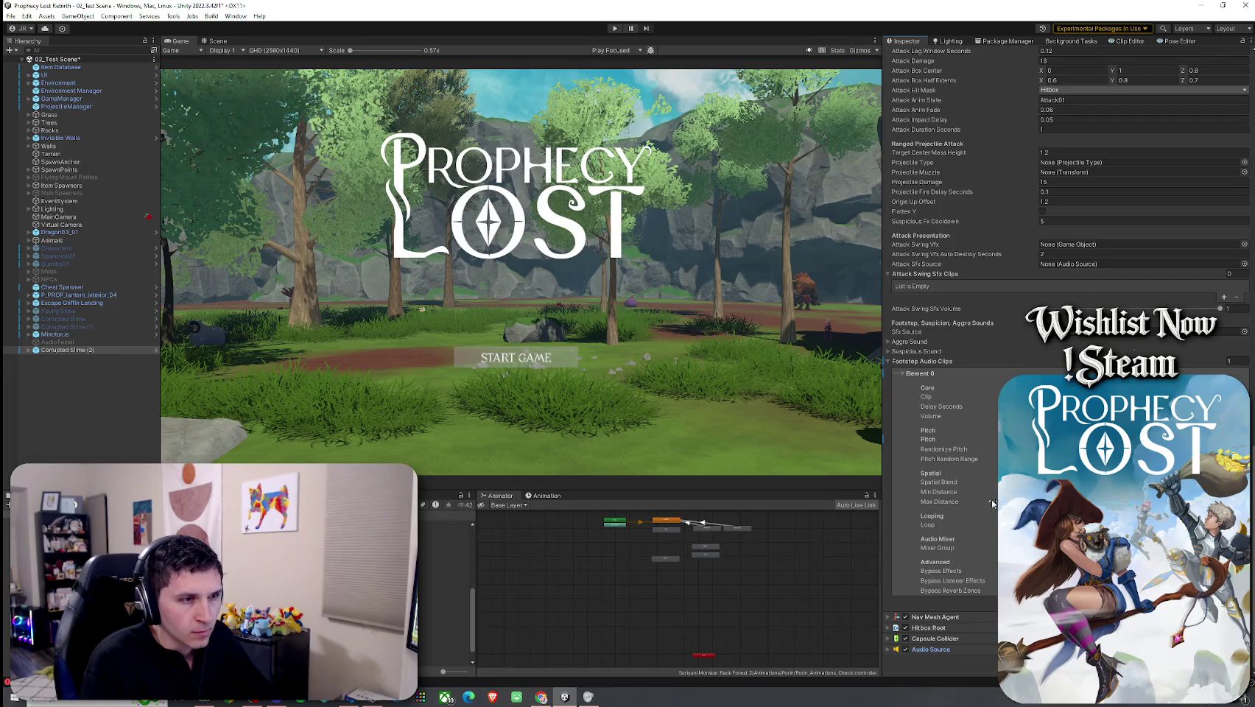
pyautogui.click(938, 481)
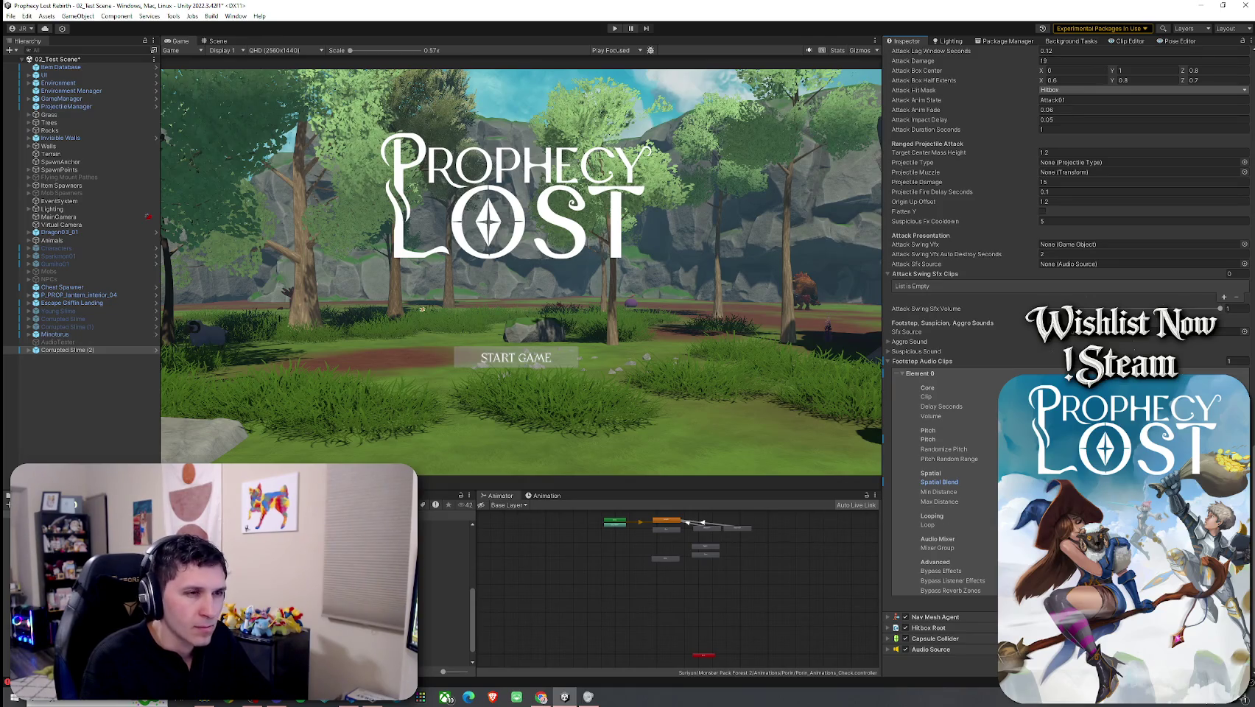
# Step: Inspect the slime jump audio clip, save the scene, and reselect Corrupted Slime (2)
pyautogui.click(444, 592)
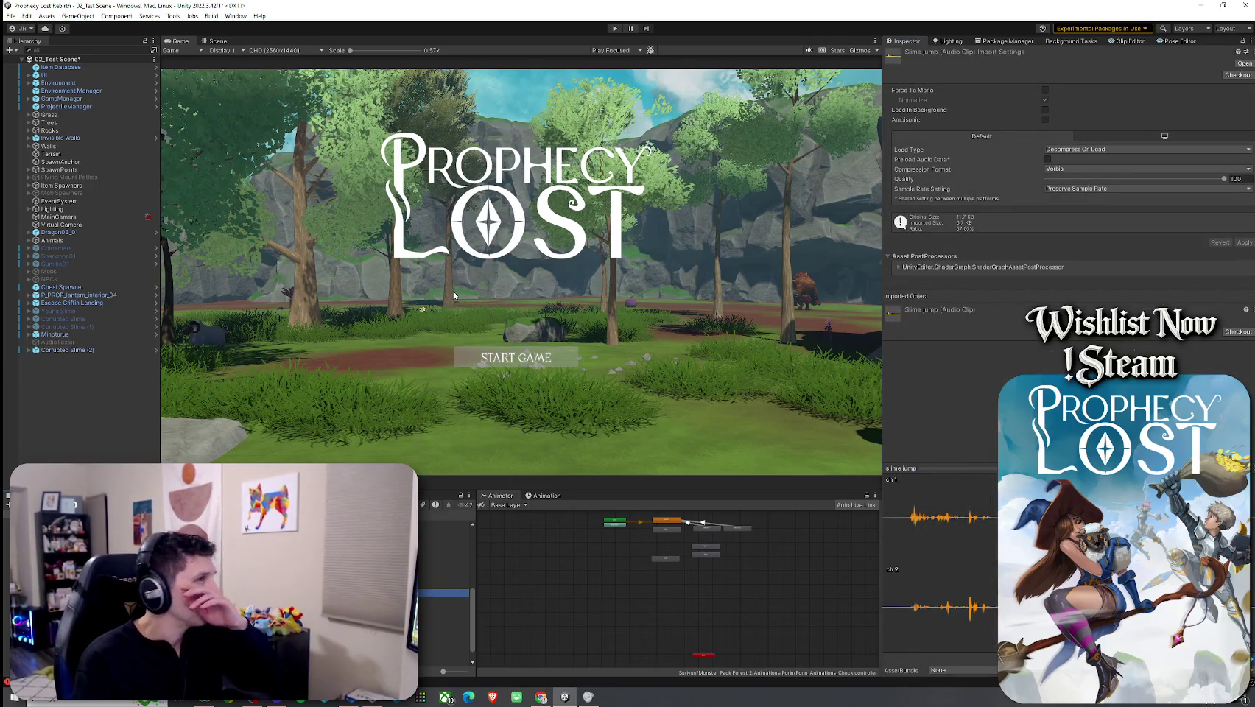
pyautogui.click(46, 16)
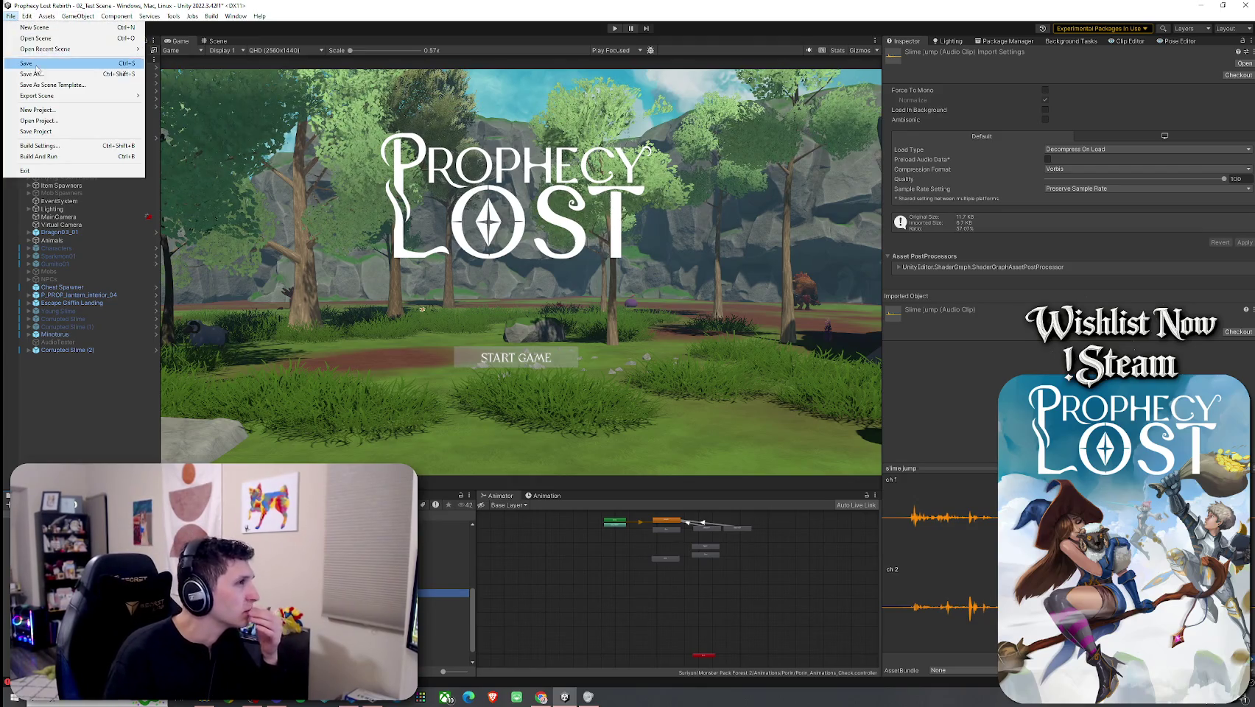
pyautogui.click(31, 26)
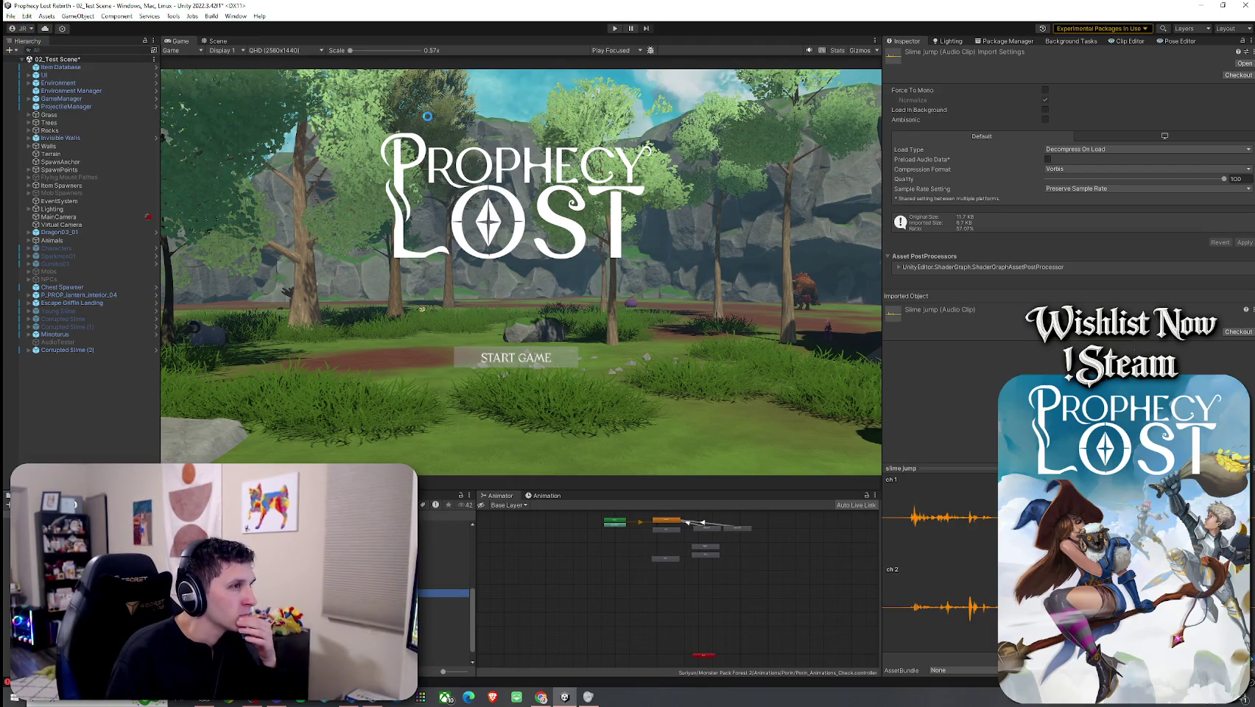
pyautogui.click(10, 15)
pyautogui.click(33, 55)
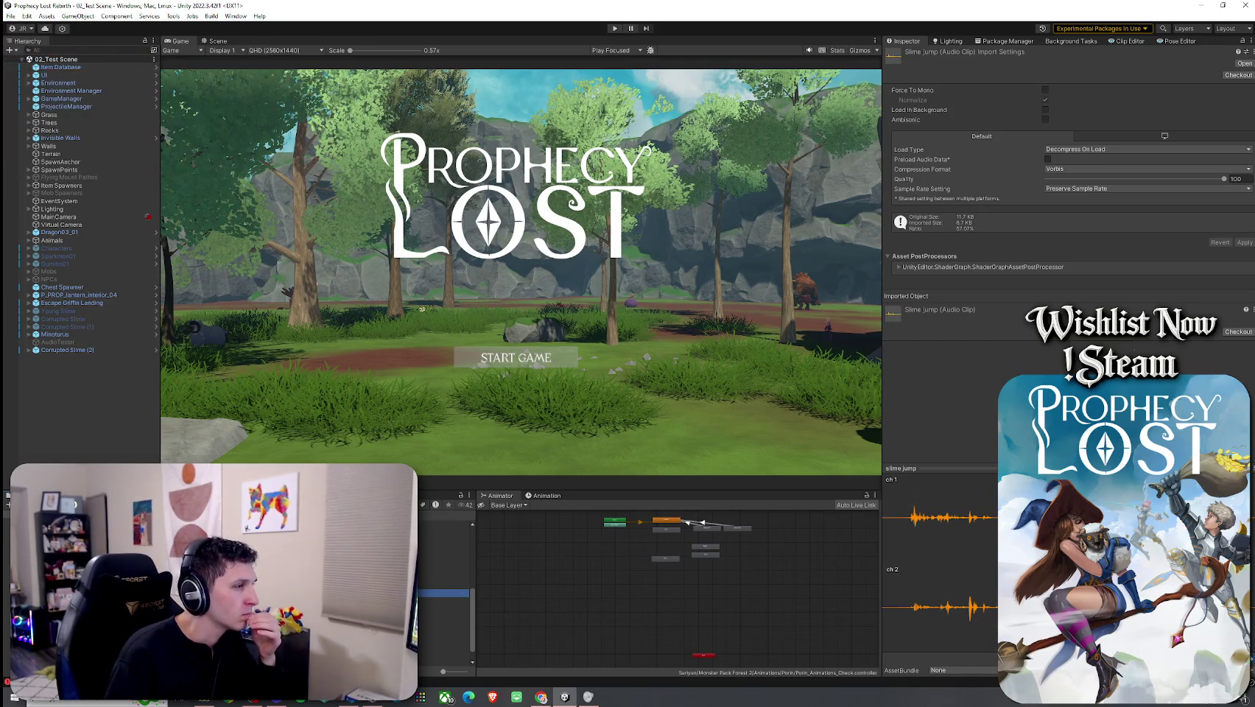
pyautogui.click(65, 350)
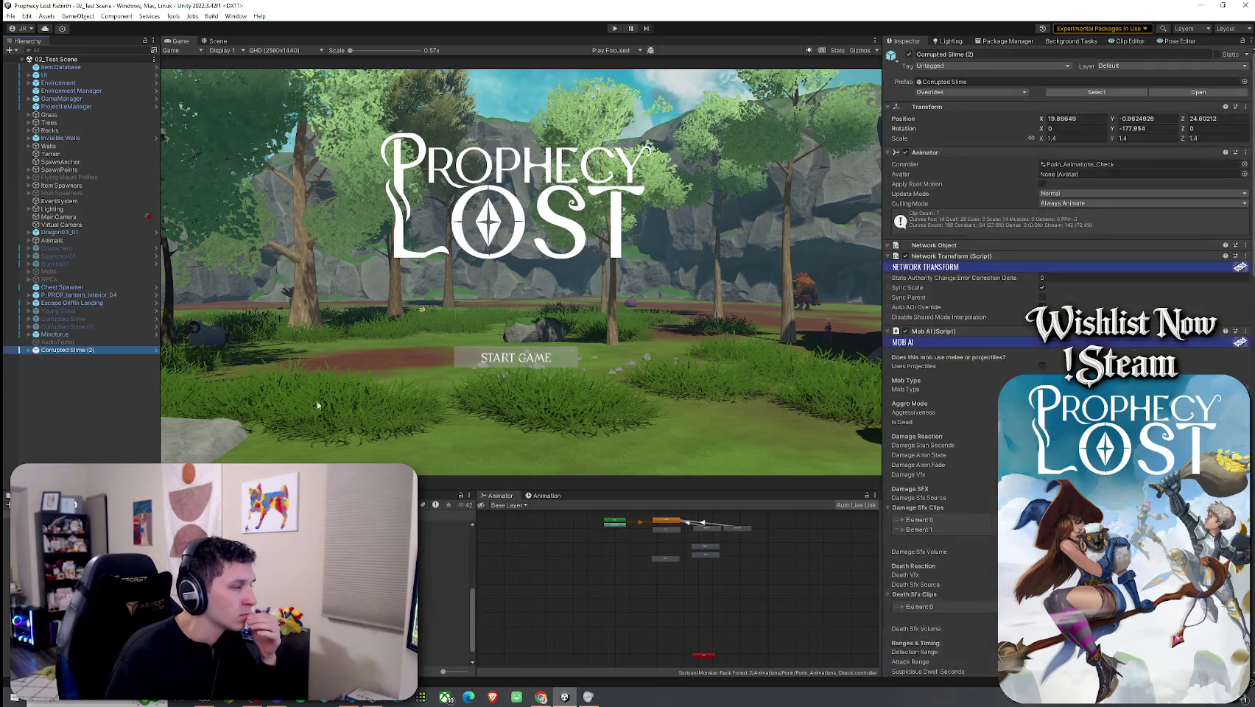
# Step: Set Element 0's Pitch Random Range to 0.9 minimum and 1 maximum
pyautogui.scroll(-15, 989, 520)
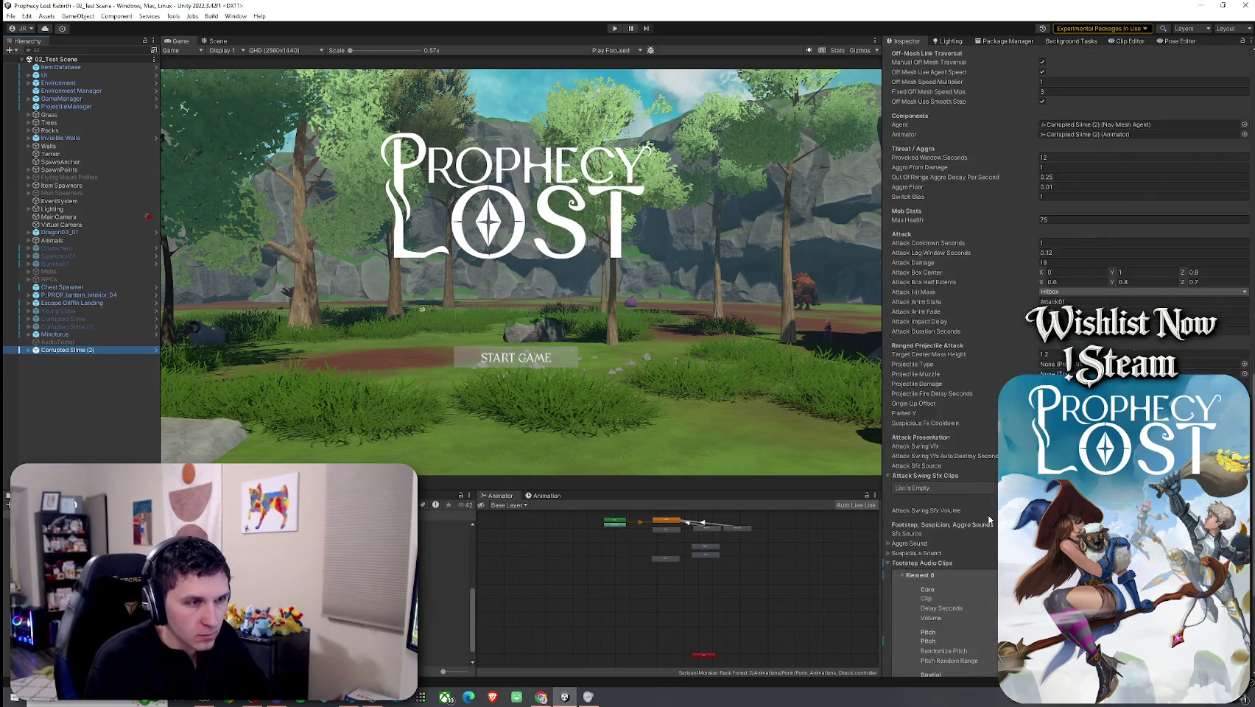
pyautogui.scroll(-5, 989, 520)
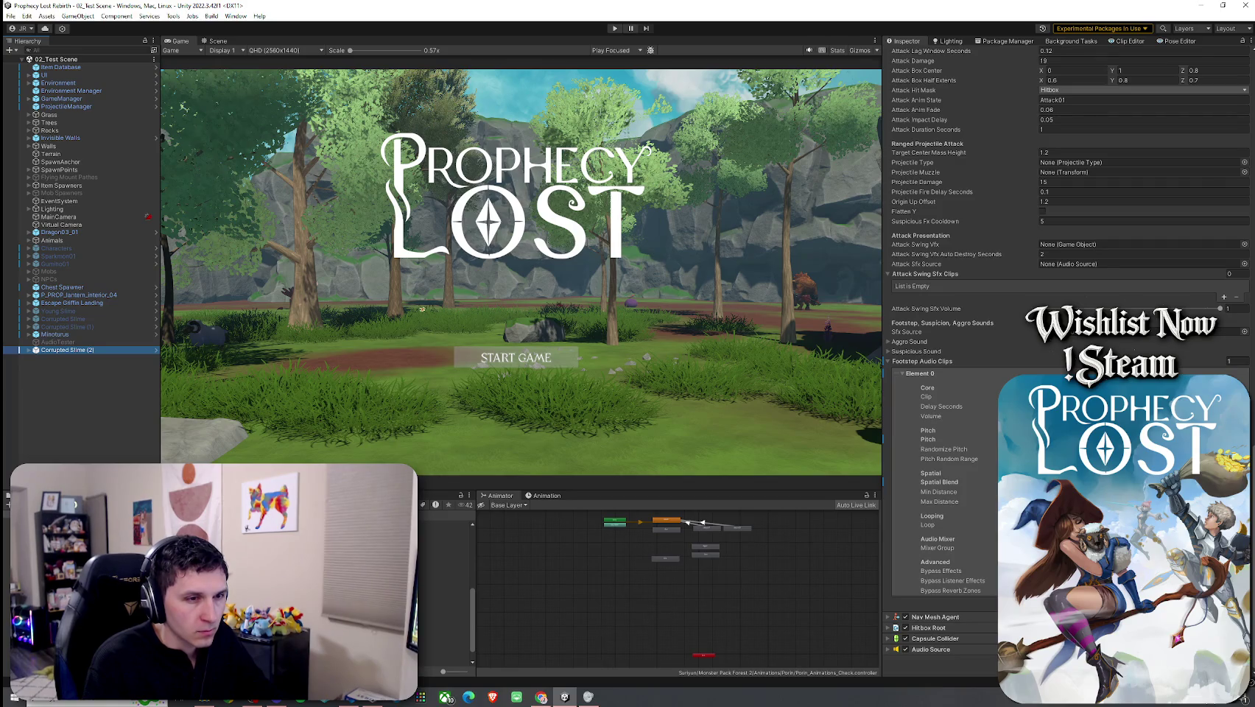
pyautogui.scroll(-5, 970, 536)
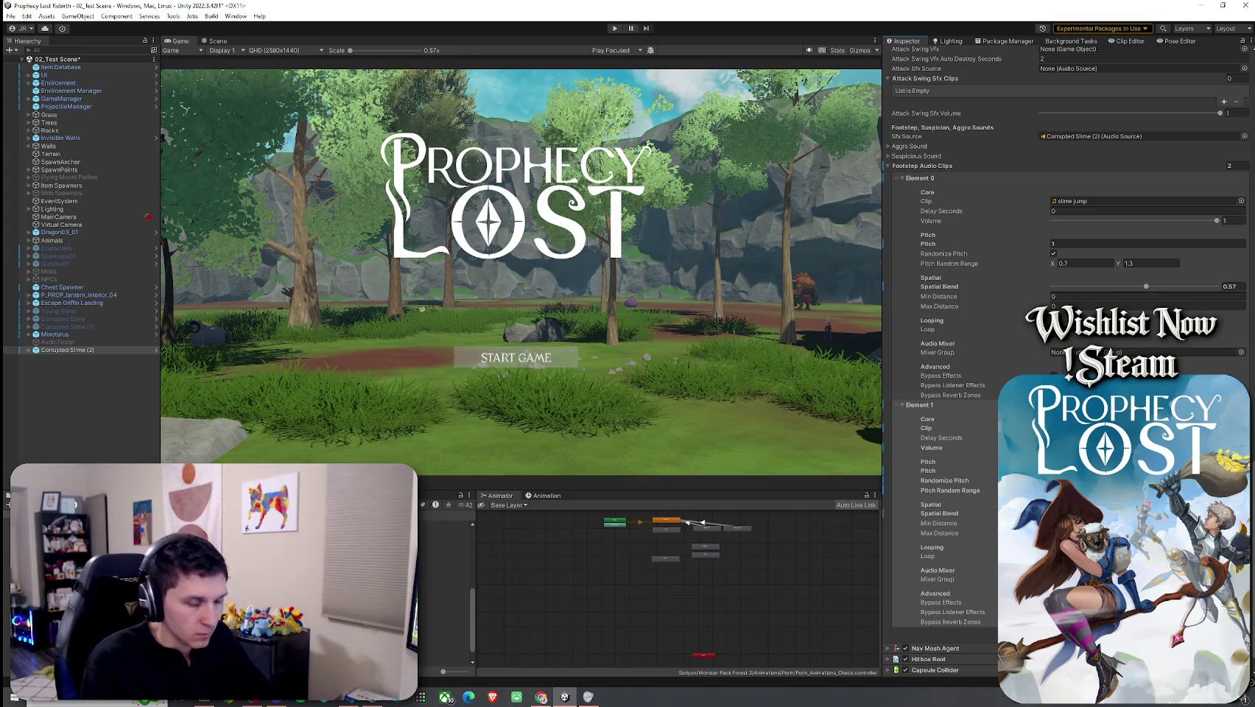
pyautogui.click(1086, 263)
pyautogui.press('BackSpace')
pyautogui.write('0.9')
pyautogui.press('Tab')
pyautogui.write('1')
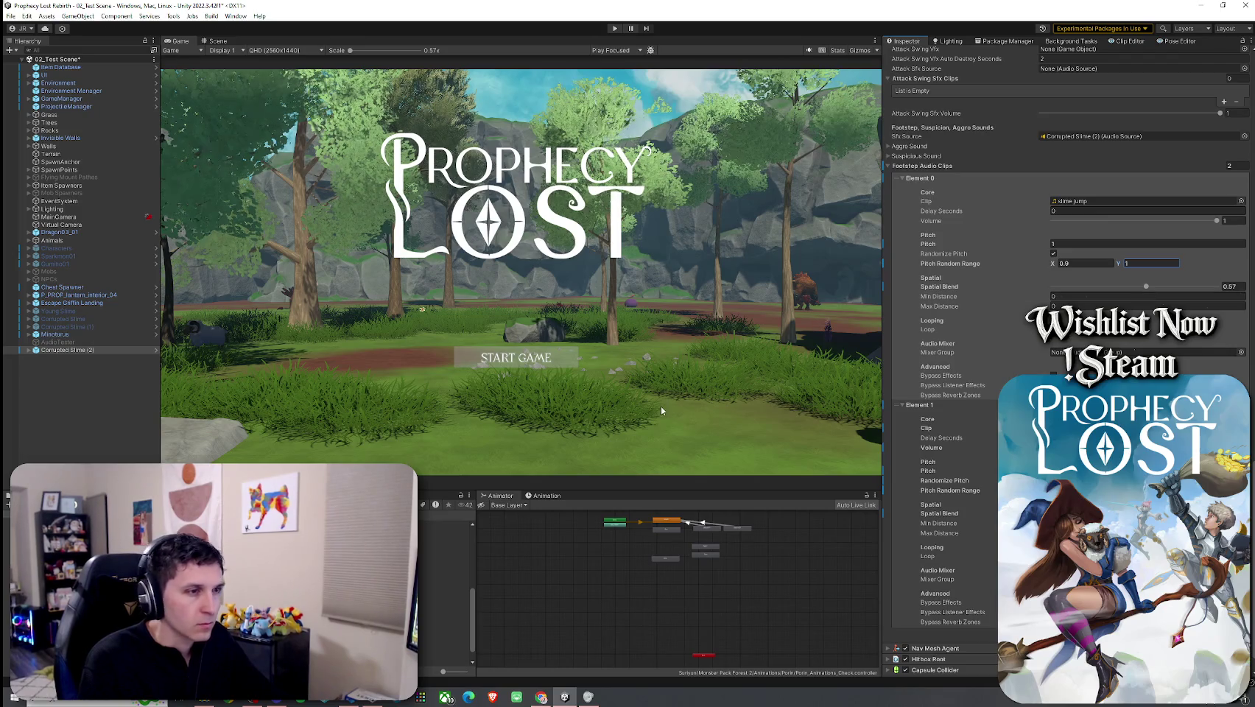
# Step: Save 02_Test Scene with the new pitch range
pyautogui.click(11, 15)
pyautogui.click(28, 67)
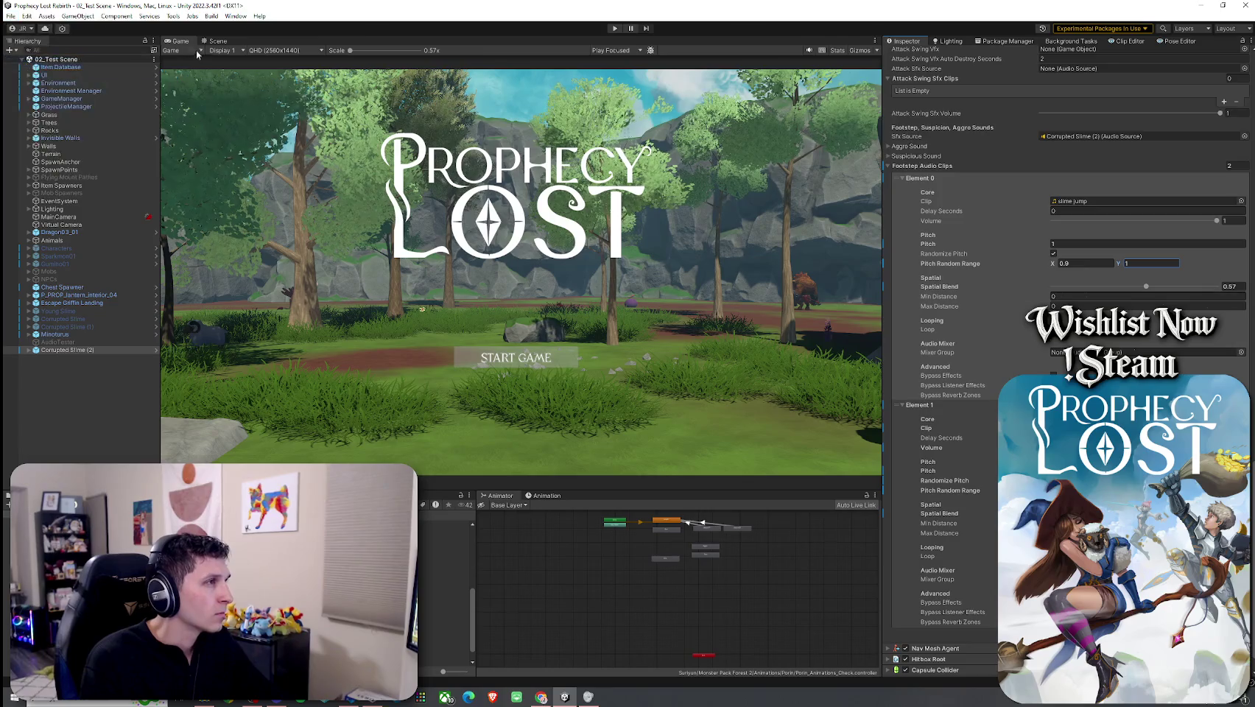
pyautogui.scroll(15, 955, 297)
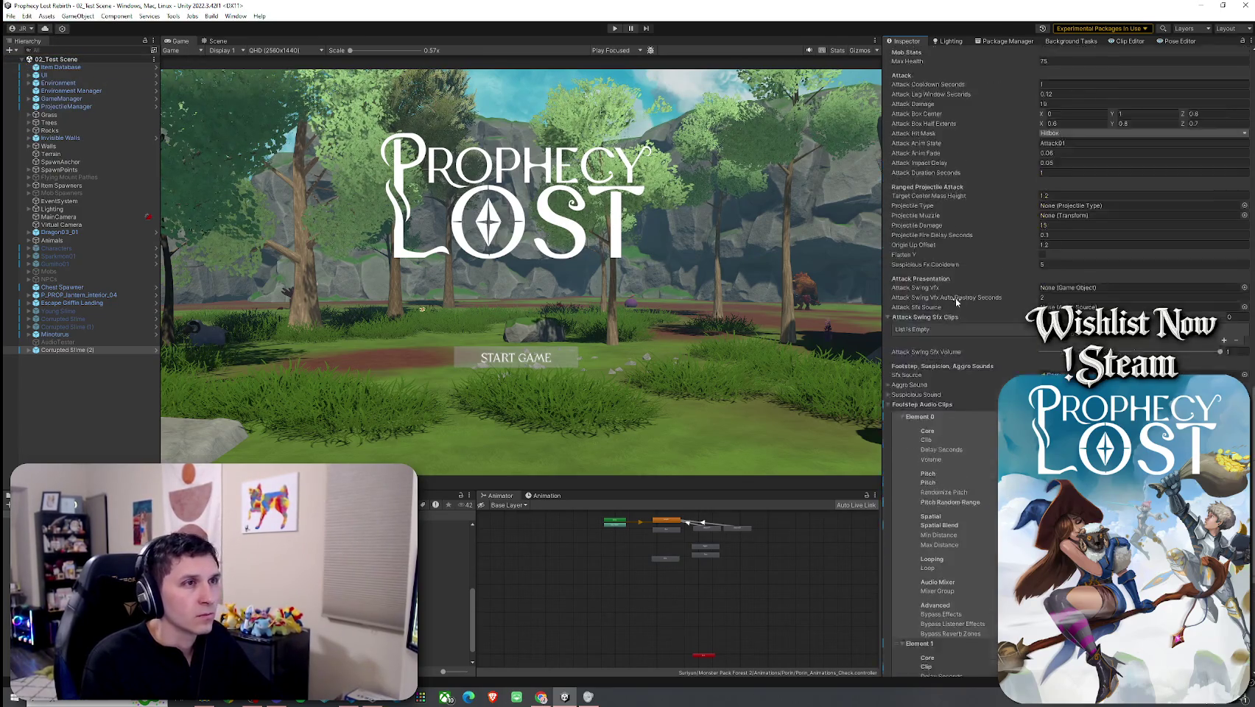
pyautogui.scroll(5, 949, 326)
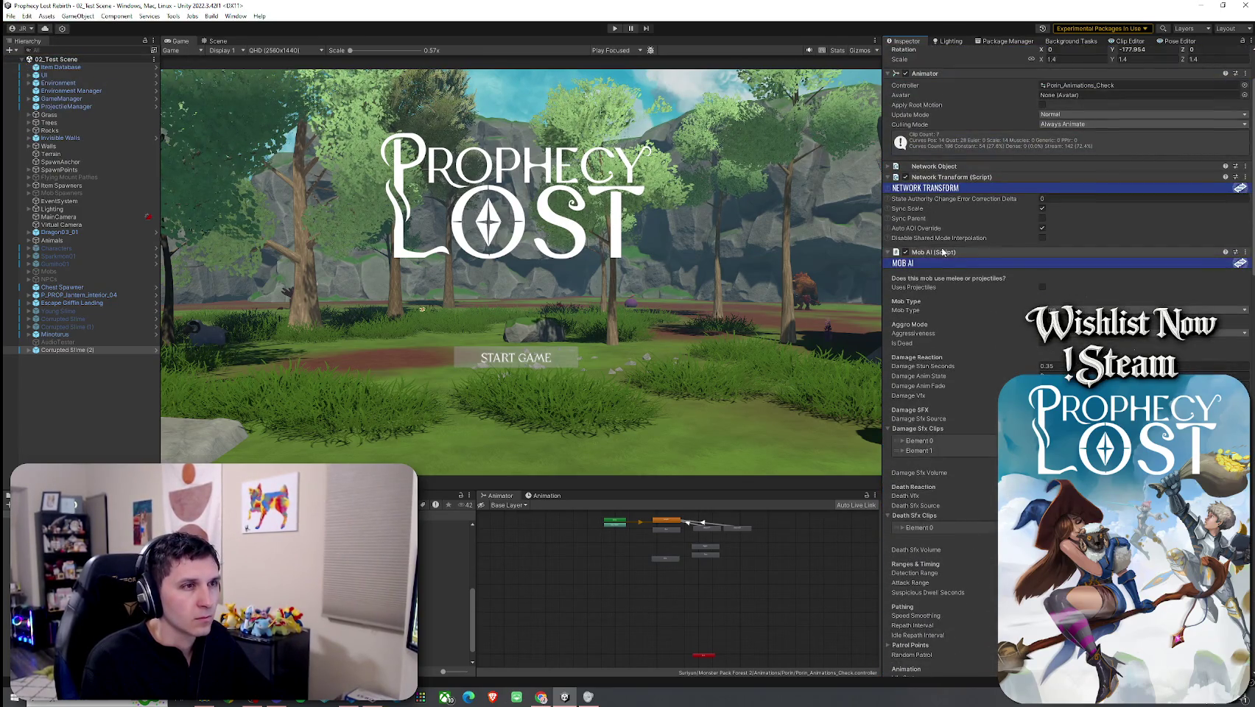
# Step: Open the Mob AI script in the external code editor via the component's Edit Script option
pyautogui.rightClick(942, 252)
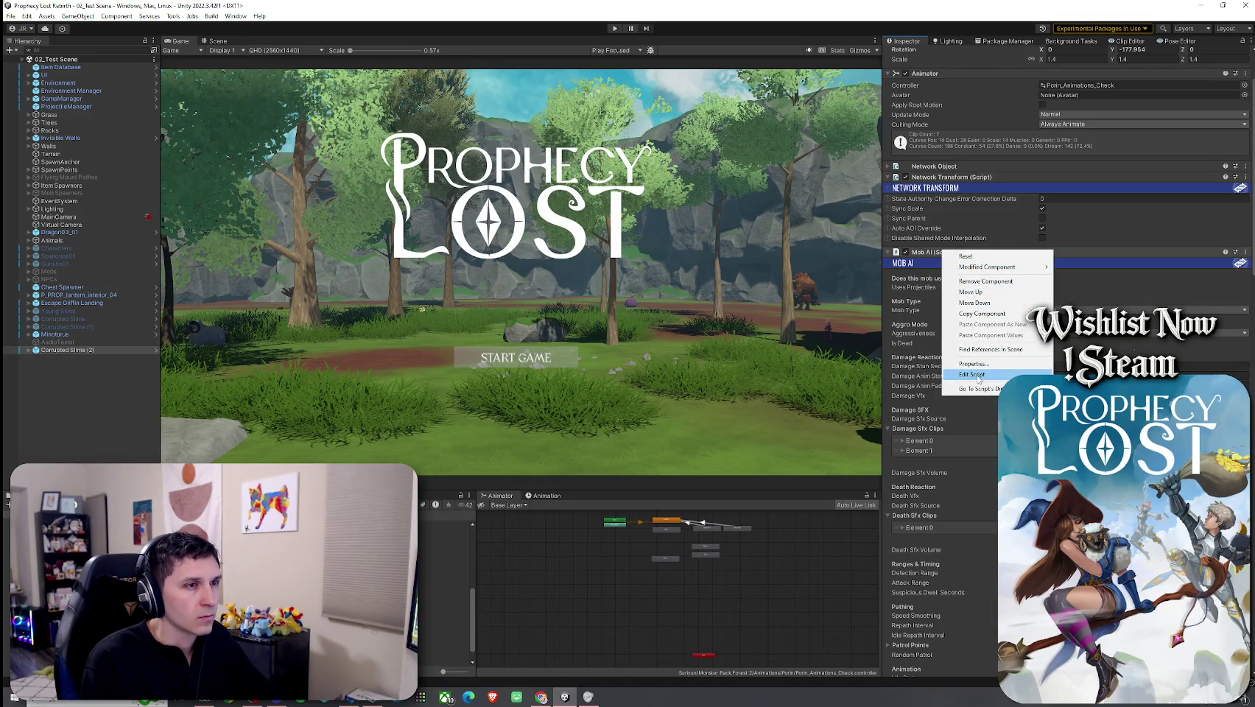
pyautogui.click(978, 375)
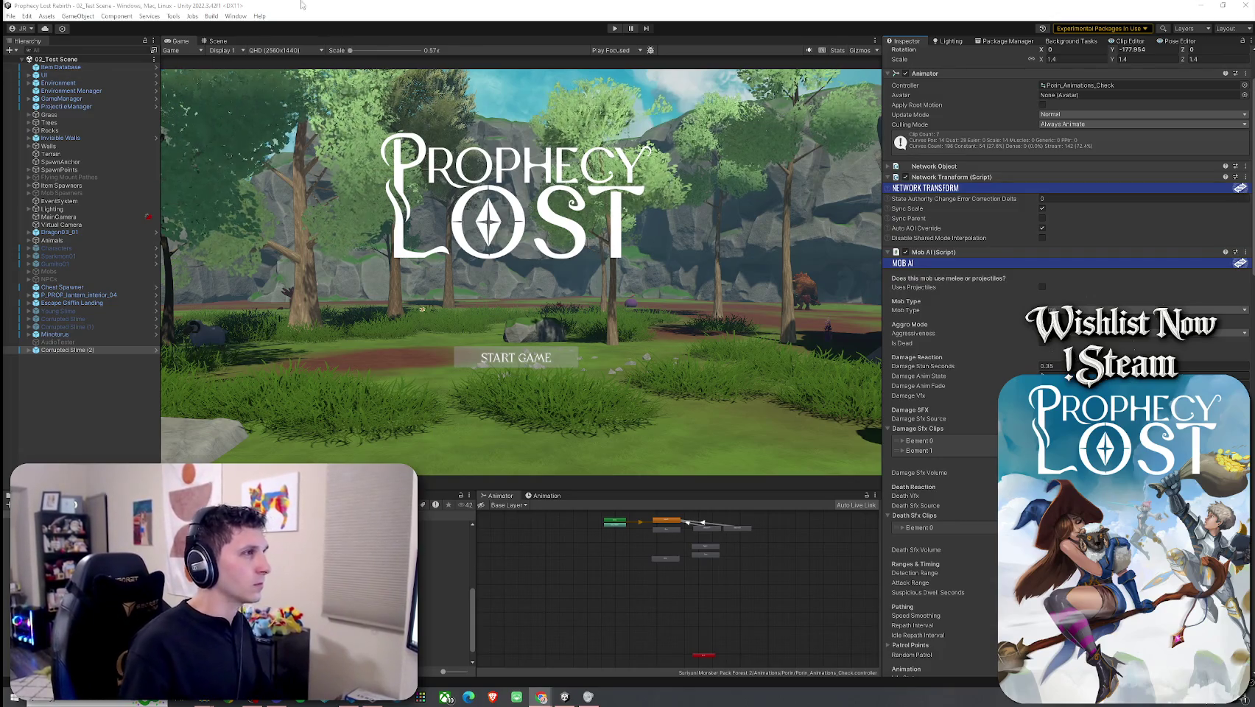
pyautogui.click(10, 16)
# Step: Reselect Corrupted Slime (2), save 02_Test Scene from the Hierarchy, and start play mode
pyautogui.click(170, 65)
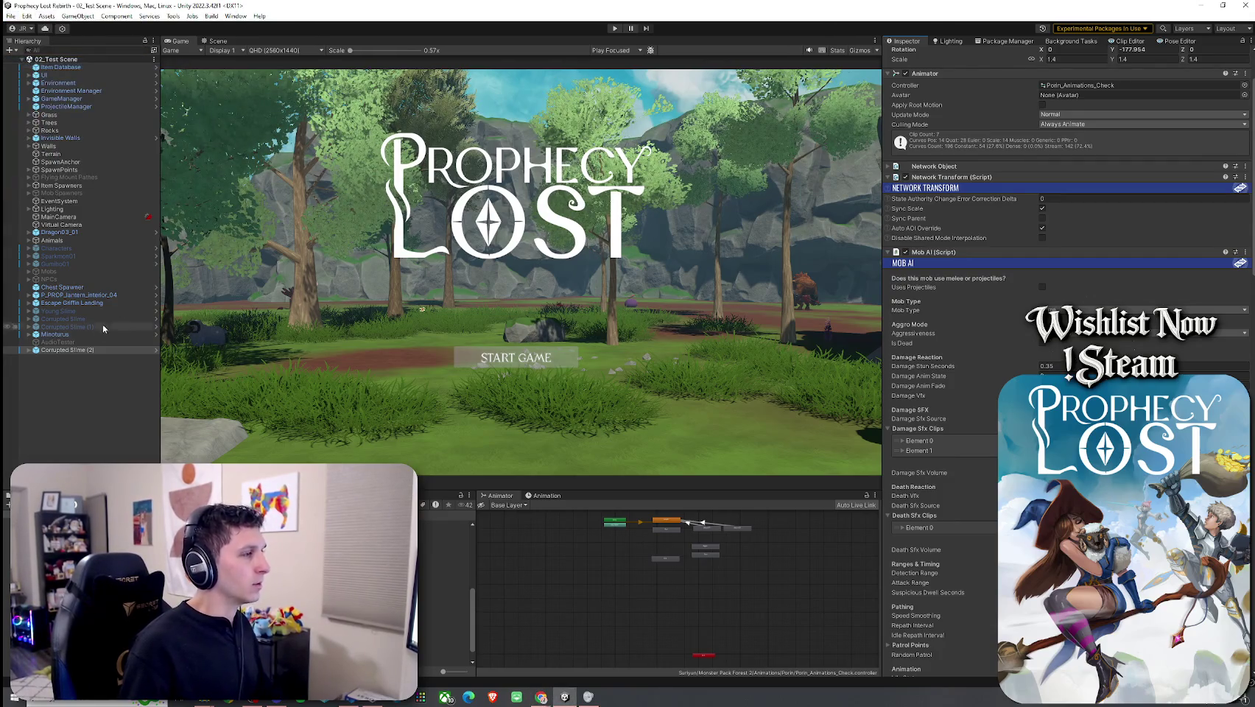
pyautogui.click(54, 333)
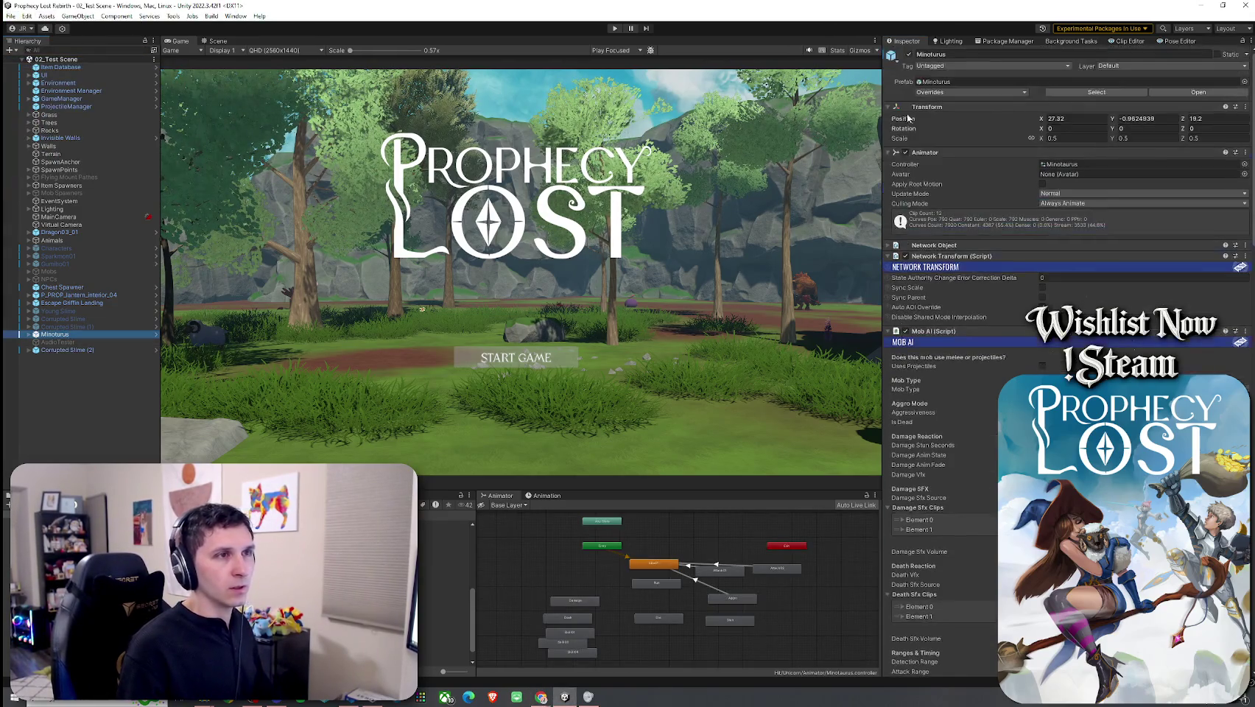
pyautogui.click(89, 359)
pyautogui.click(87, 351)
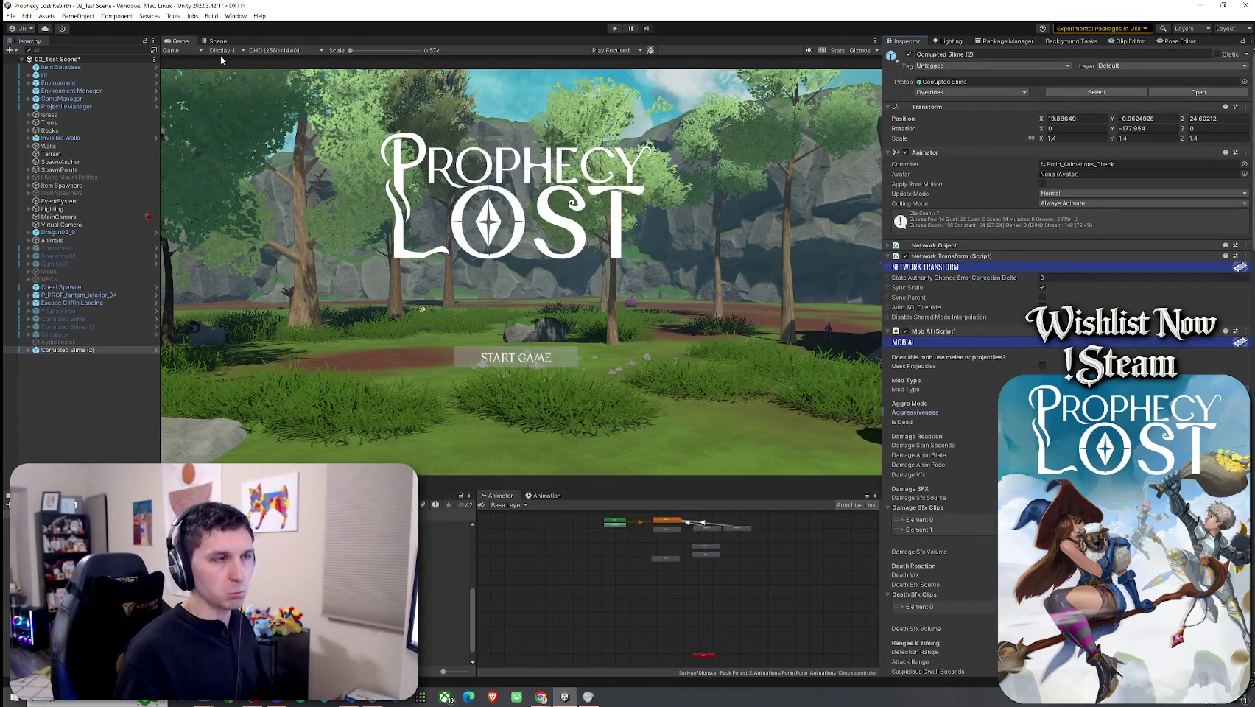
pyautogui.rightClick(51, 59)
pyautogui.click(44, 63)
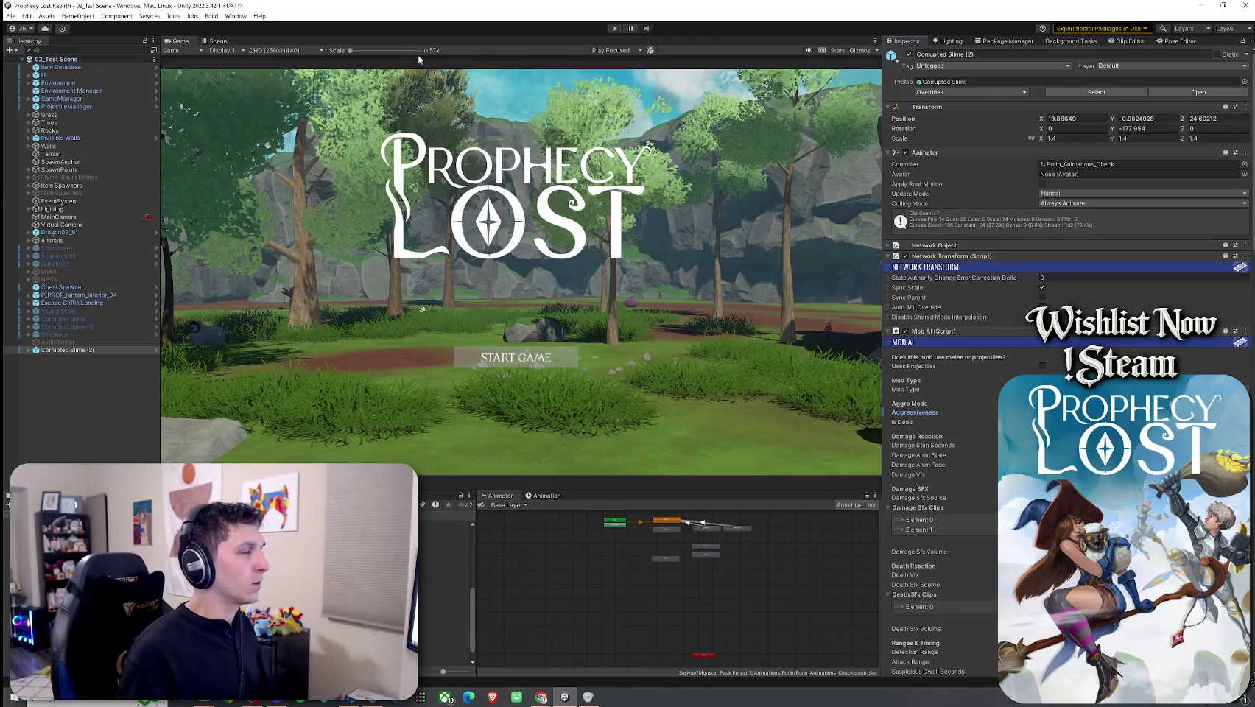
pyautogui.click(615, 29)
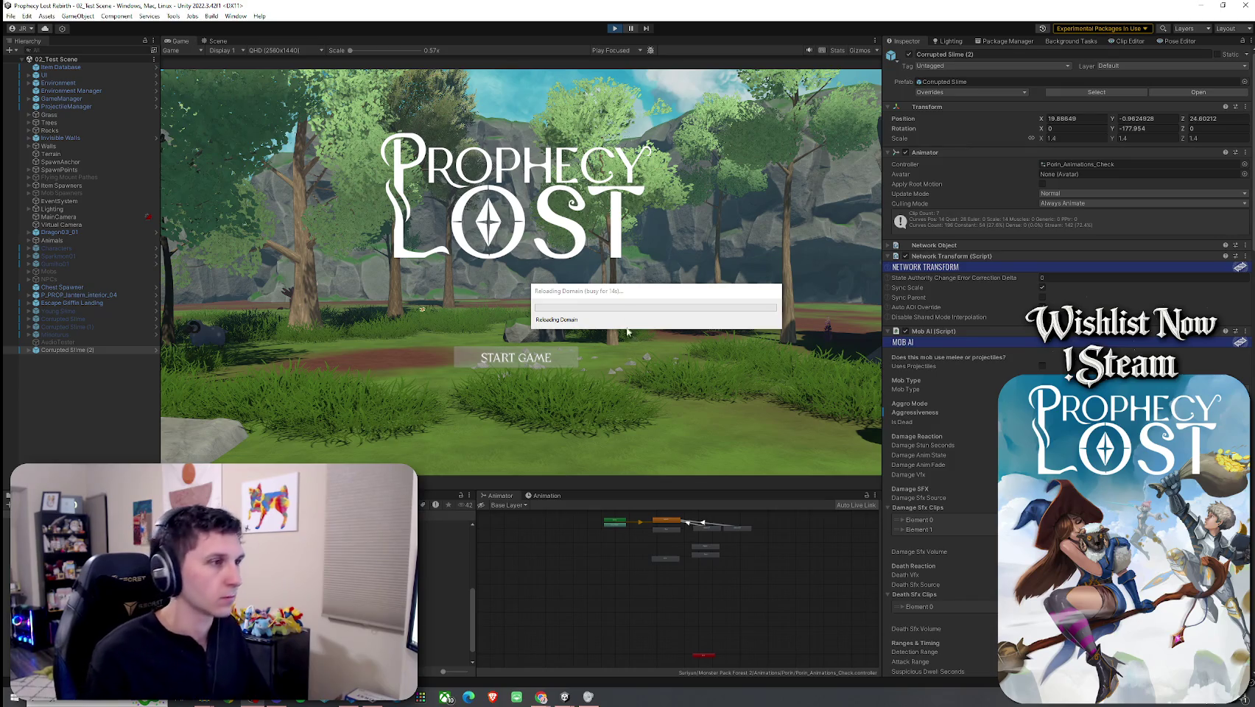
# Step: Move the reload progress window aside, then start a Prophecy Lost game session from the title screen
pyautogui.moveTo(625, 299); pyautogui.dragTo(551, 292)
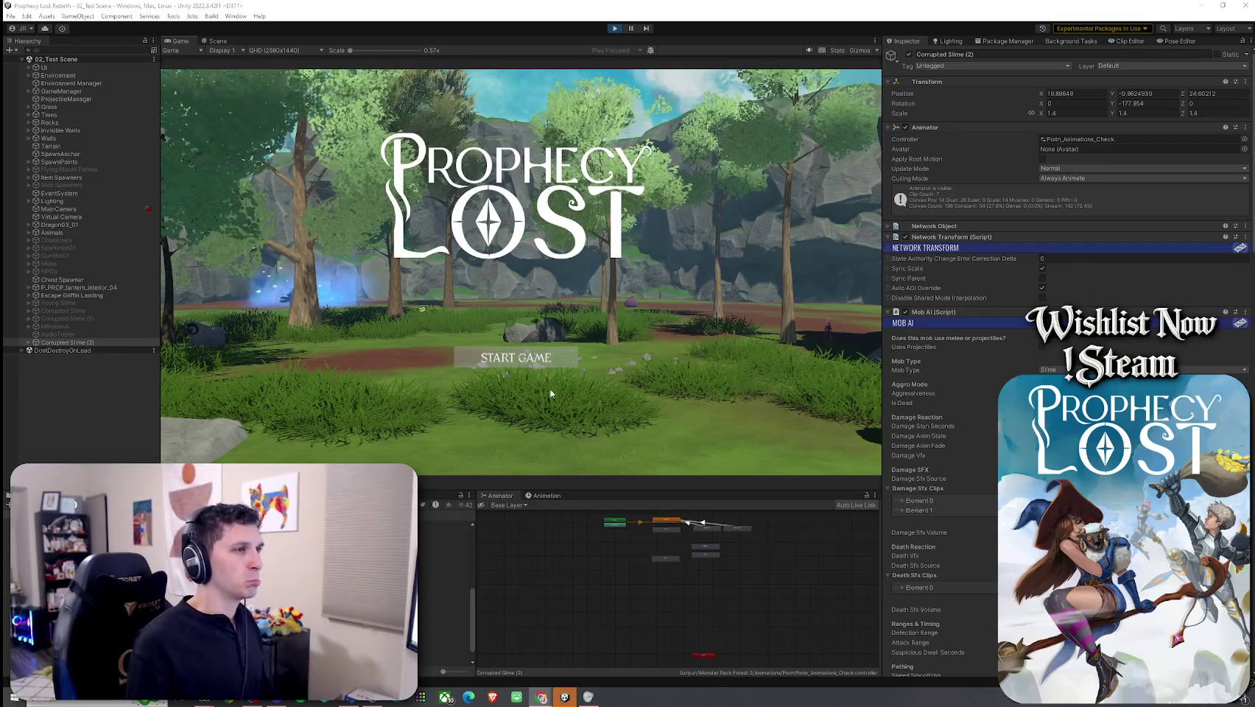
pyautogui.click(527, 358)
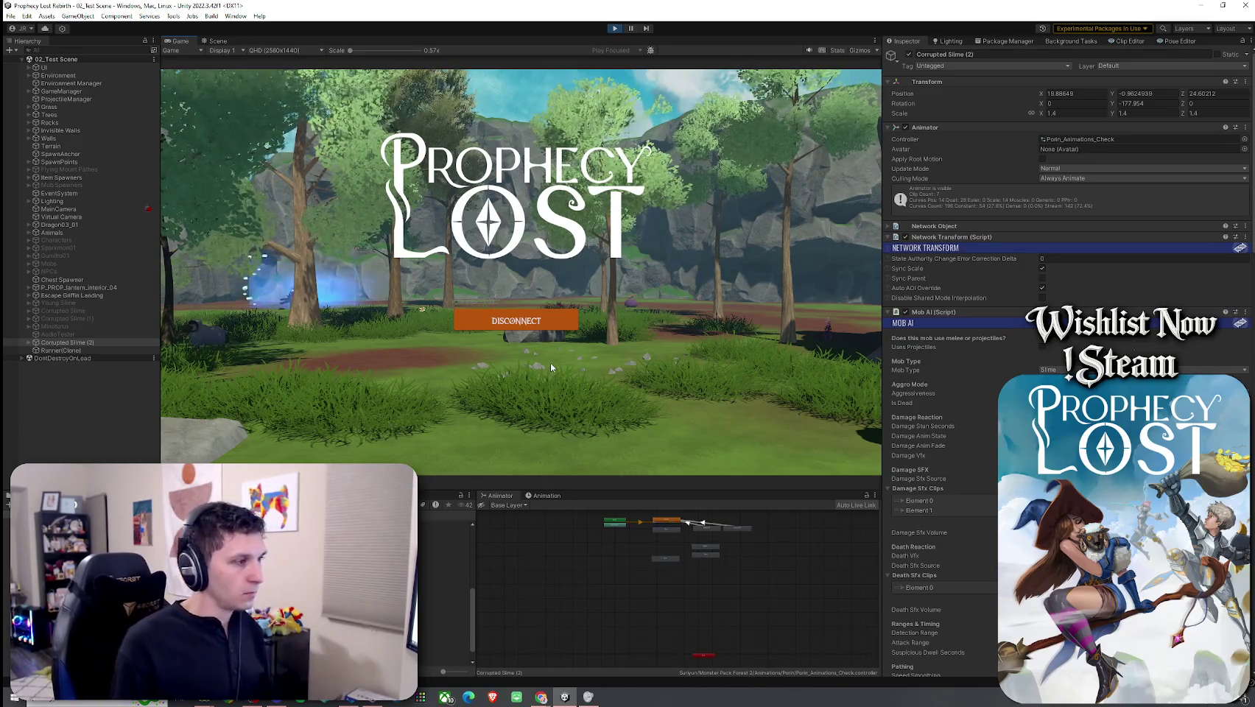
# Step: Run the character to the Corrupted Slime, strike it twice, and stop Play mode
pyautogui.press('w')
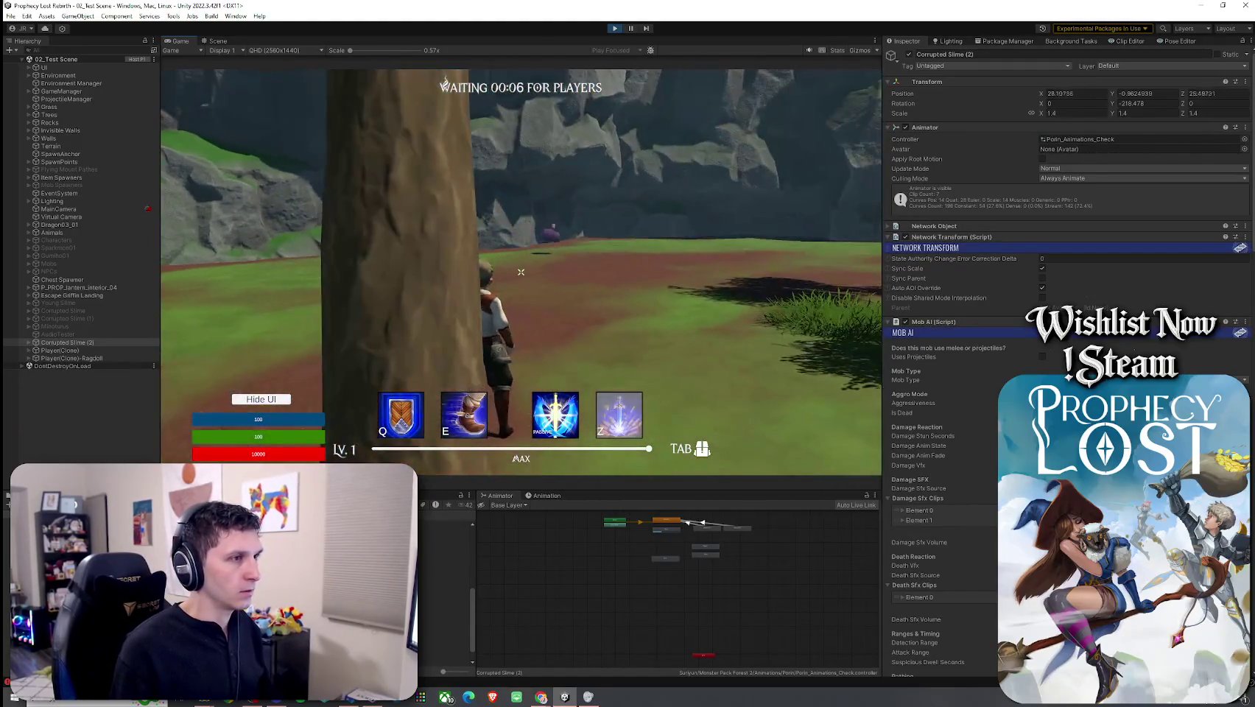
pyautogui.press('w')
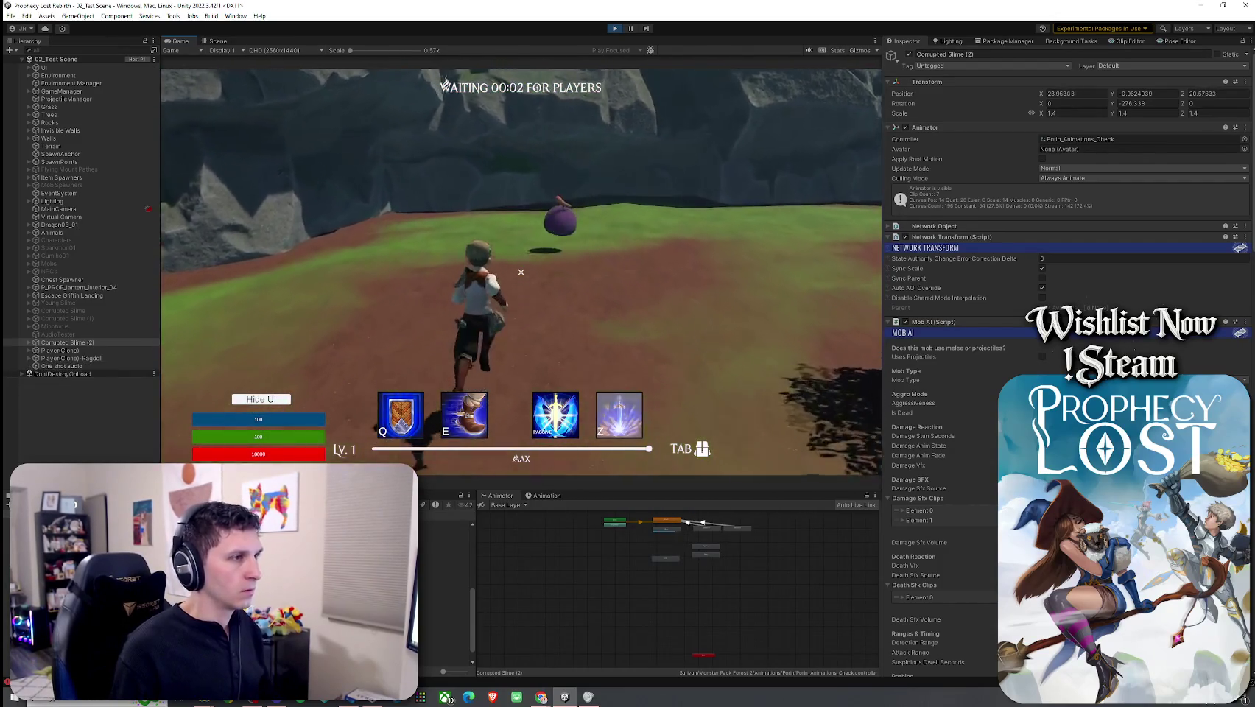
pyautogui.click(521, 272)
pyautogui.press('w')
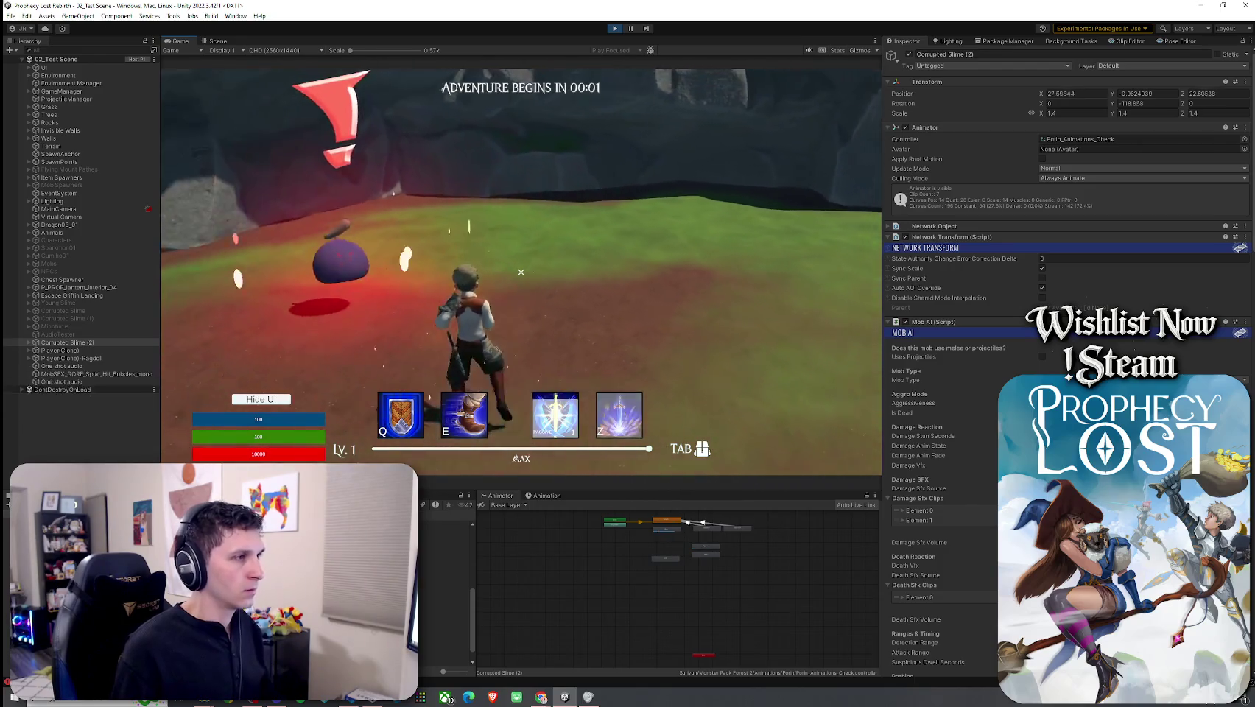
pyautogui.press('w')
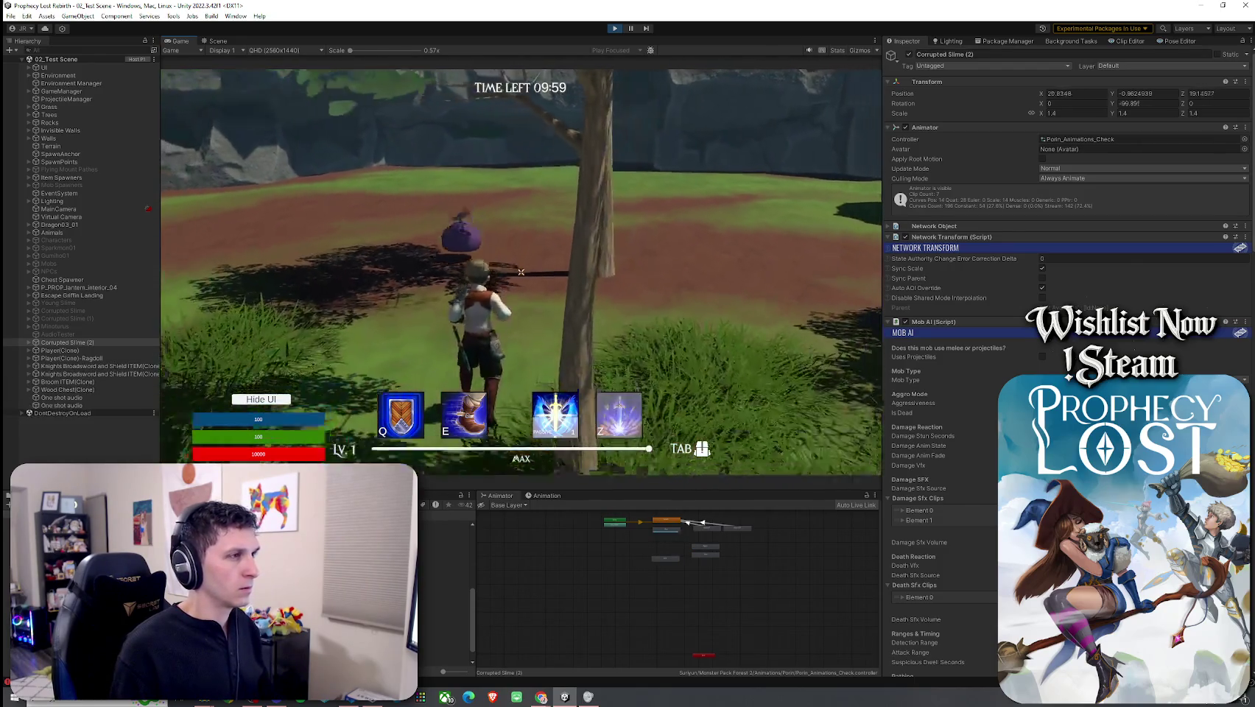
pyautogui.press('w')
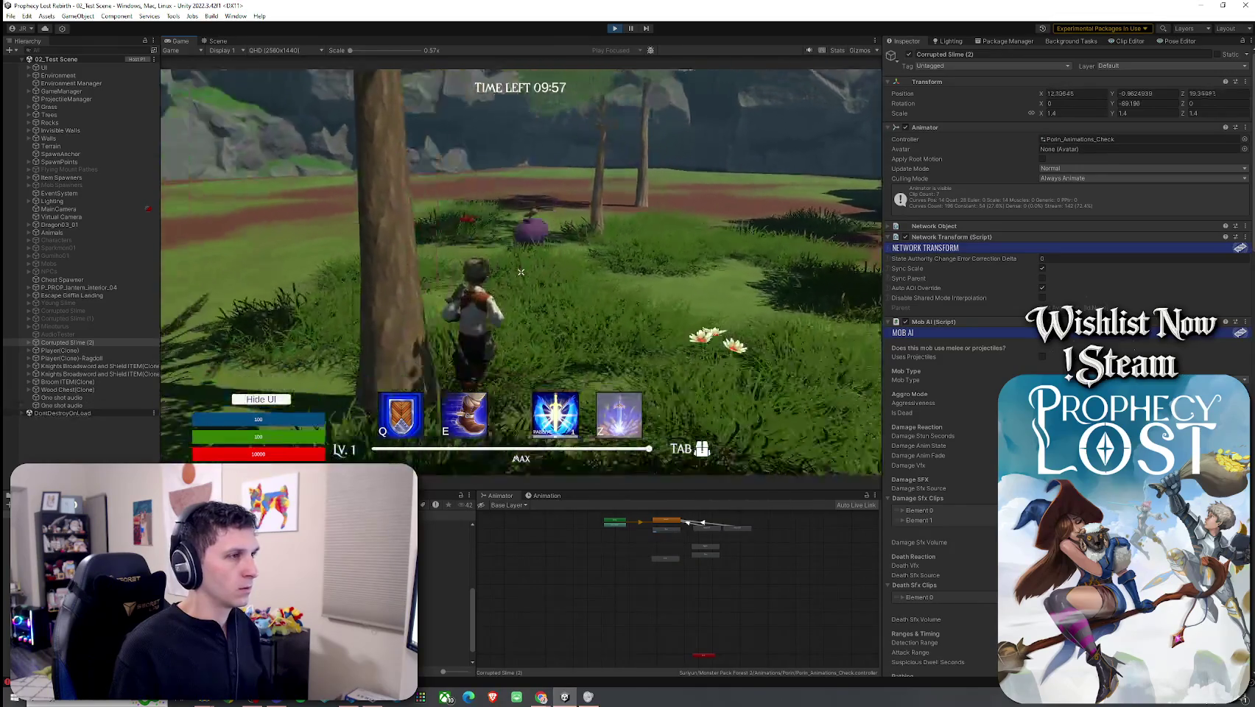
pyautogui.press('w')
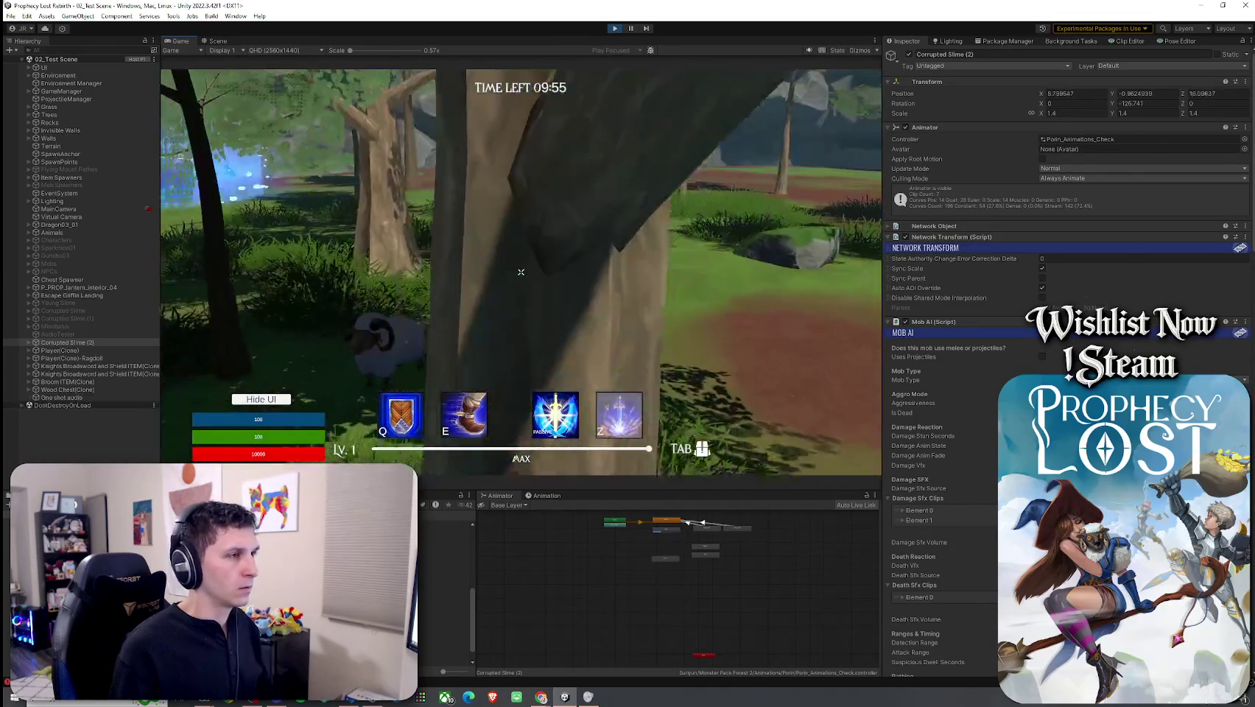
pyautogui.click(520, 272)
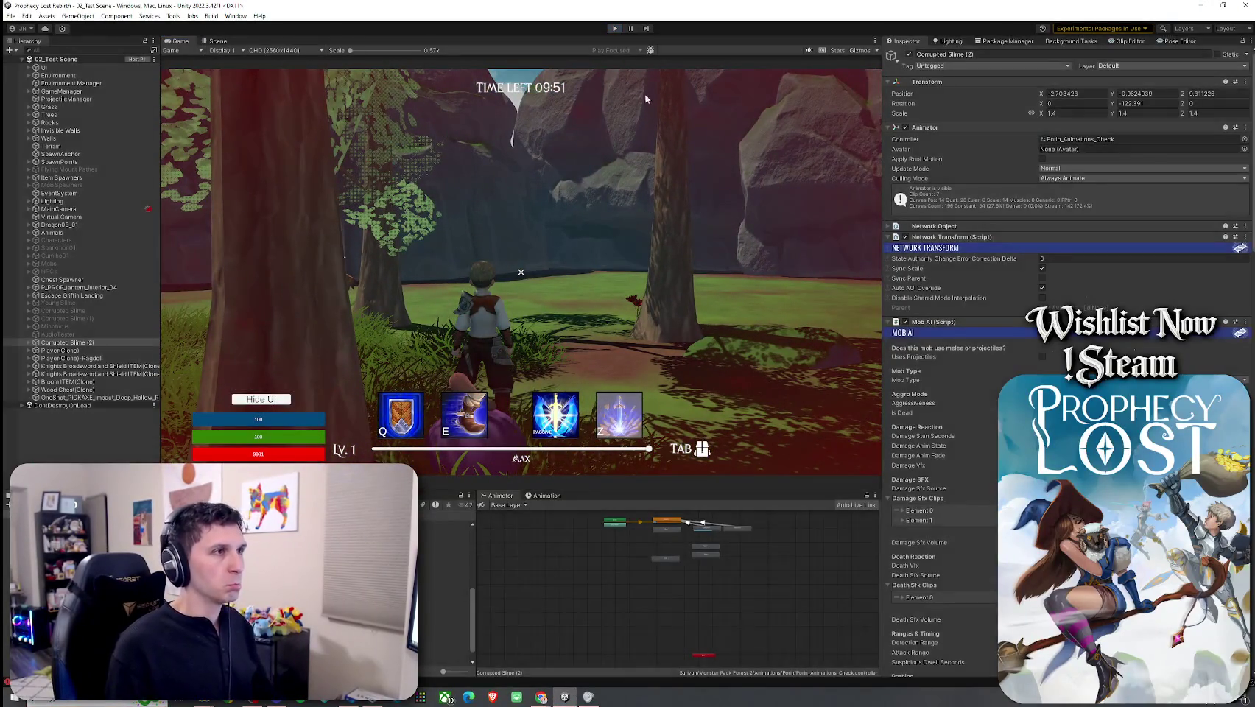
pyautogui.hotkey('ctrl', 'p')
# Step: Save the scene and expand Corrupted Slime (2) in the Hierarchy
pyautogui.click(11, 16)
pyautogui.click(29, 49)
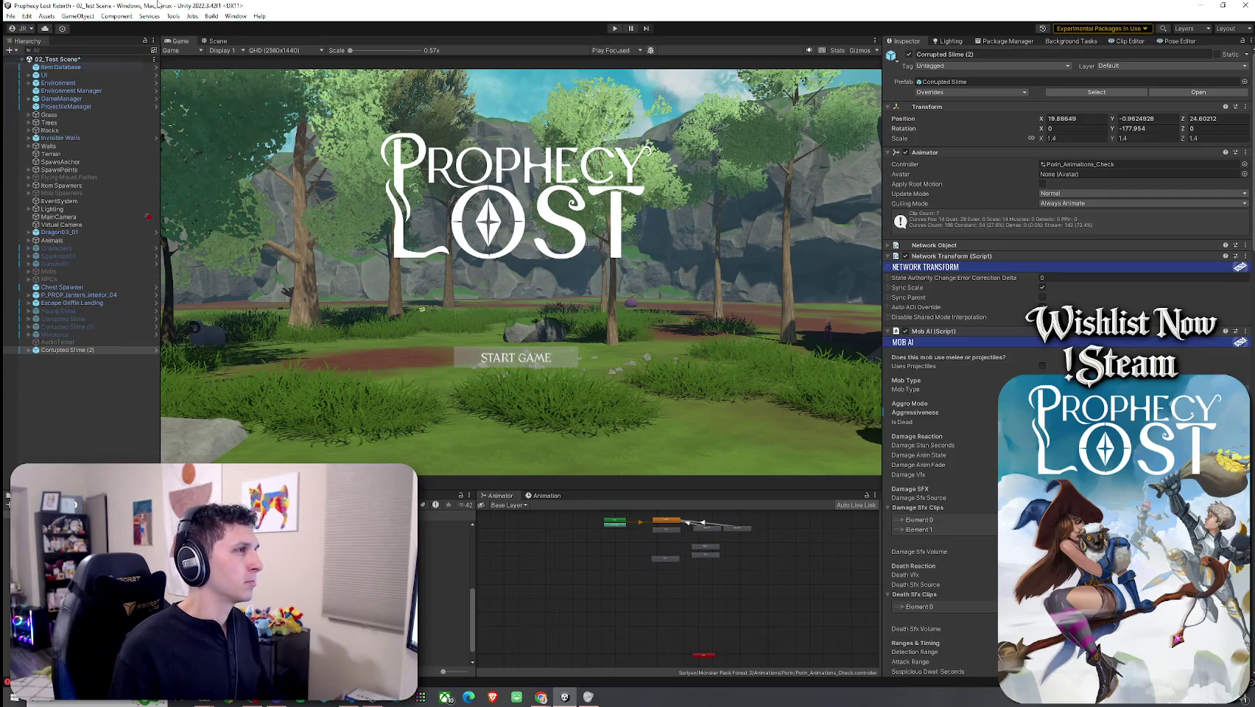
pyautogui.rightClick(70, 350)
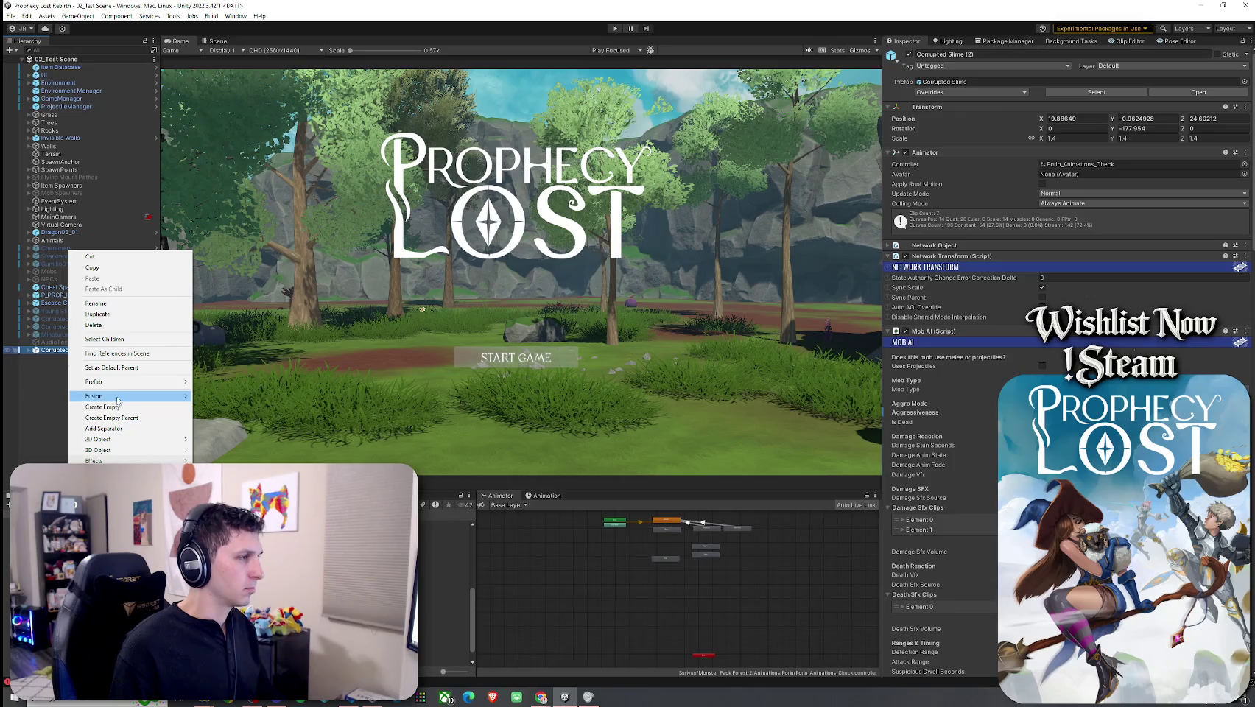
pyautogui.click(31, 374)
pyautogui.click(99, 351)
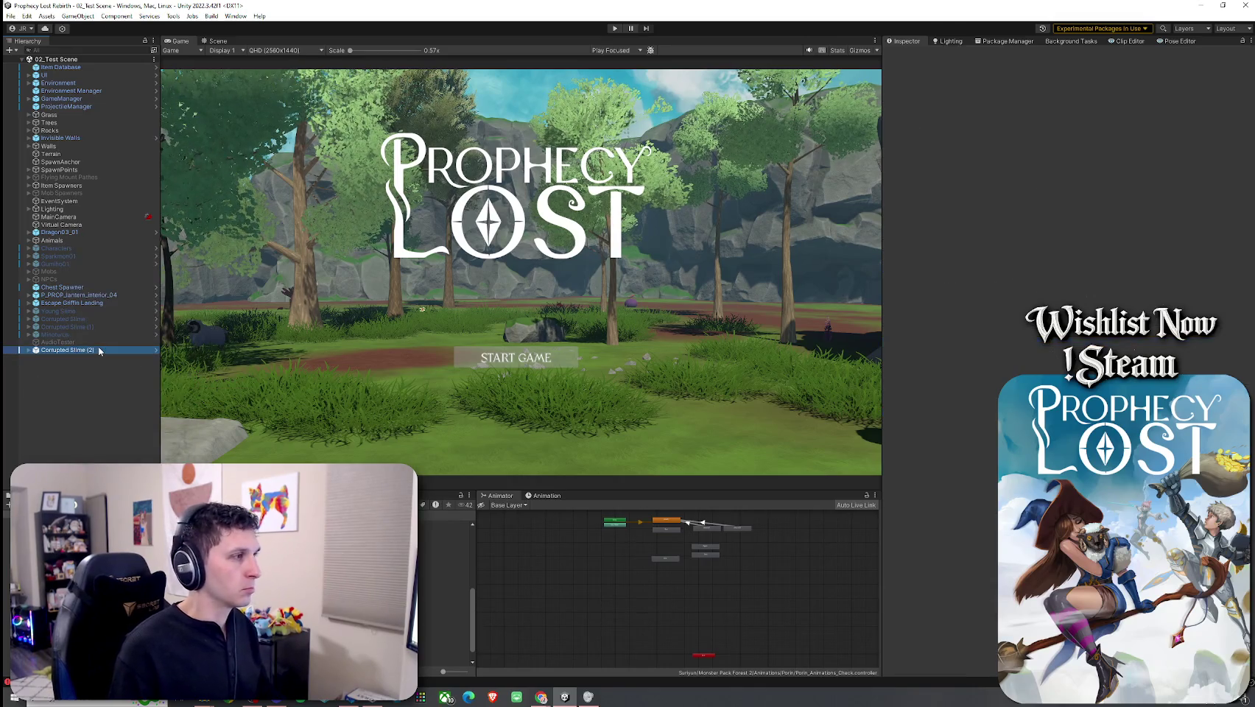
pyautogui.click(28, 349)
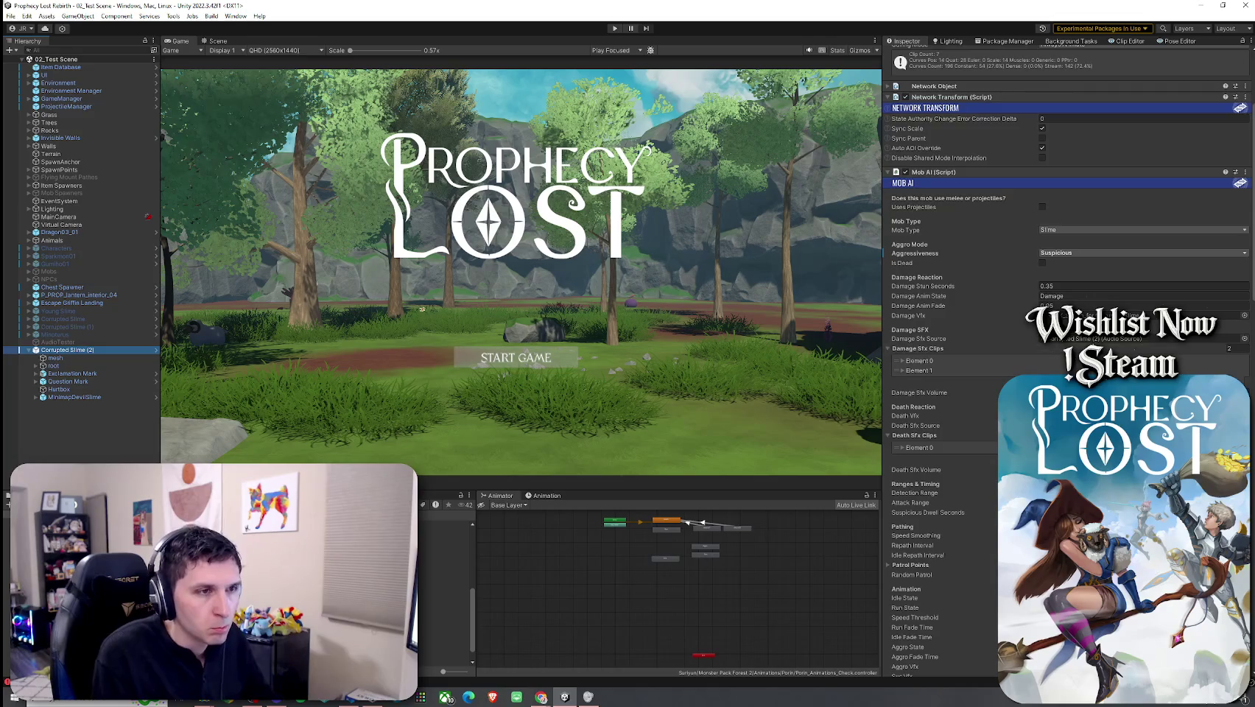
# Step: Locate the damage and death sound sources, then select the slime's Run animation state
pyautogui.click(1068, 338)
pyautogui.click(1067, 425)
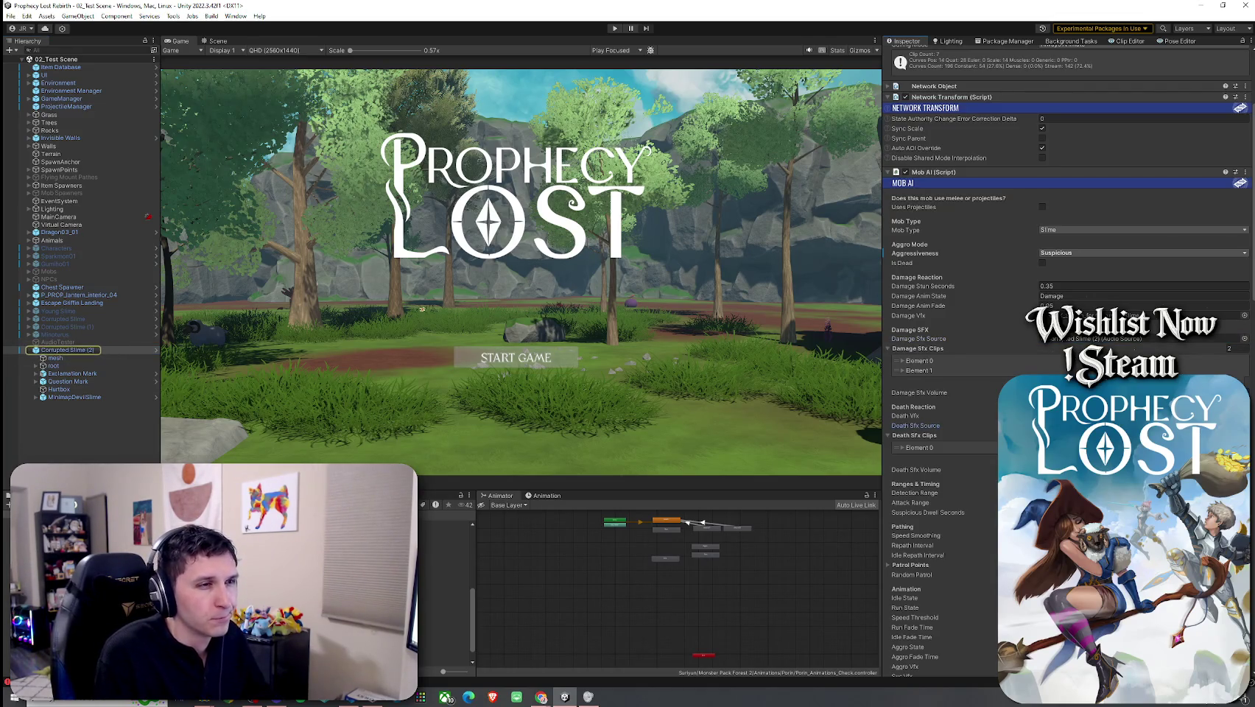
pyautogui.scroll(-5, 990, 391)
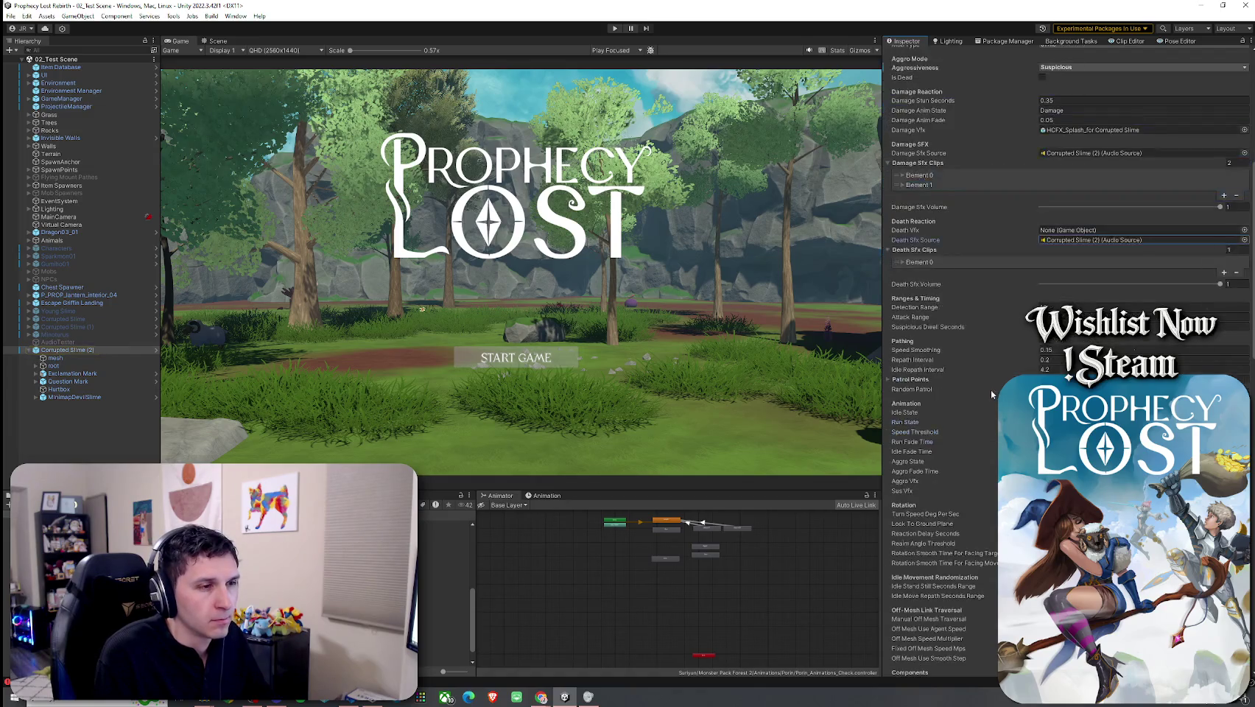
pyautogui.scroll(-5, 991, 391)
pyautogui.scroll(-3, 990, 389)
pyautogui.scroll(3, 668, 533)
pyautogui.moveTo(668, 532); pyautogui.dragTo(574, 607)
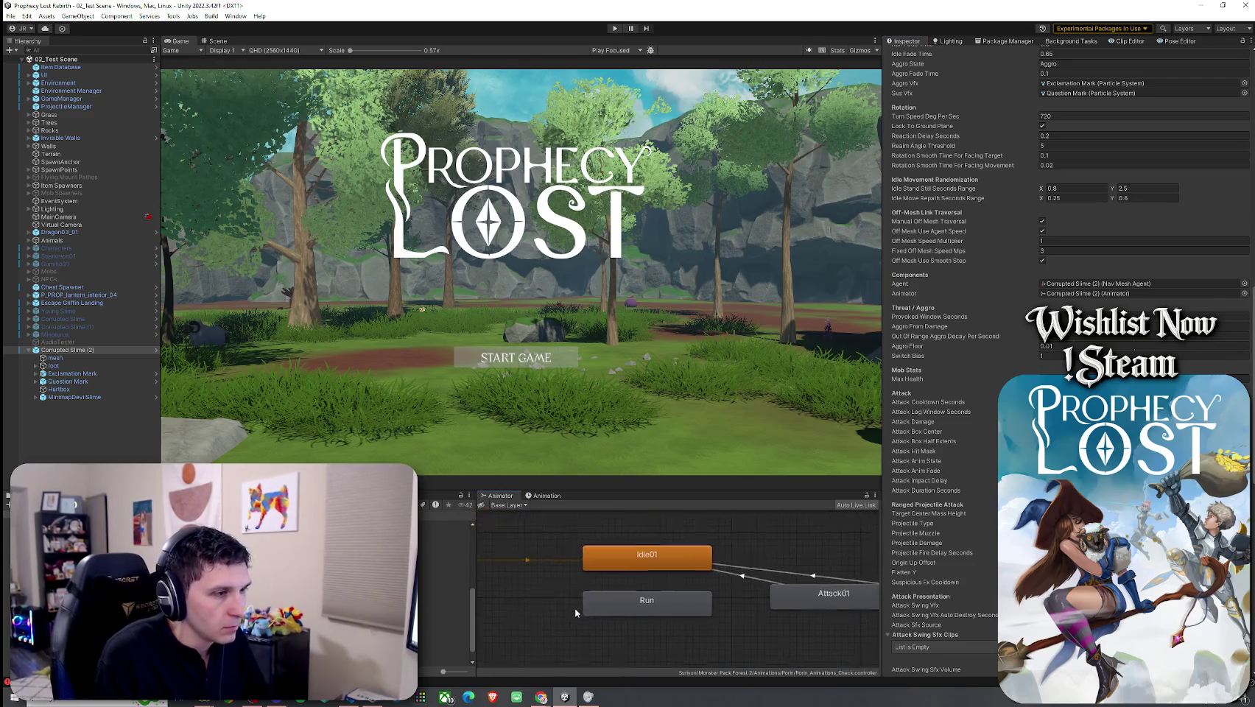
pyautogui.click(642, 602)
pyautogui.hotkey('ctrl', '6')
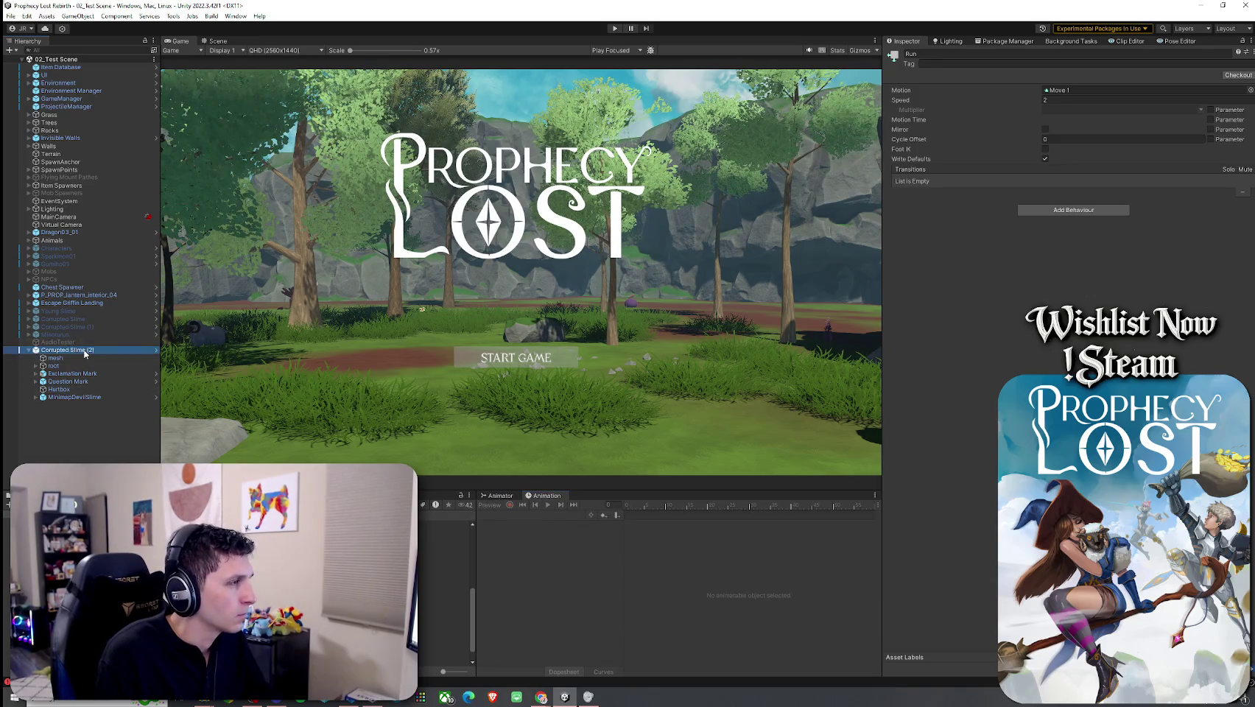
# Step: Open the Run state's Move 1 clip for Corrupted Slime (2) and view its keyframe tracks
pyautogui.click(67, 350)
pyautogui.click(530, 515)
pyautogui.click(666, 535)
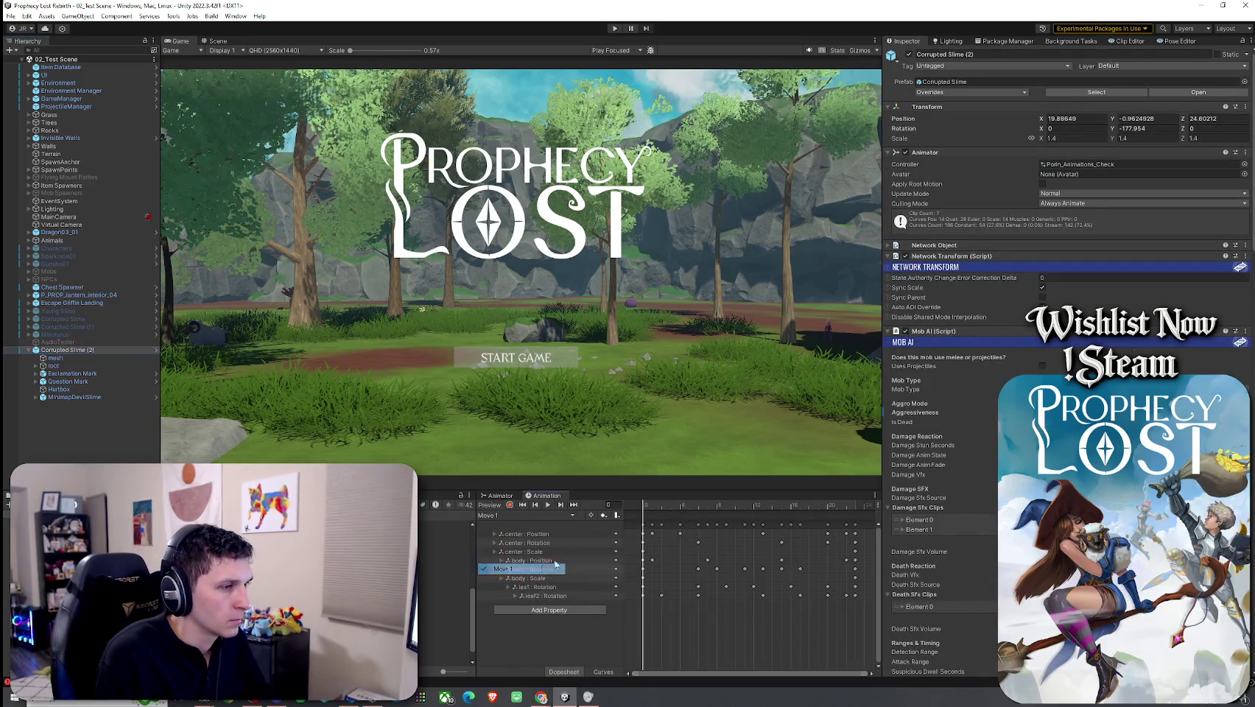
pyautogui.click(672, 506)
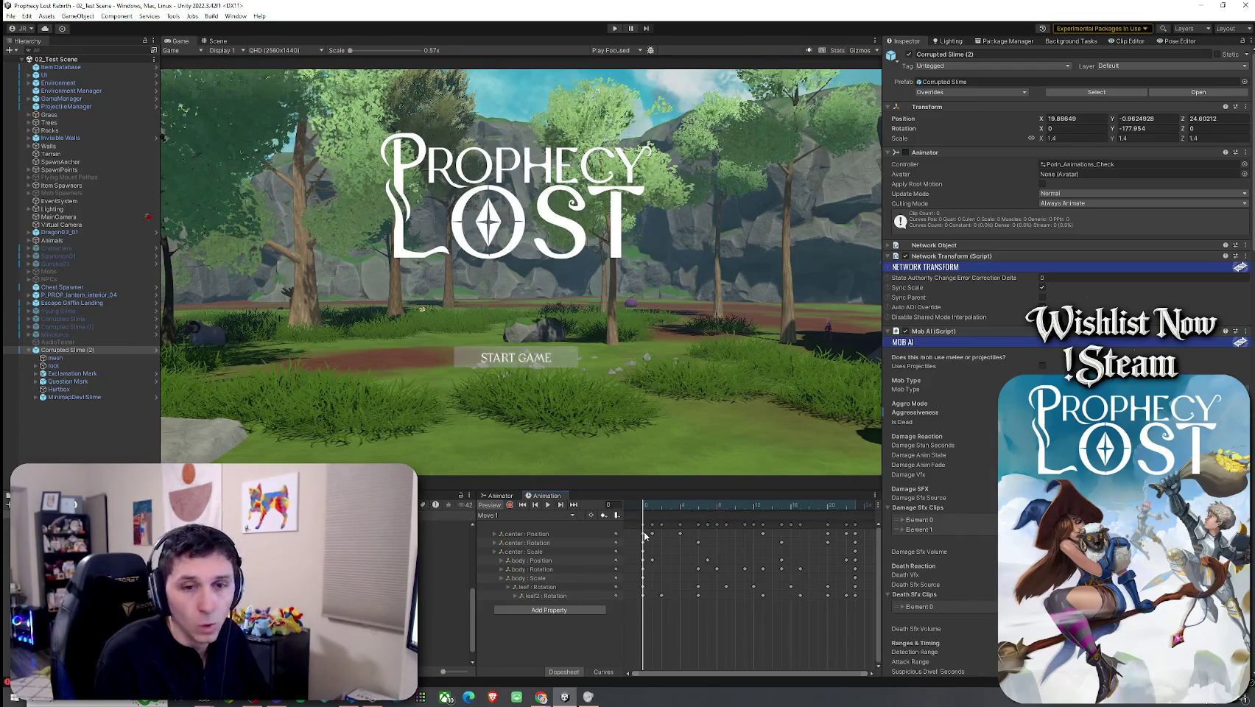
pyautogui.click(499, 495)
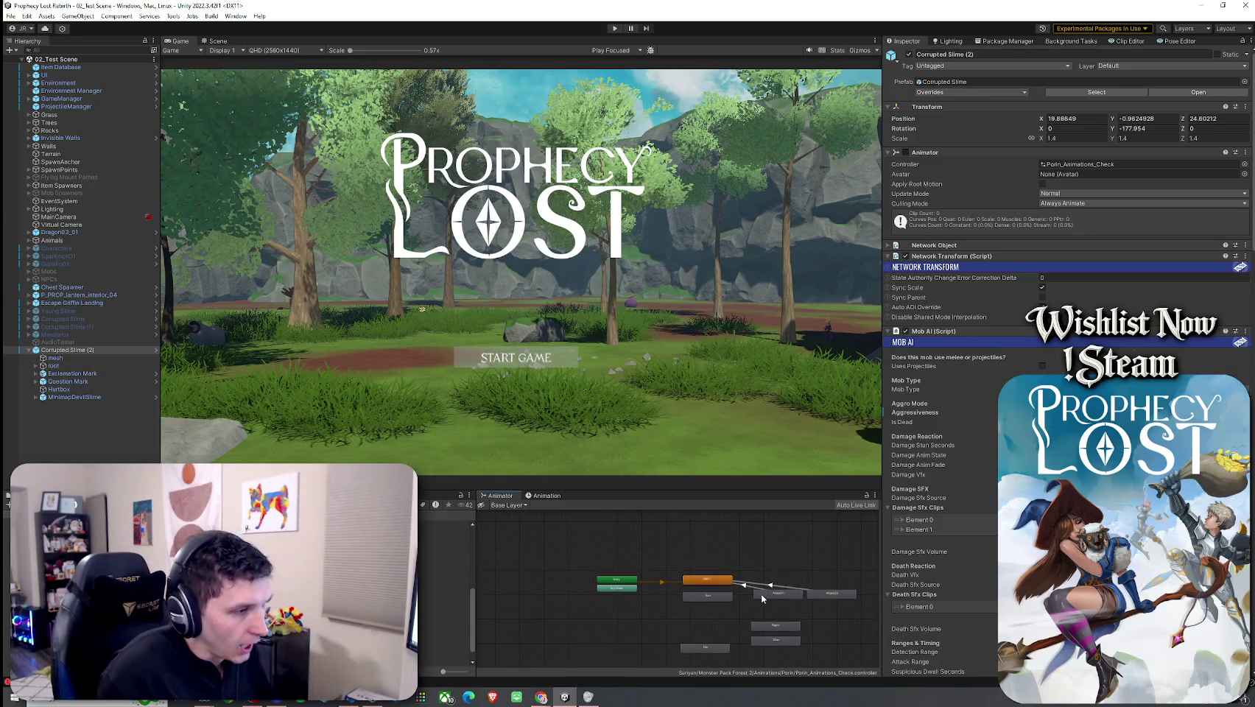
pyautogui.scroll(3, 761, 593)
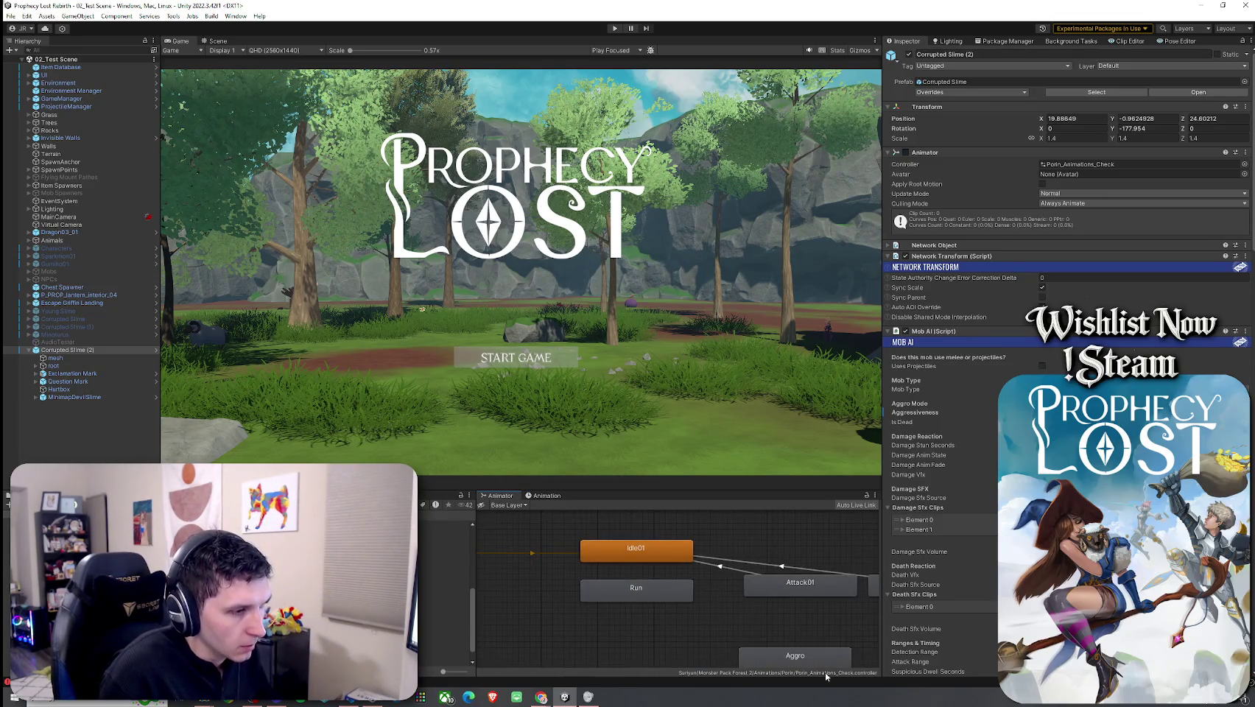
pyautogui.doubleClick(660, 593)
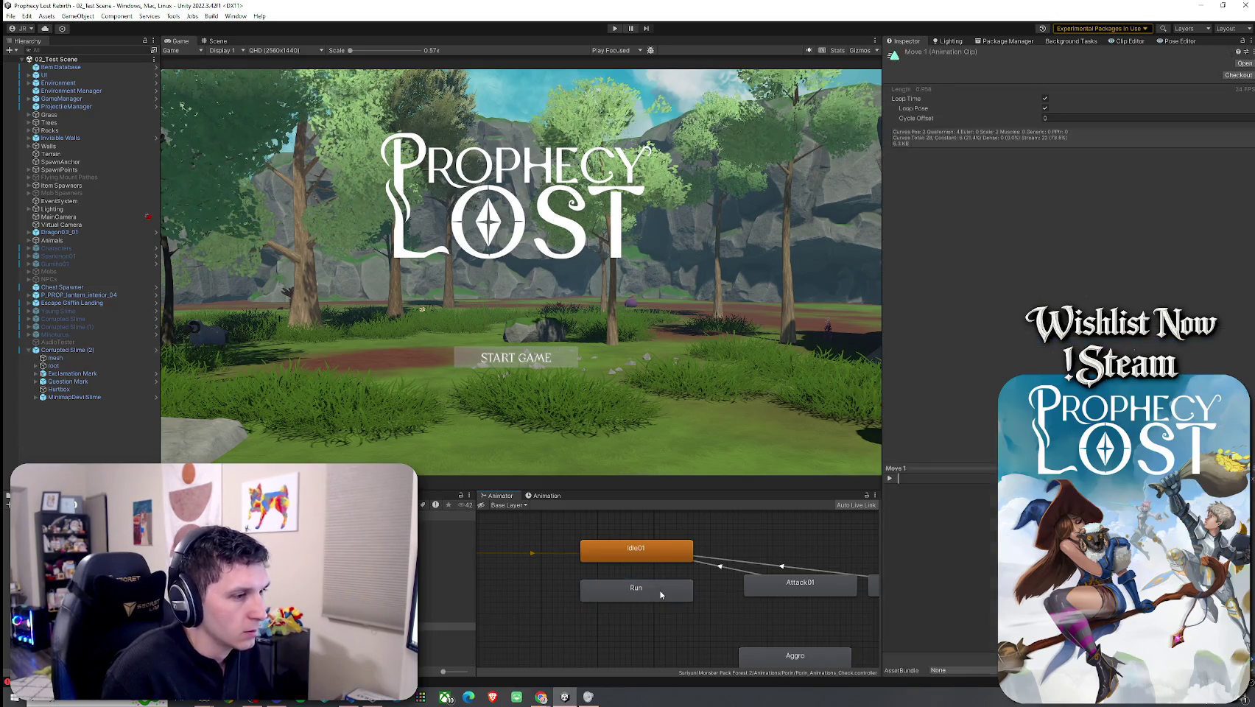
pyautogui.click(548, 494)
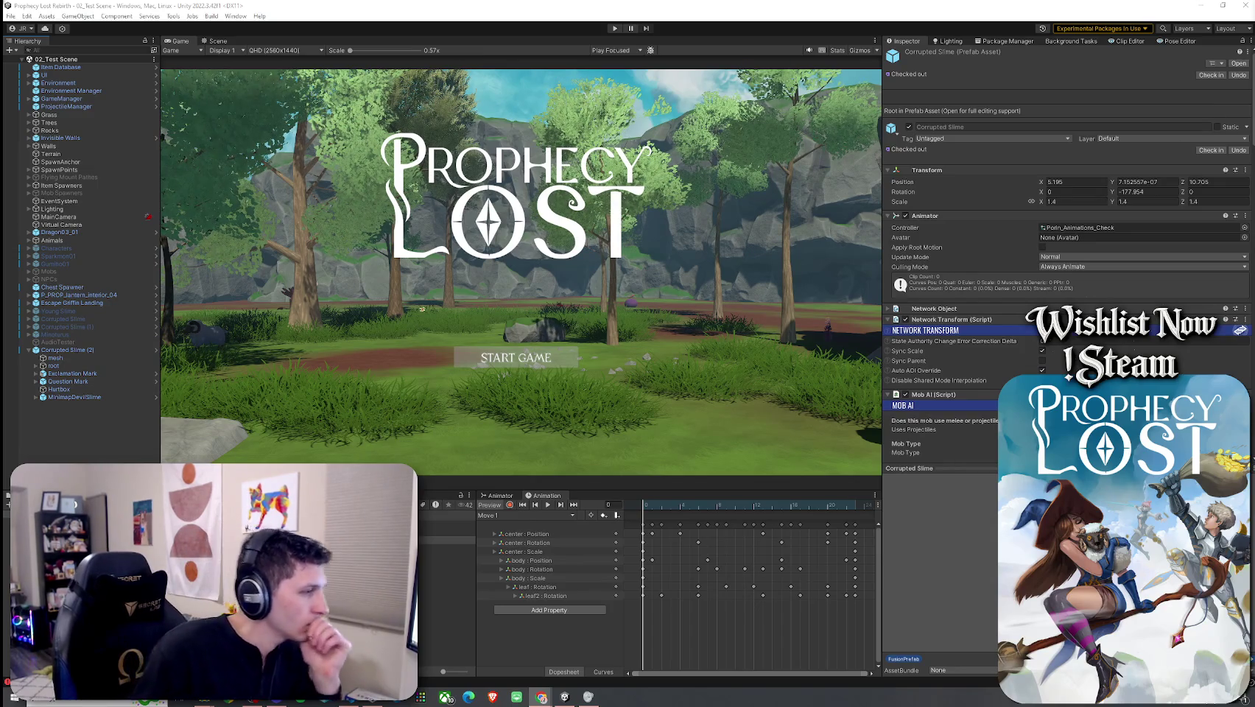
pyautogui.click(446, 540)
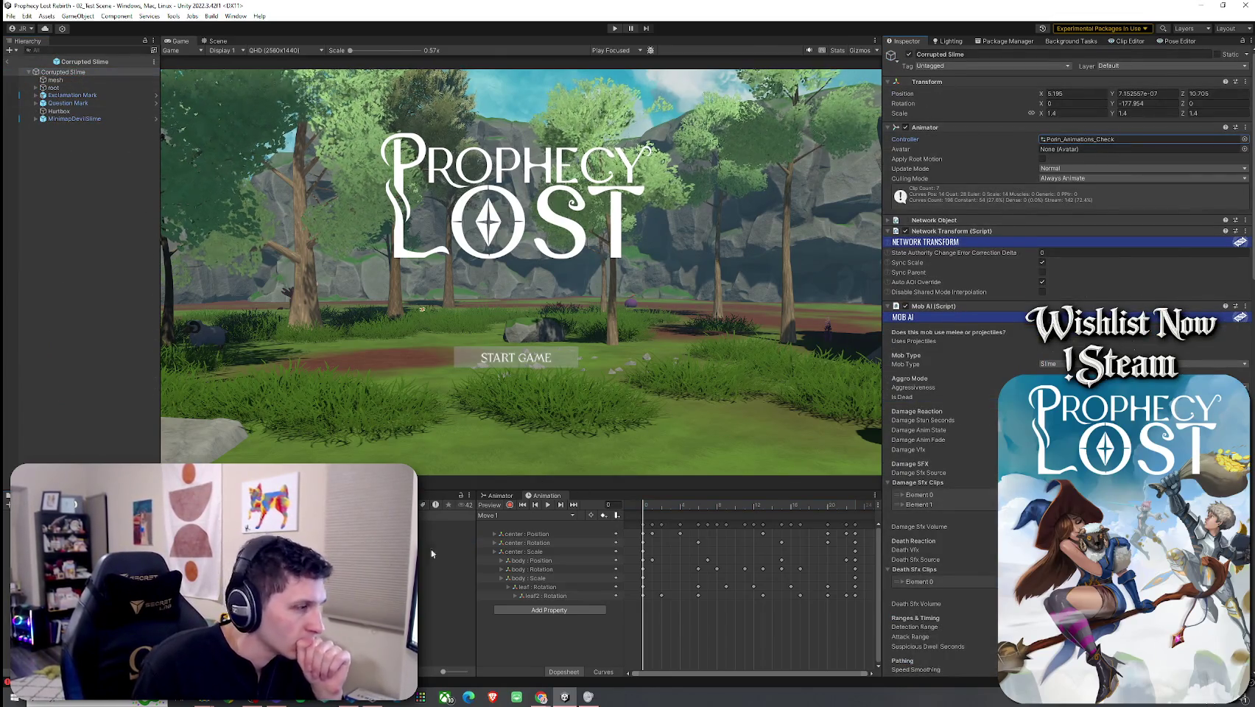
# Step: Select the slime's mesh child and scrub through the Move 1 clip's frames
pyautogui.click(497, 515)
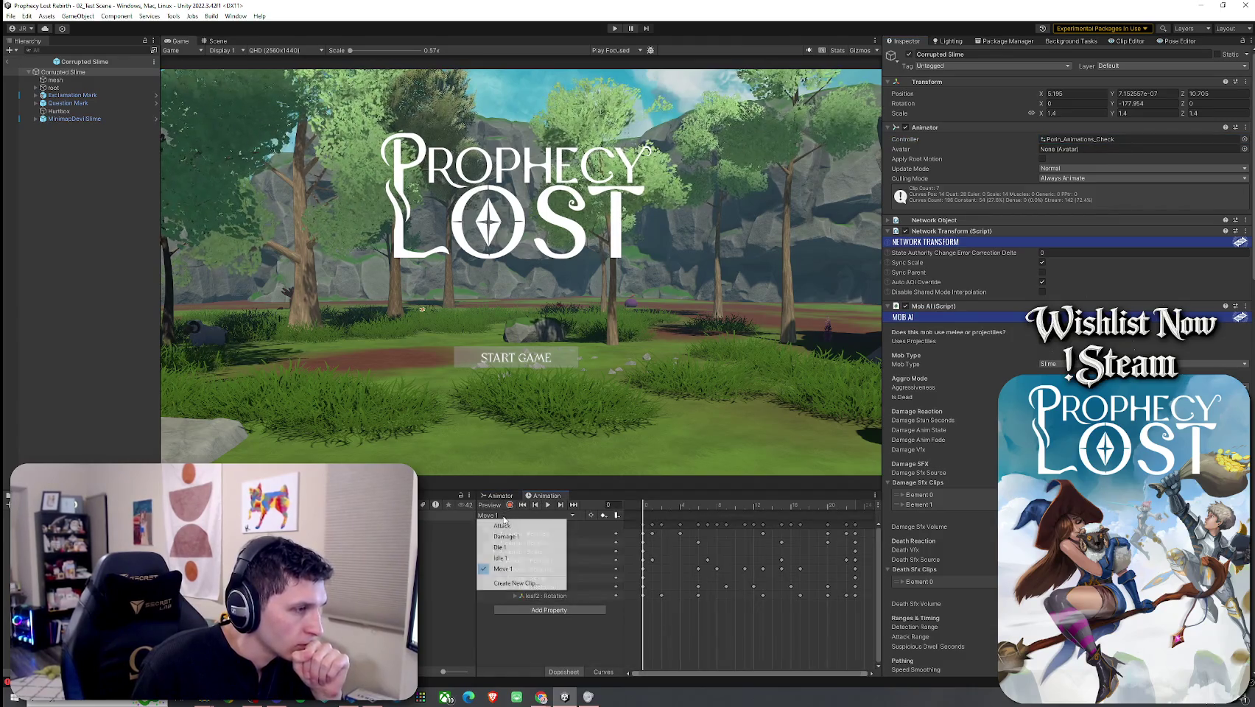
pyautogui.click(497, 515)
pyautogui.click(215, 41)
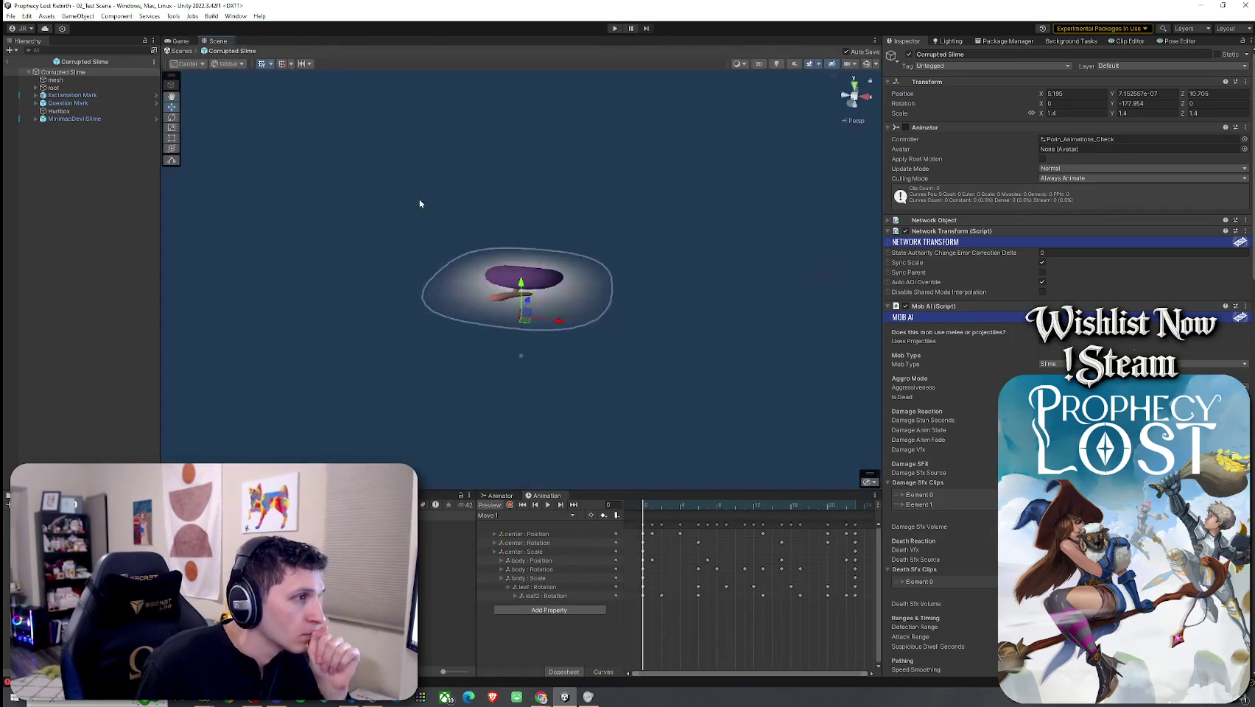
pyautogui.click(56, 80)
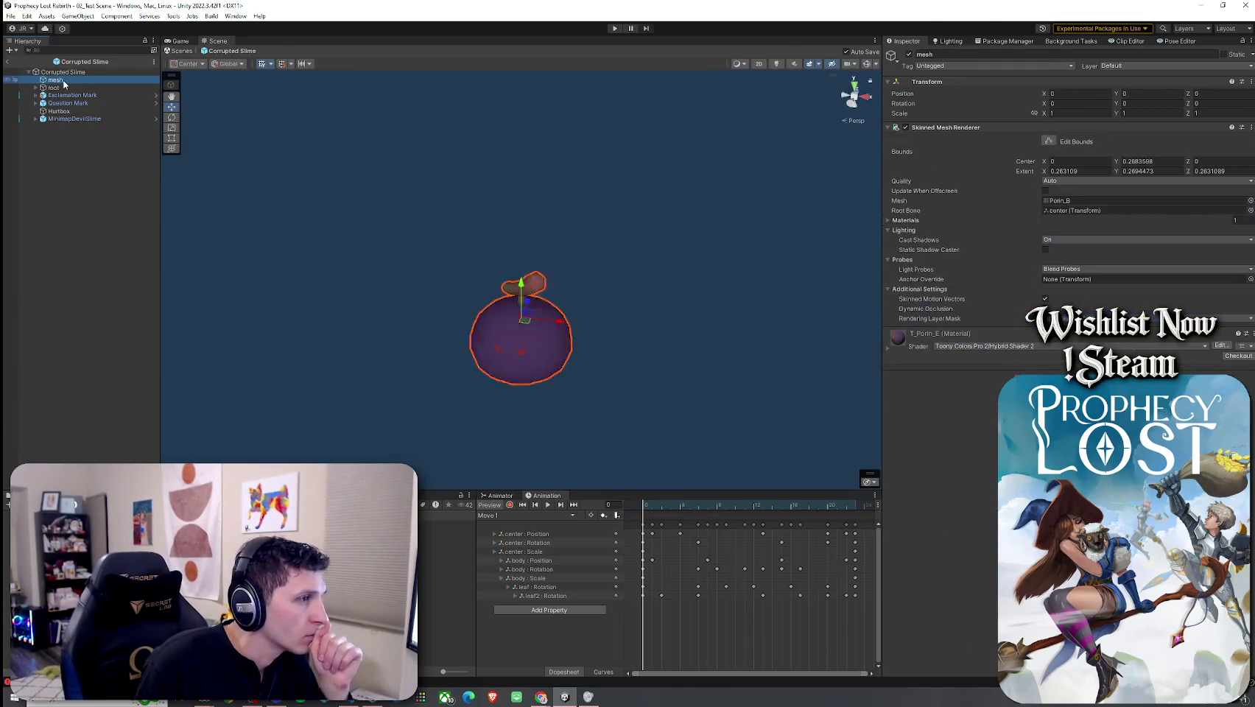
pyautogui.moveTo(661, 505)
pyautogui.mouseDown()
pyautogui.moveTo(643, 510)
pyautogui.moveTo(856, 551)
pyautogui.mouseUp()
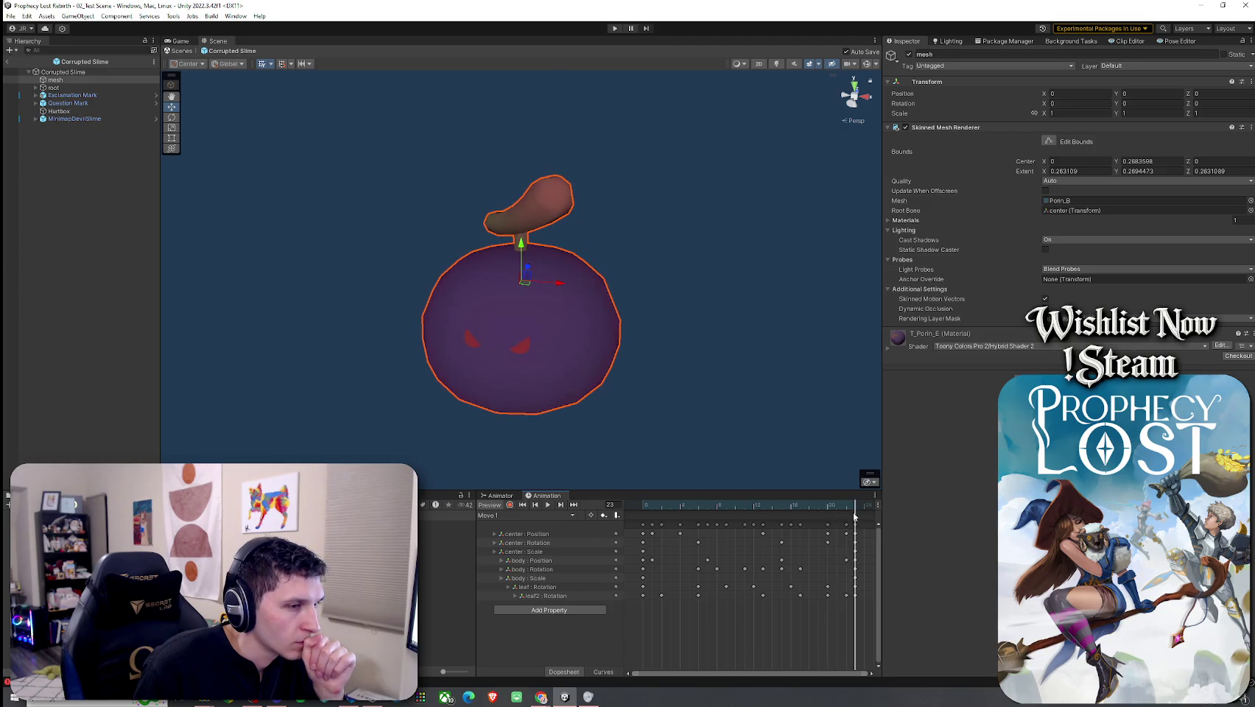
# Step: Add an animation event at frame 23 that calls MobAI's OnFootstep
pyautogui.rightClick(854, 522)
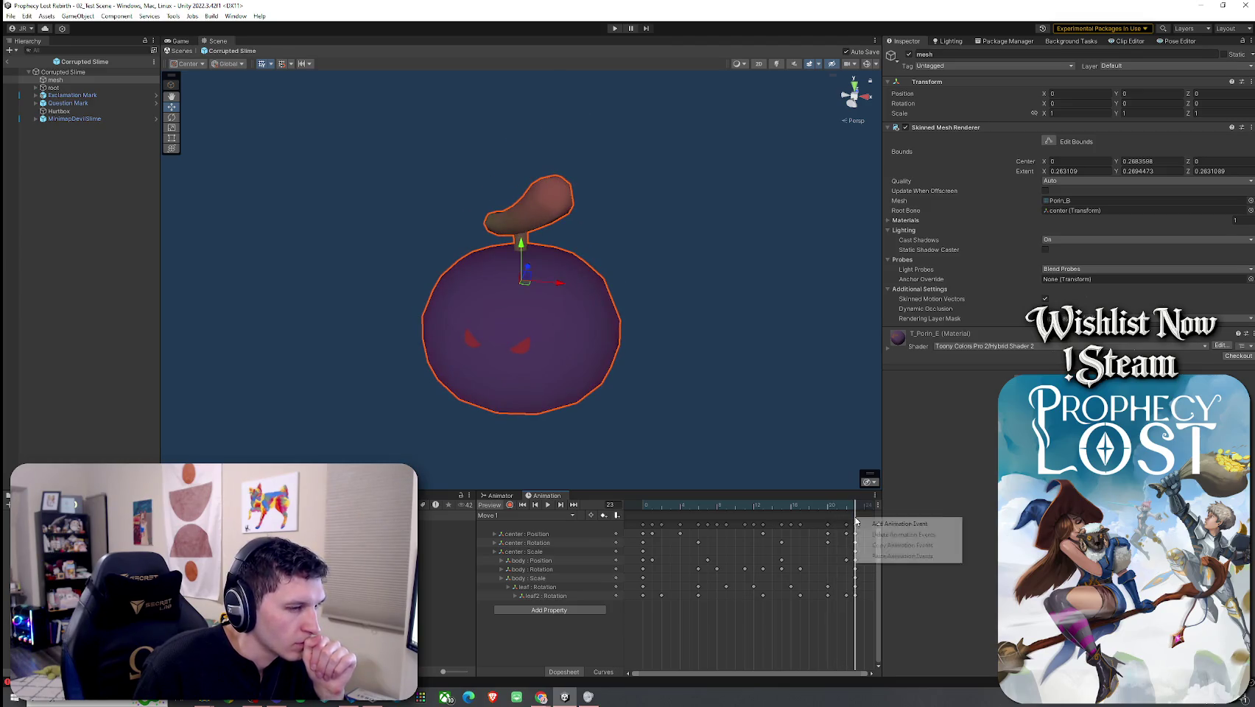
pyautogui.click(887, 524)
pyautogui.click(1046, 79)
pyautogui.moveTo(991, 111)
pyautogui.moveTo(1086, 123)
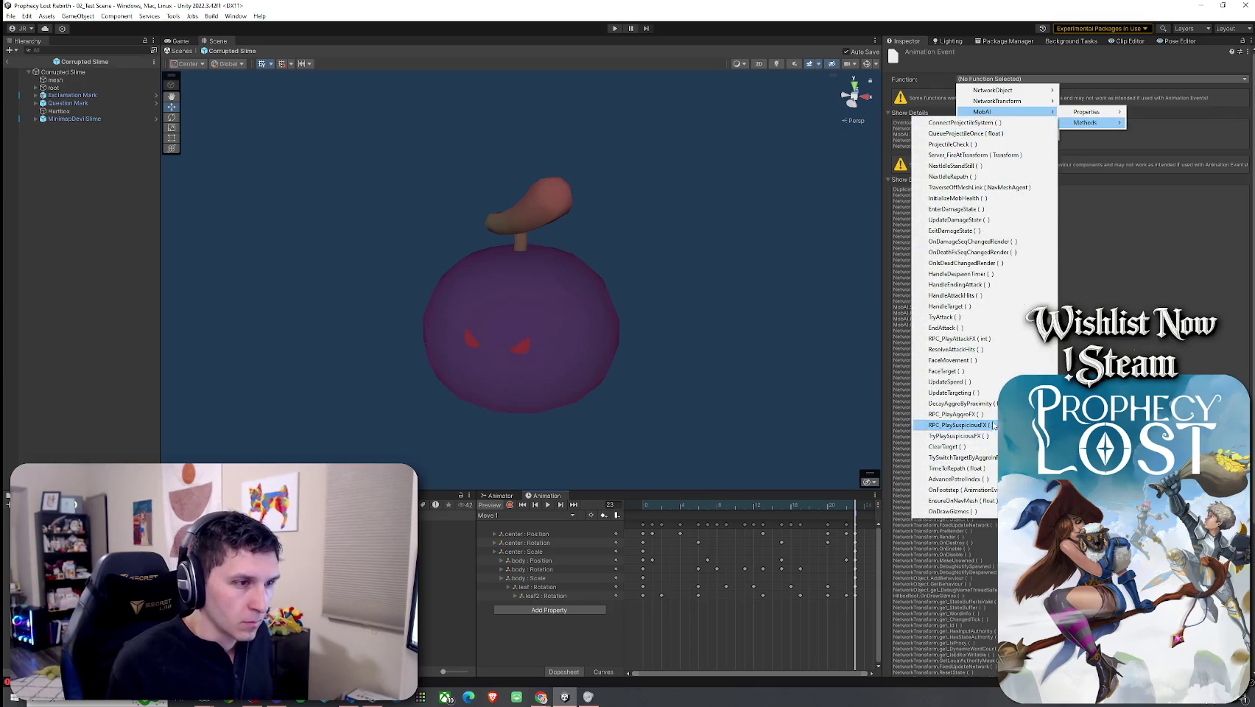
pyautogui.click(957, 490)
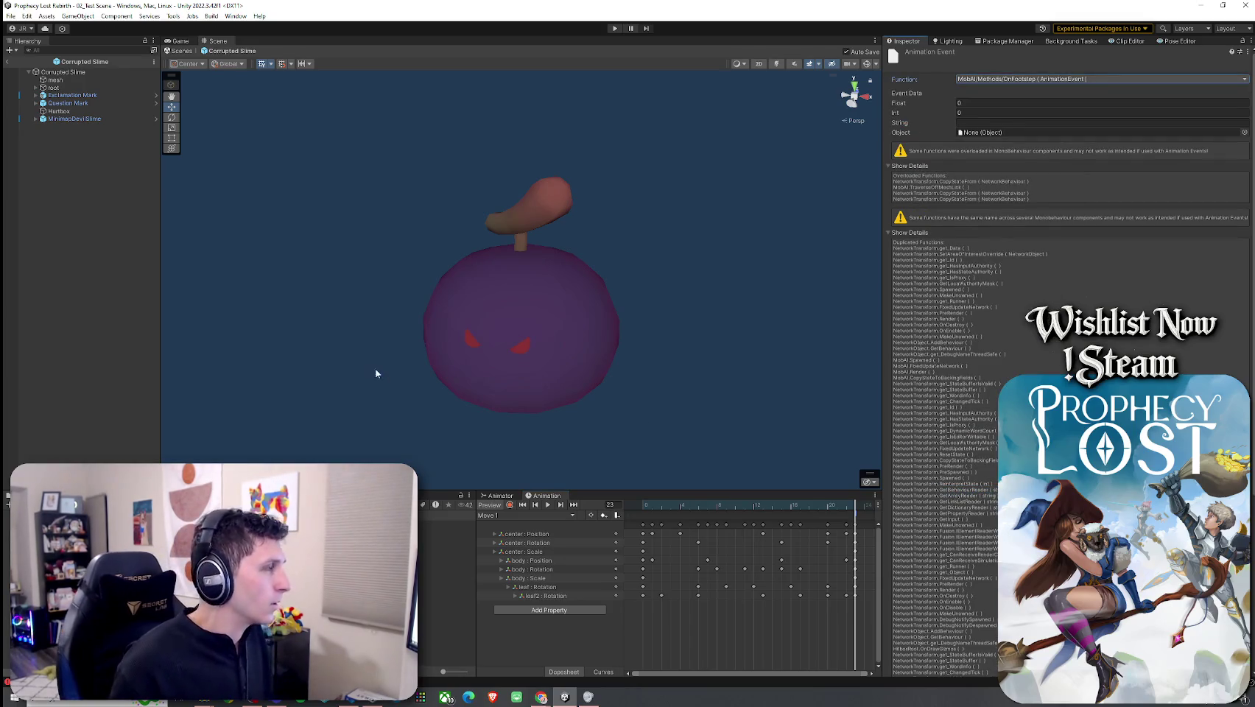
# Step: Save the scene and open the Angel Slime prefab for editing
pyautogui.click(10, 15)
pyautogui.click(33, 64)
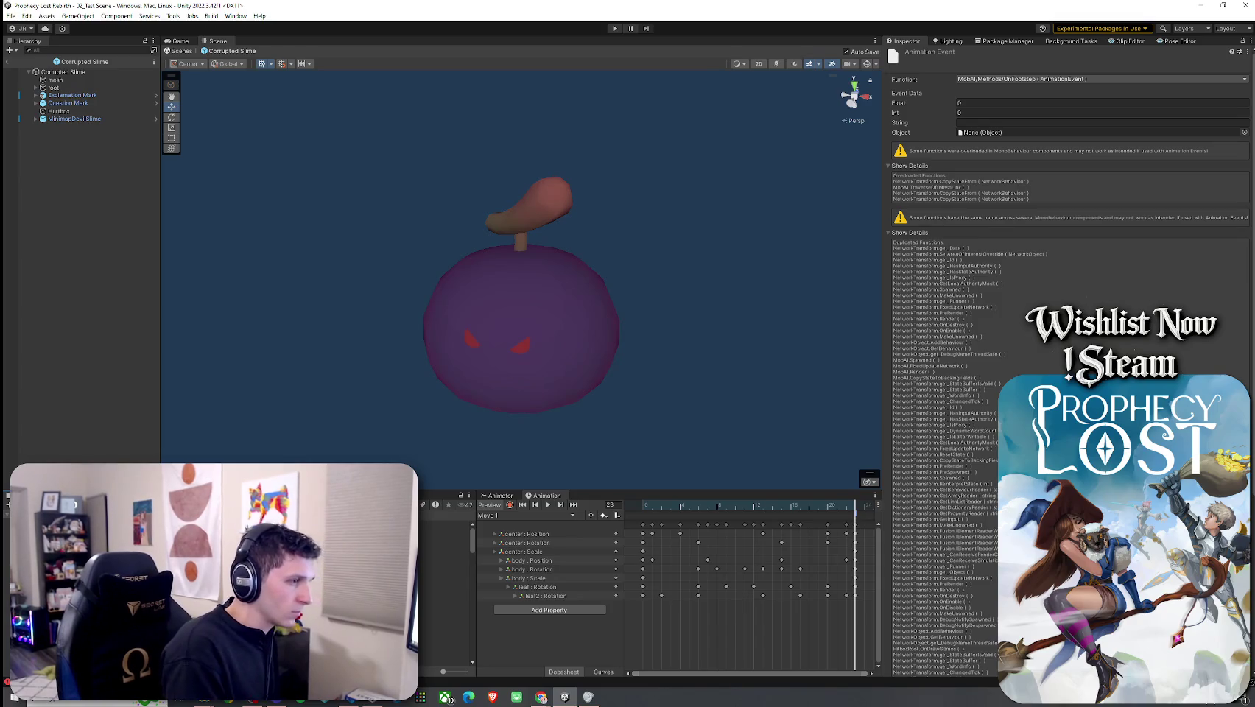
pyautogui.click(450, 524)
pyautogui.doubleClick(447, 541)
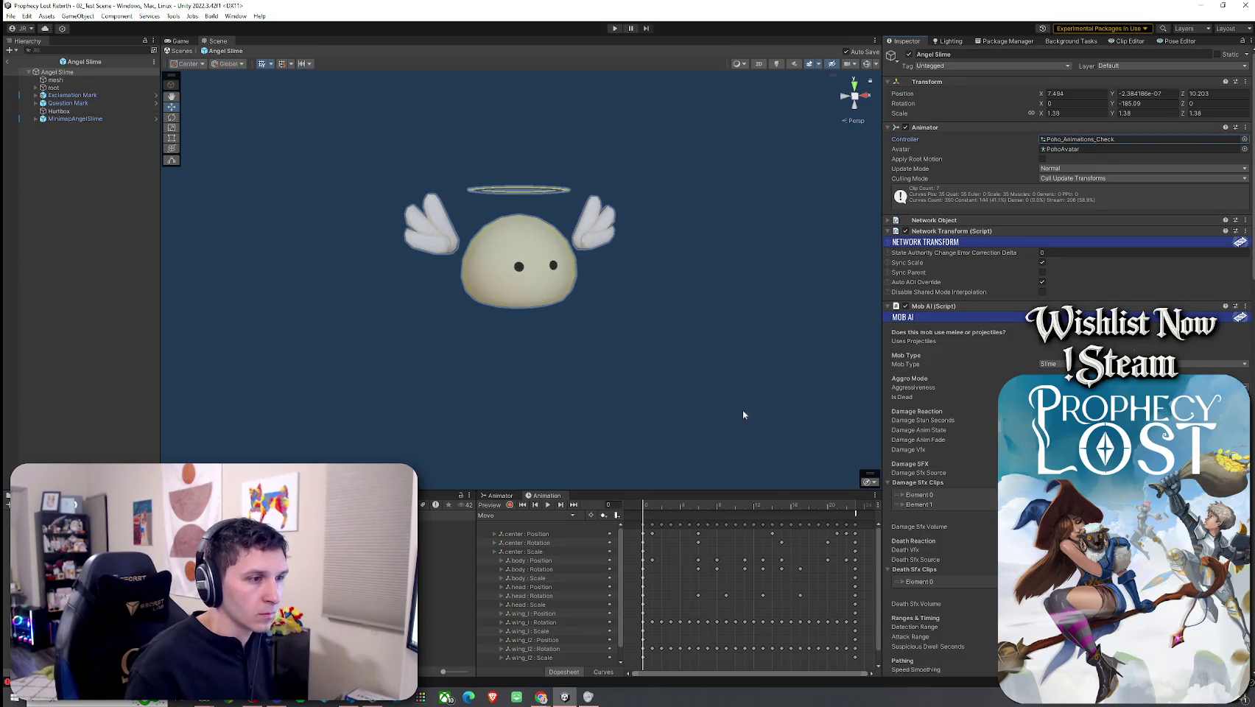
# Step: Inspect Angel Slime's Run state and its Move clip, then leave the prefab
pyautogui.click(499, 495)
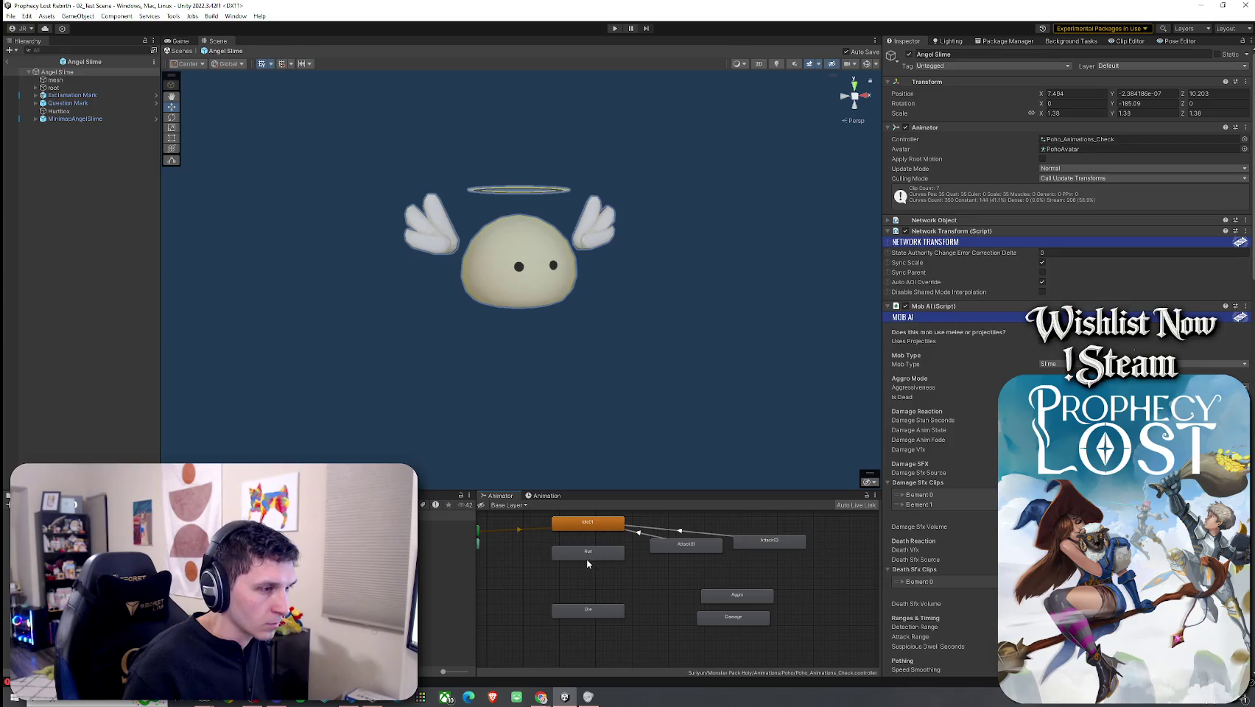
pyautogui.click(596, 556)
pyautogui.click(546, 495)
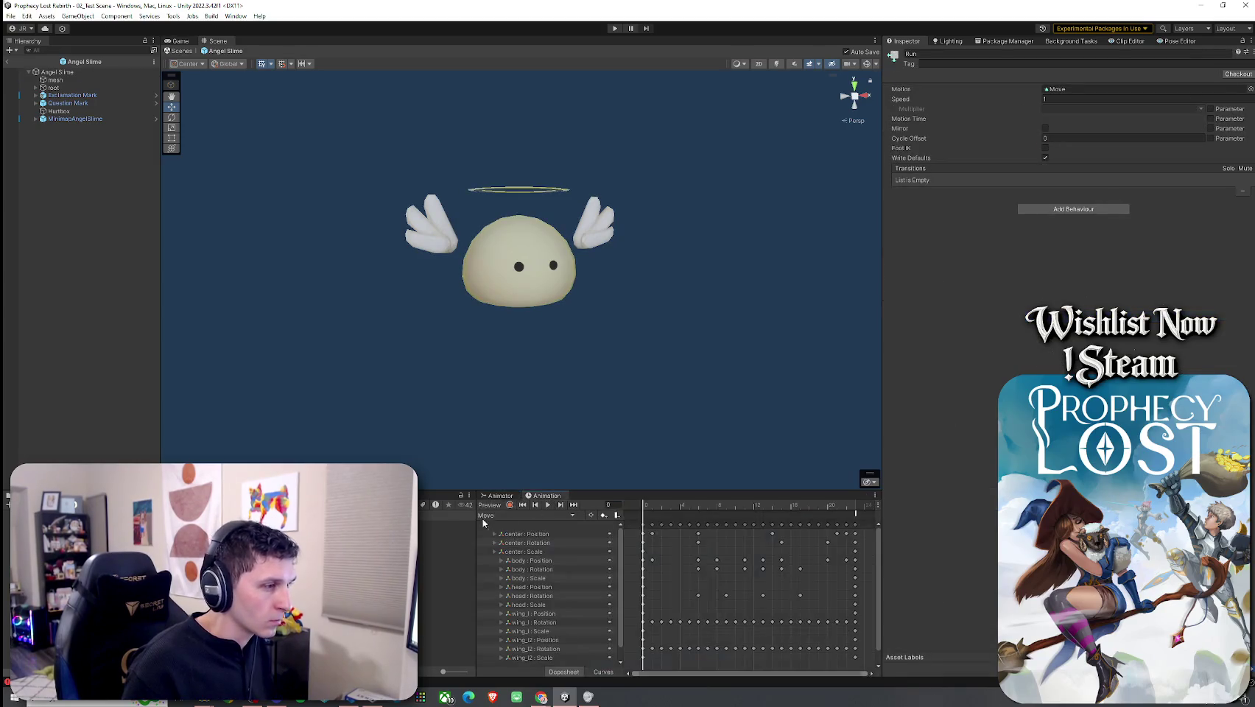
pyautogui.click(1071, 89)
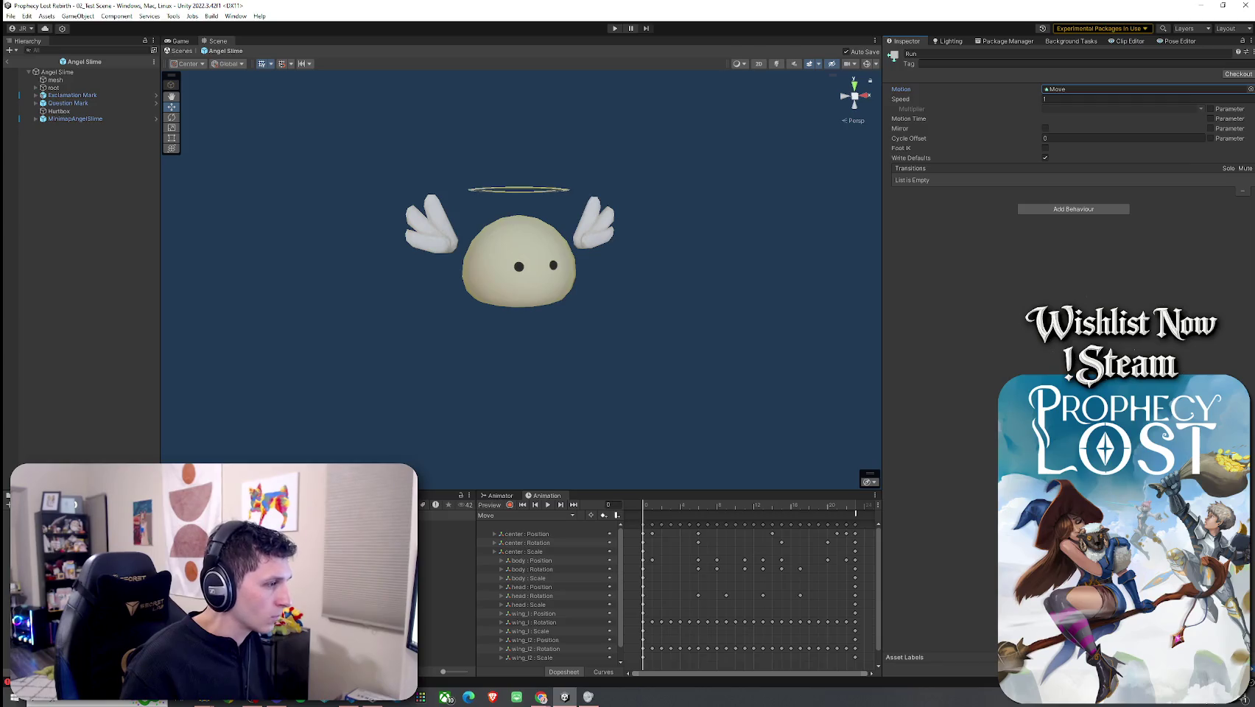
pyautogui.doubleClick(1071, 88)
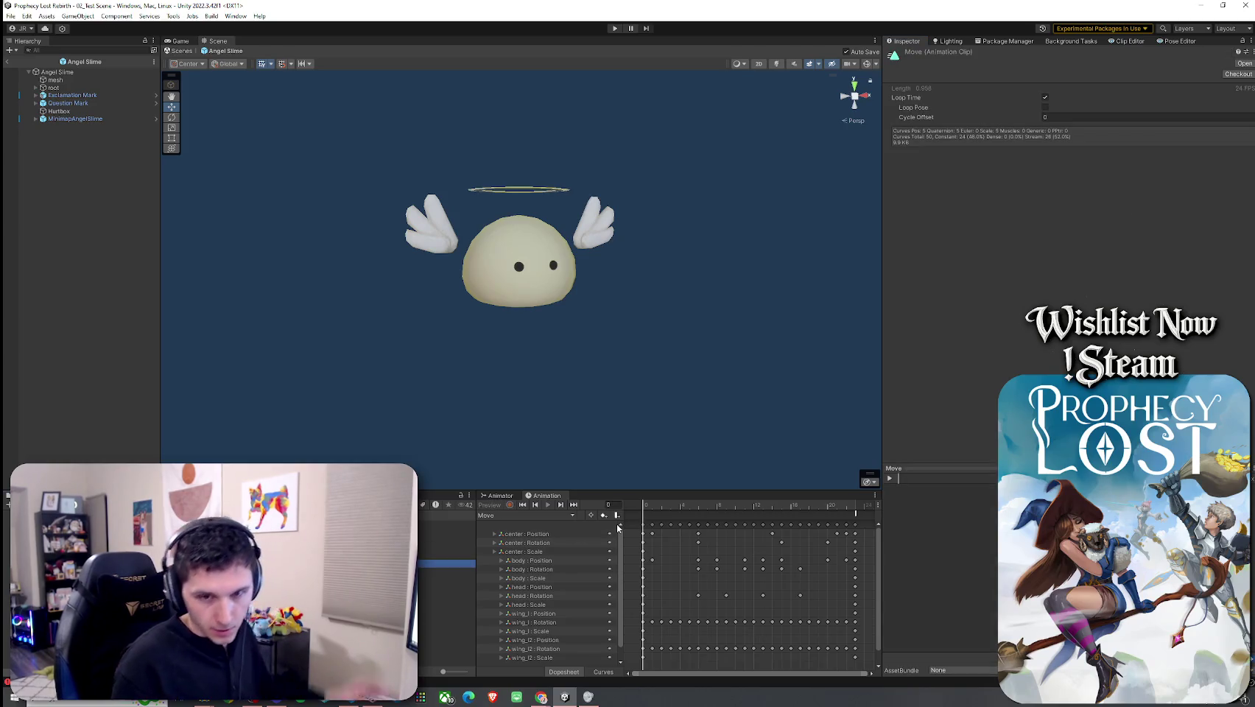
pyautogui.click(498, 495)
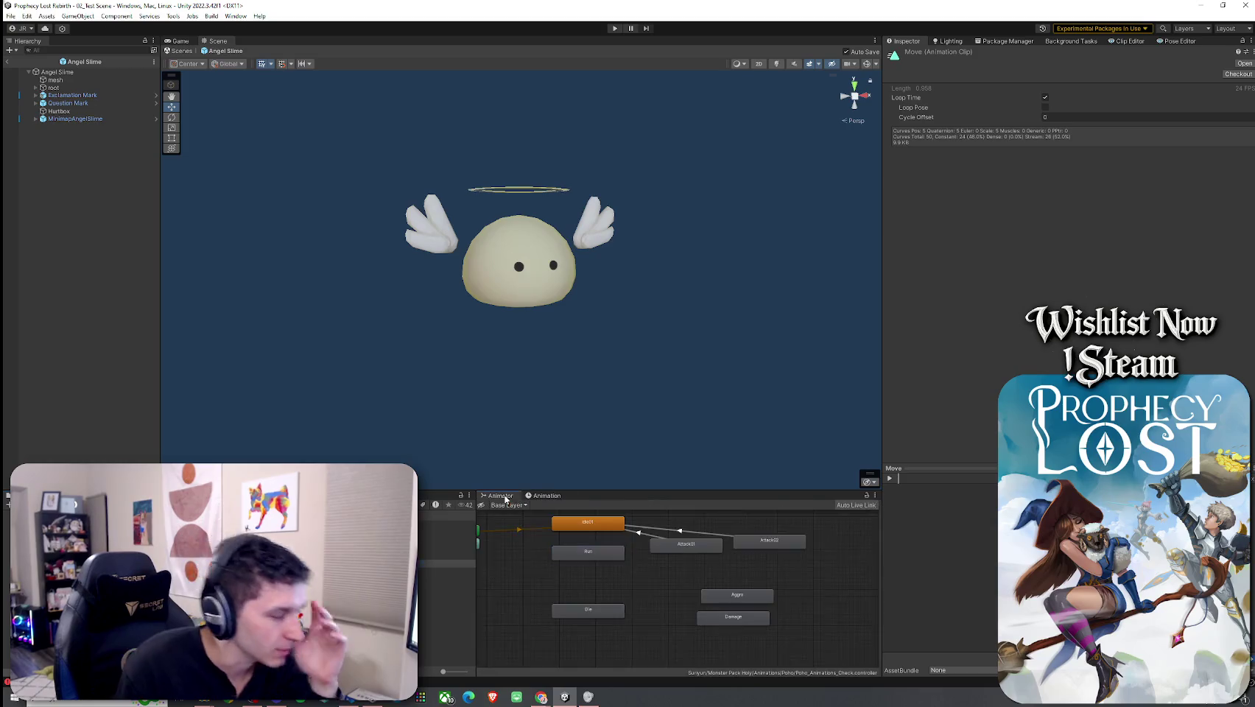
pyautogui.click(608, 557)
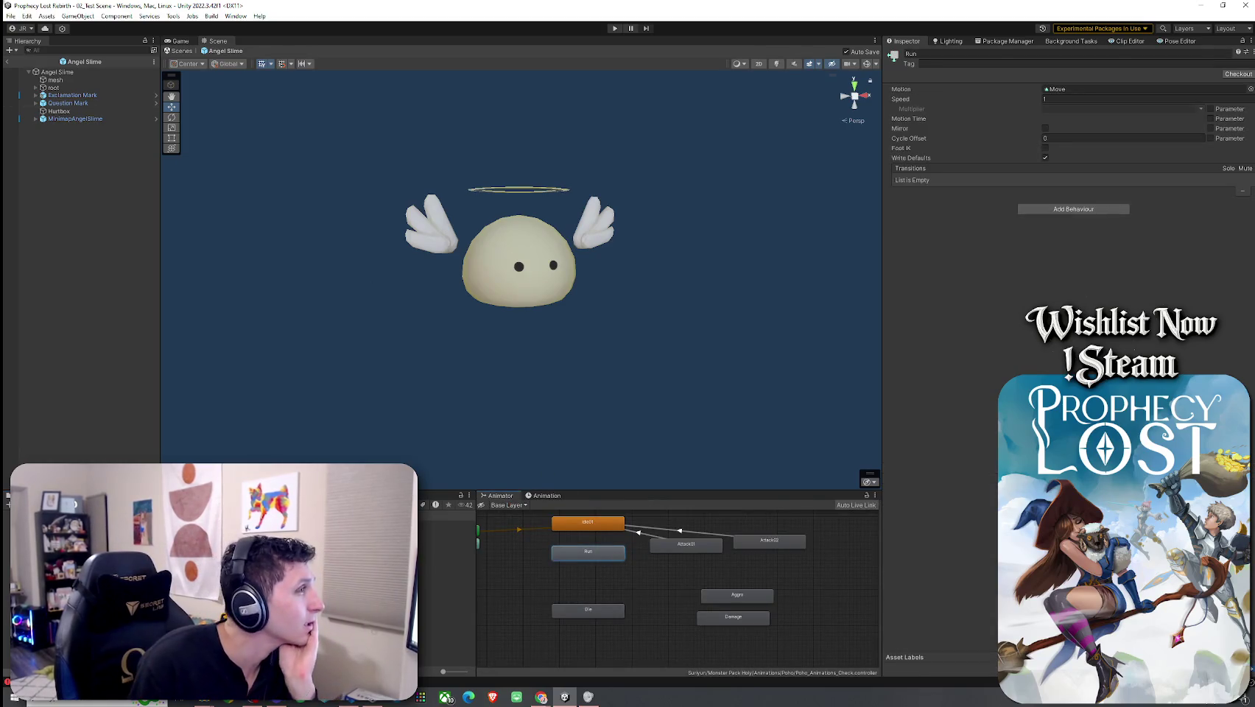
pyautogui.click(6, 62)
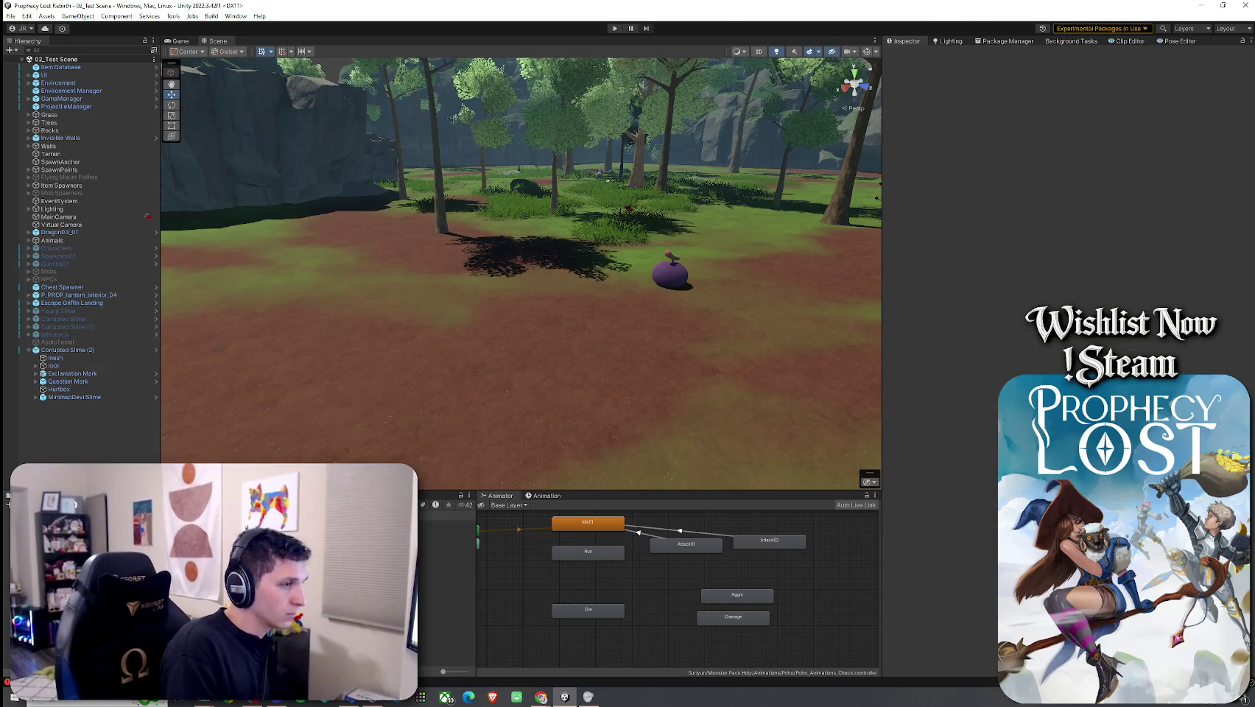
# Step: Open the Cherry Slime prefab and frame its mesh child
pyautogui.click(446, 531)
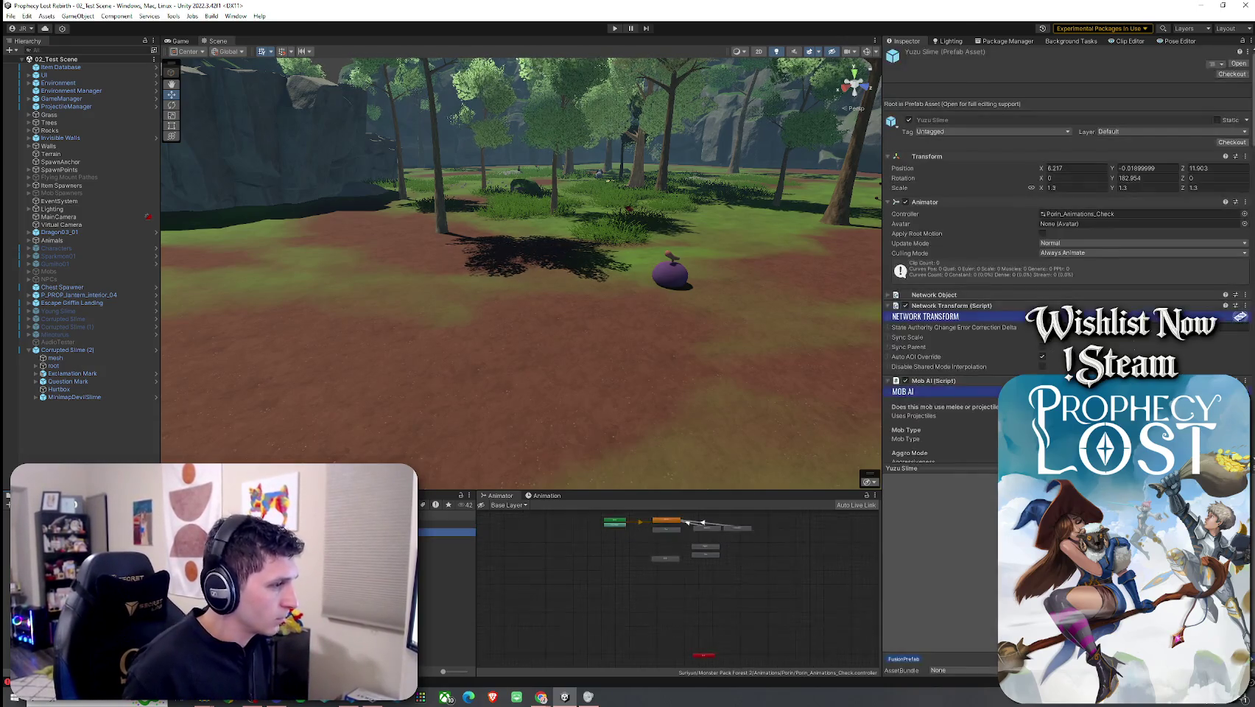
pyautogui.click(446, 564)
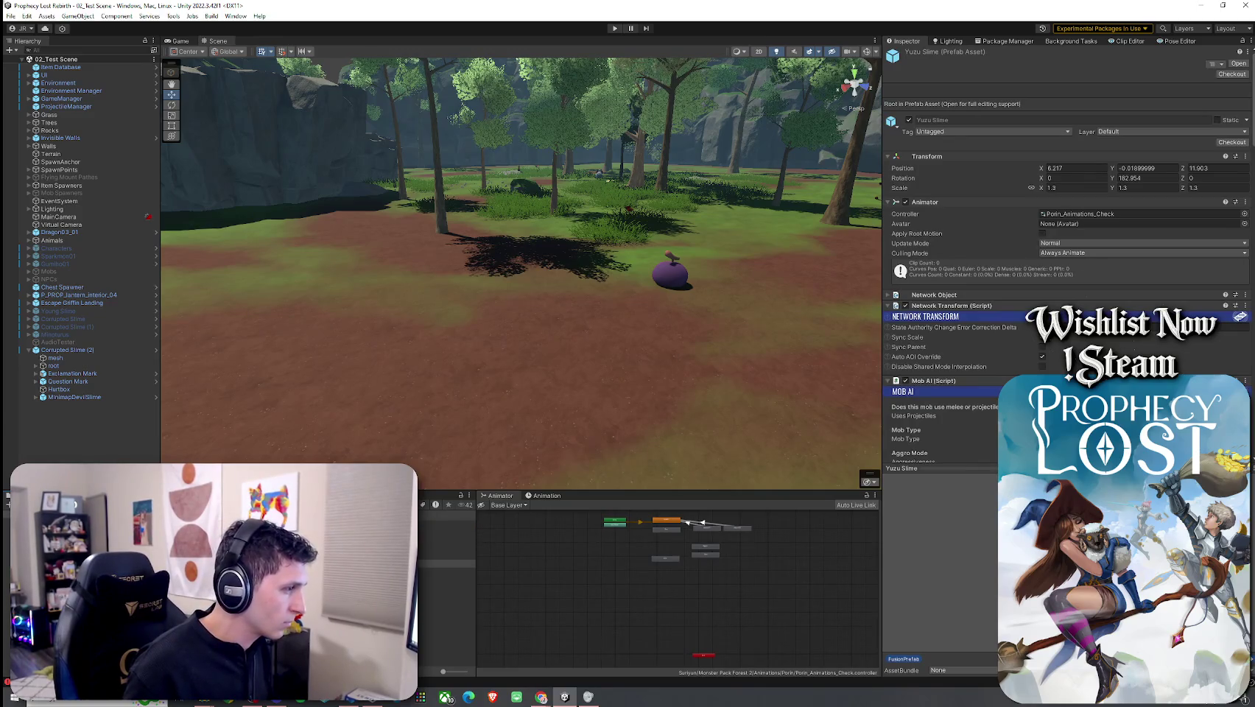
pyautogui.doubleClick(446, 533)
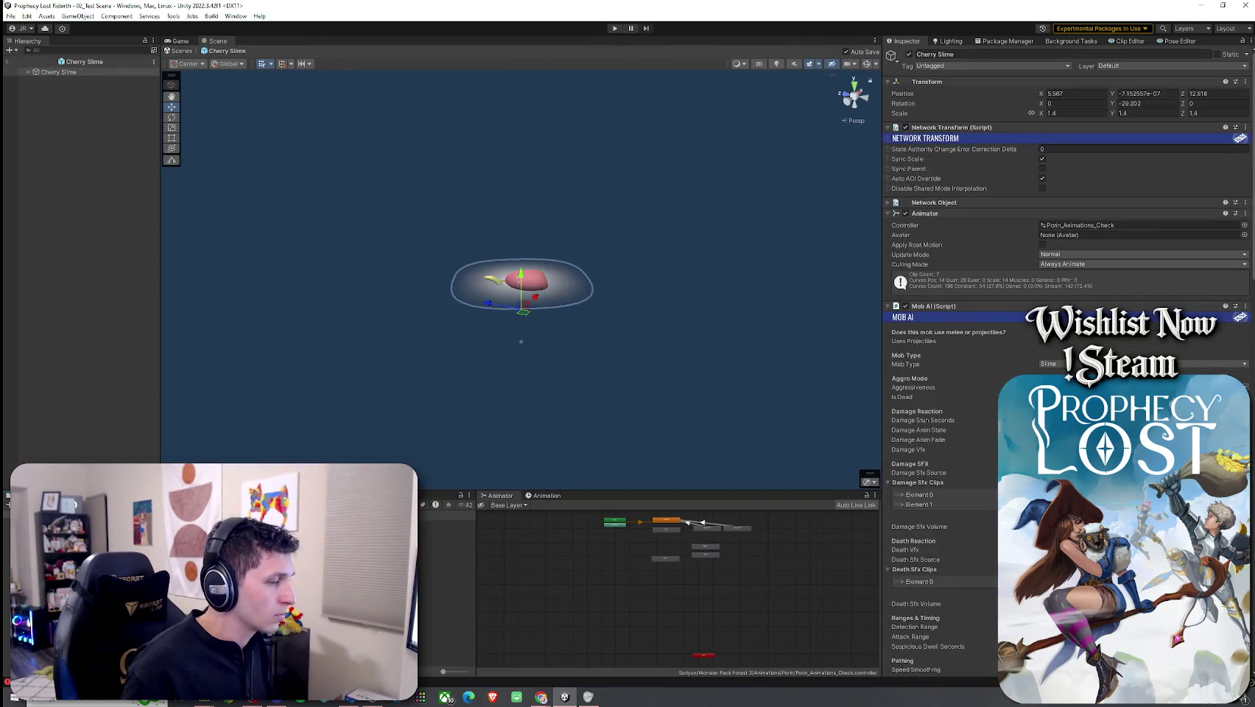
pyautogui.click(28, 72)
pyautogui.doubleClick(55, 80)
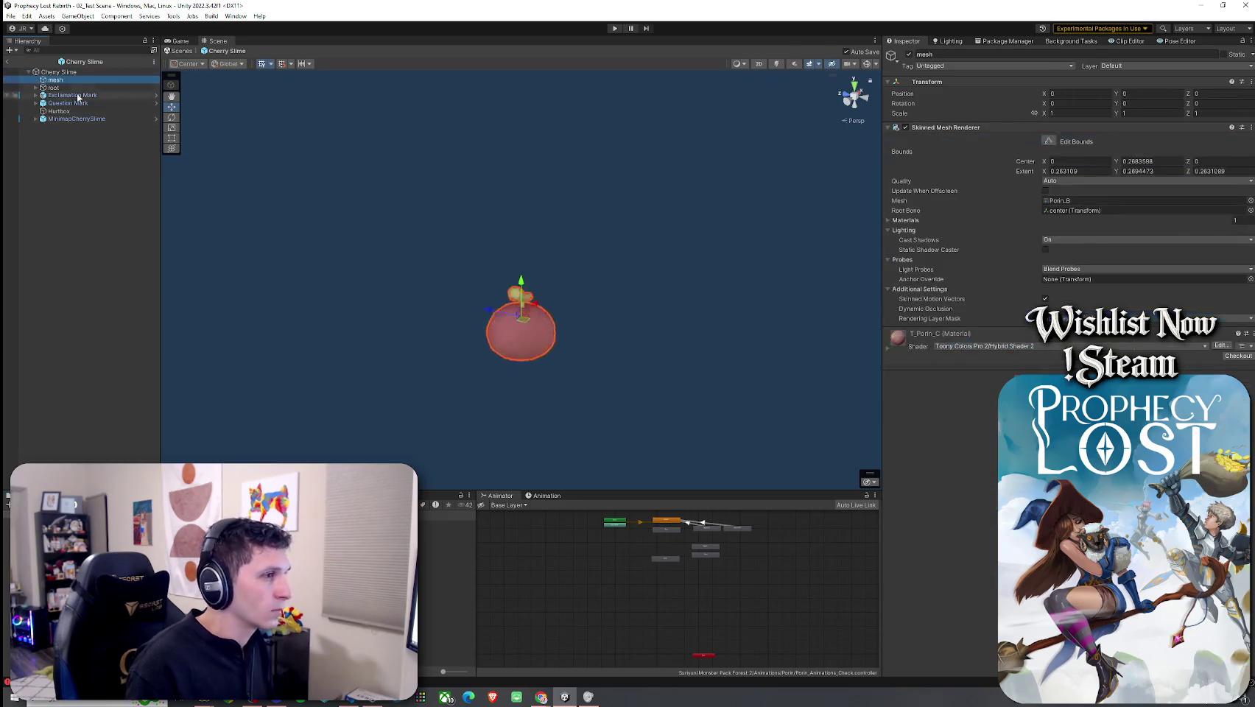
# Step: Inspect Cherry Slime's Run state and Move 1 clip, previewing the animation
pyautogui.scroll(3, 676, 531)
pyautogui.scroll(1, 676, 531)
pyautogui.click(670, 535)
pyautogui.click(1066, 90)
pyautogui.click(537, 497)
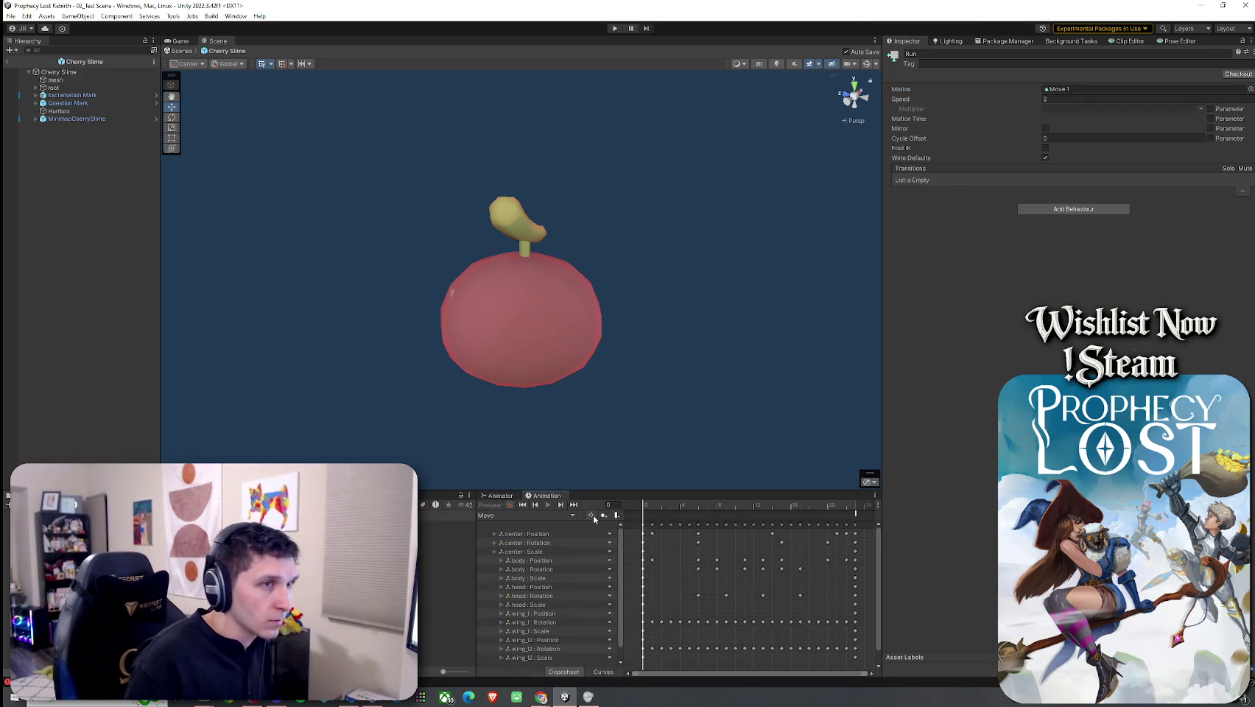
pyautogui.click(501, 497)
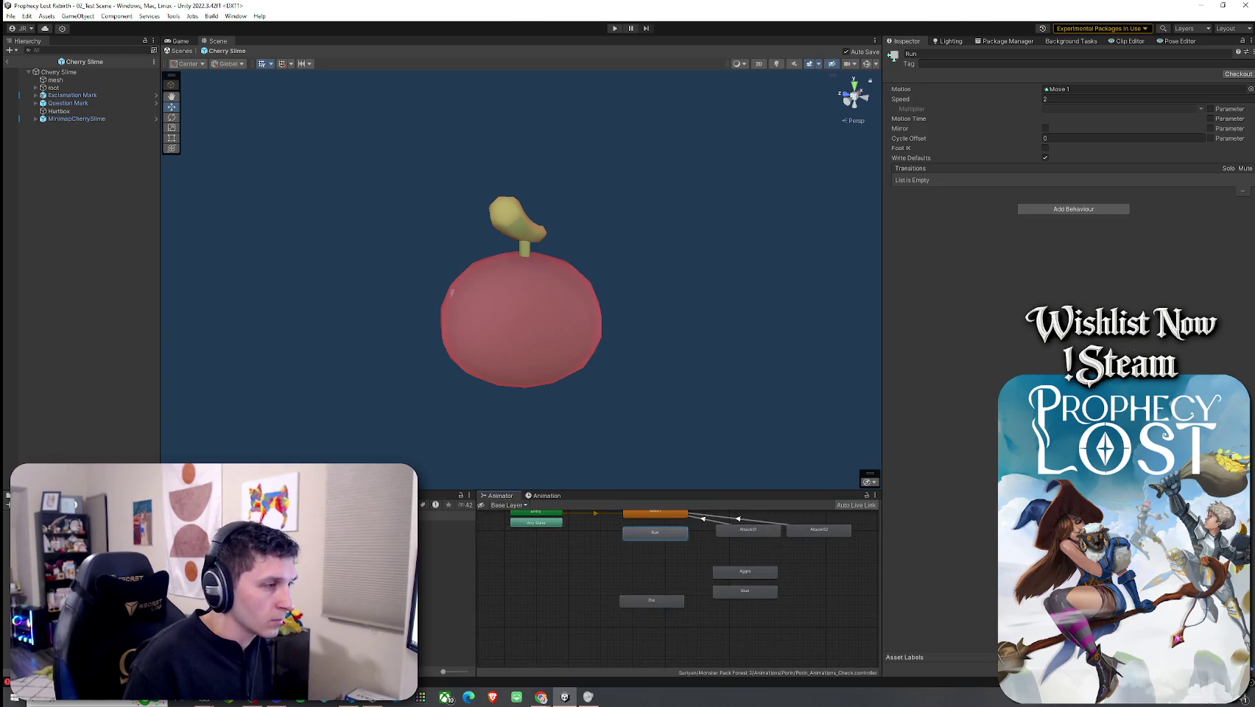
pyautogui.click(442, 625)
pyautogui.click(547, 496)
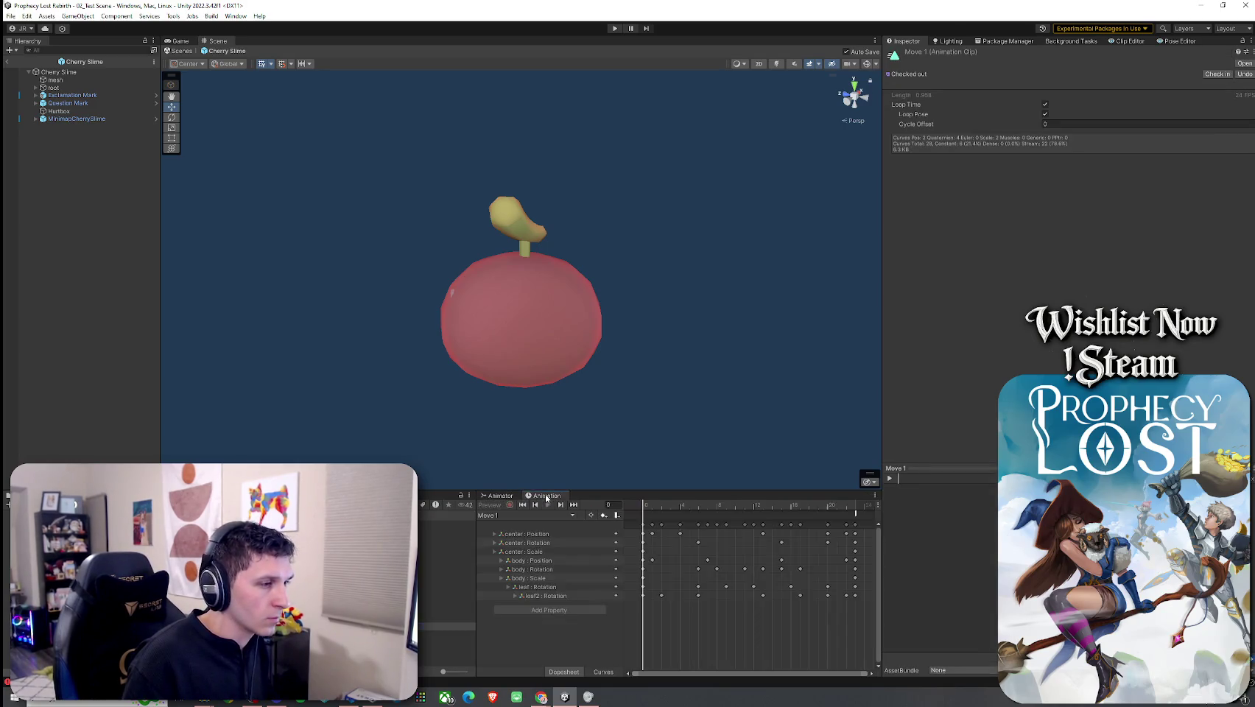
pyautogui.click(55, 72)
pyautogui.click(491, 507)
pyautogui.moveTo(650, 520)
pyautogui.mouseDown()
pyautogui.moveTo(856, 525)
pyautogui.moveTo(643, 523)
pyautogui.mouseUp()
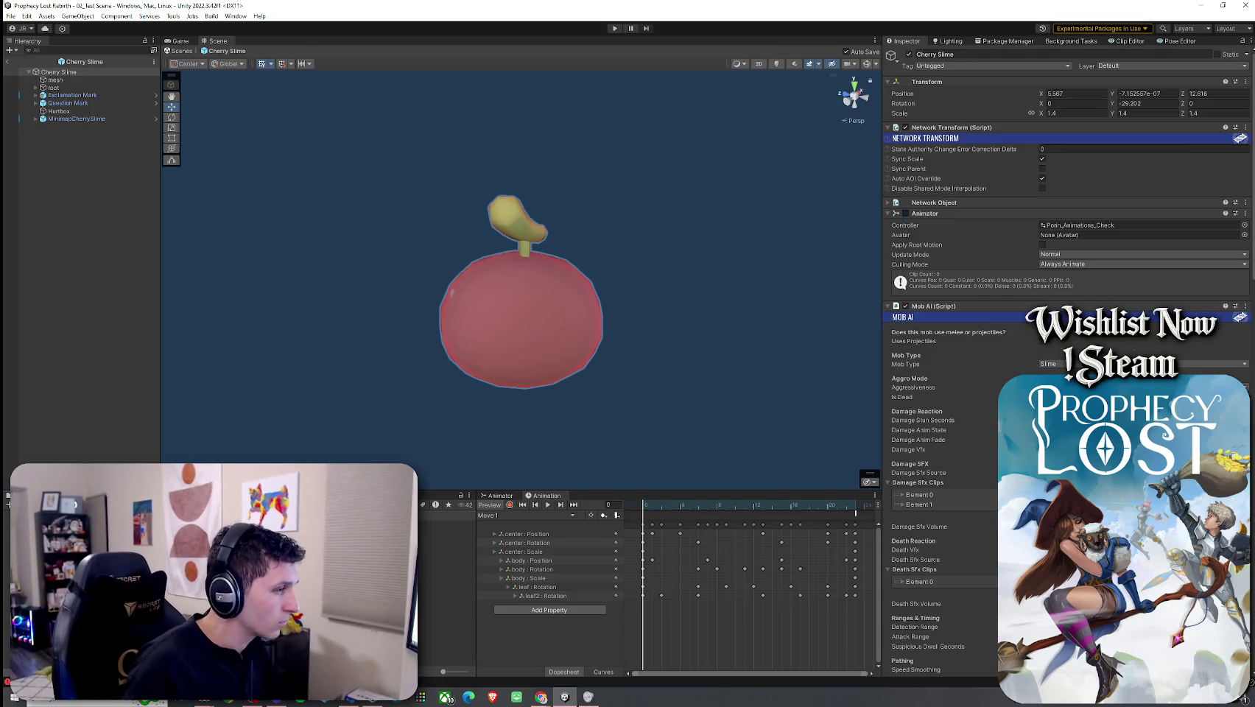
# Step: Open the Forest Slime prefab and frame its mesh
pyautogui.click(221, 515)
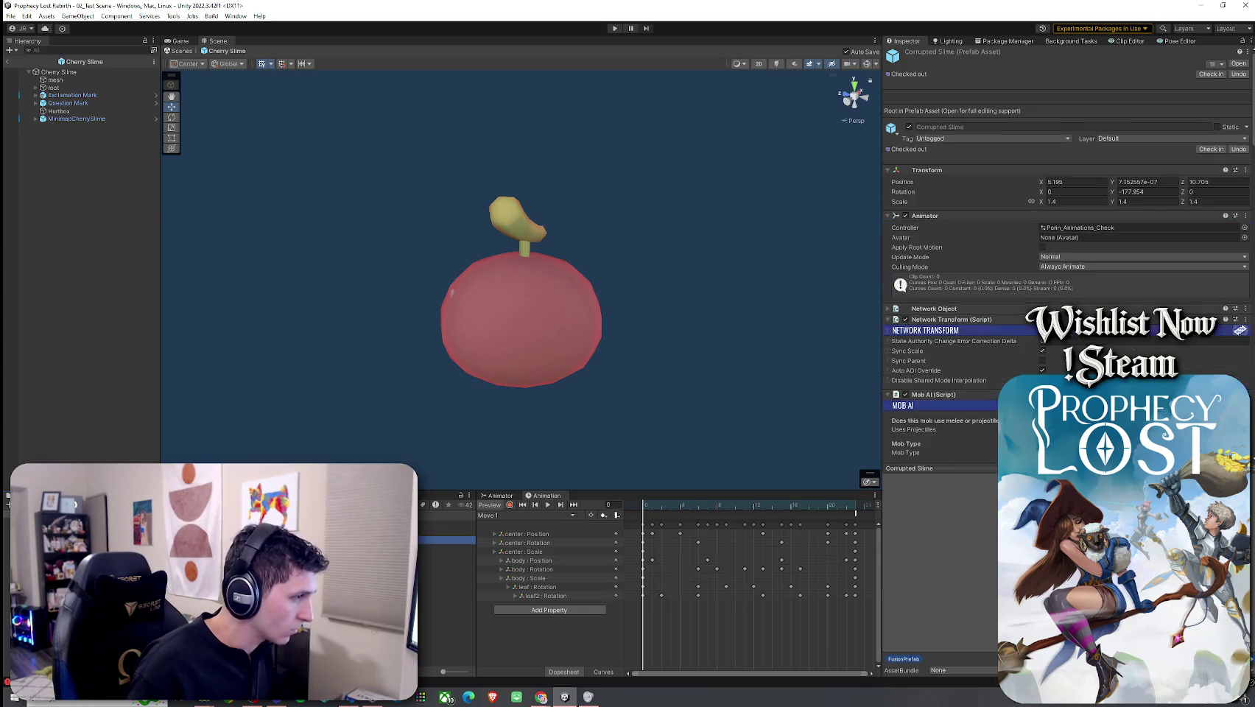
pyautogui.click(445, 531)
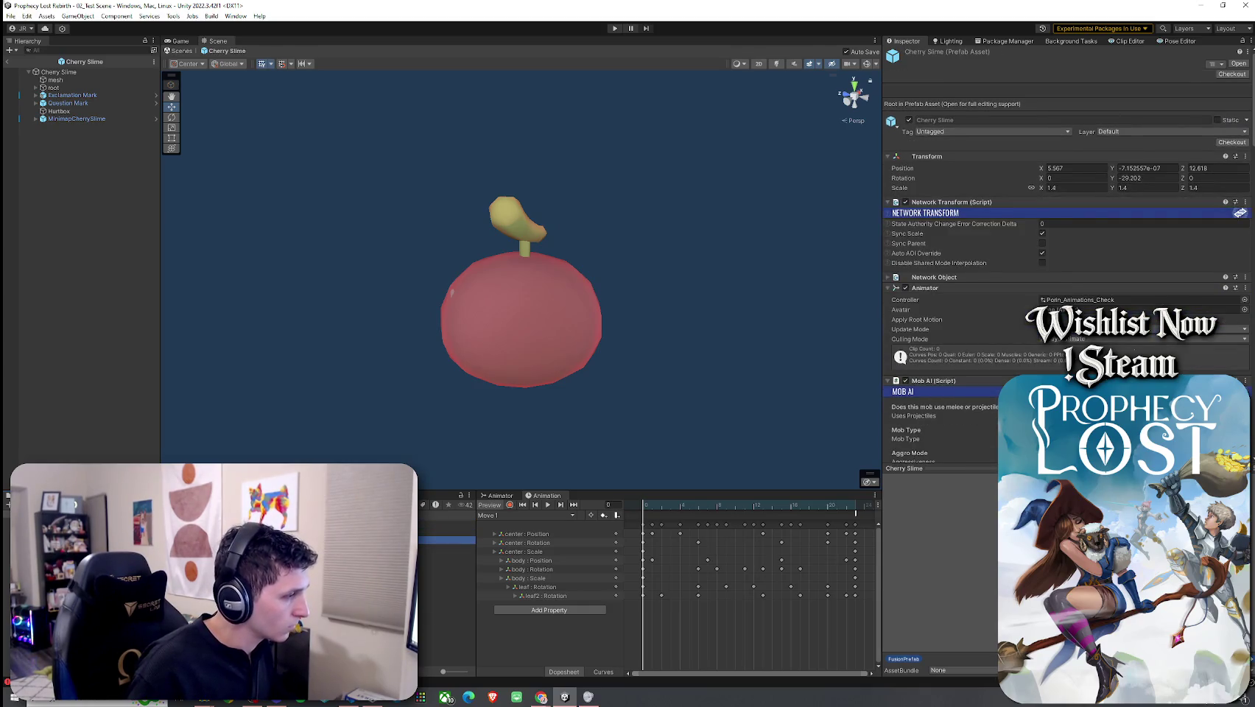
pyautogui.doubleClick(221, 516)
pyautogui.doubleClick(55, 79)
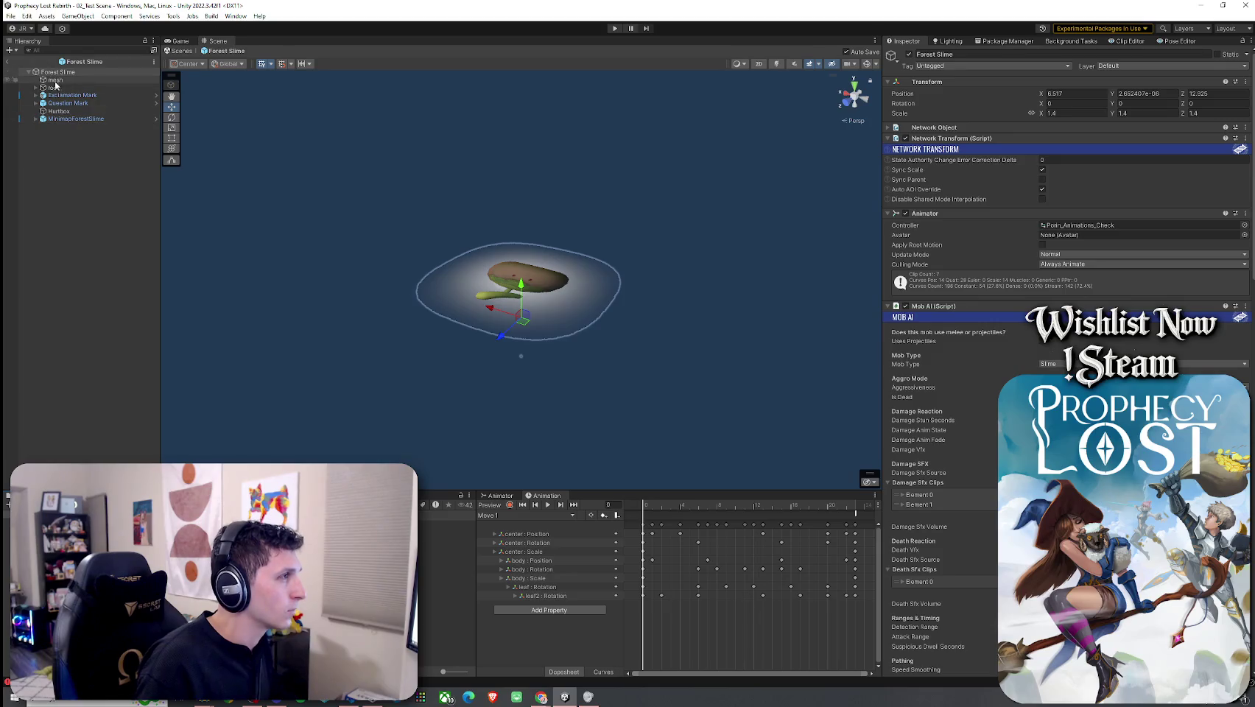
# Step: Check the Forest Slime's Run state in the animator graph
pyautogui.click(500, 496)
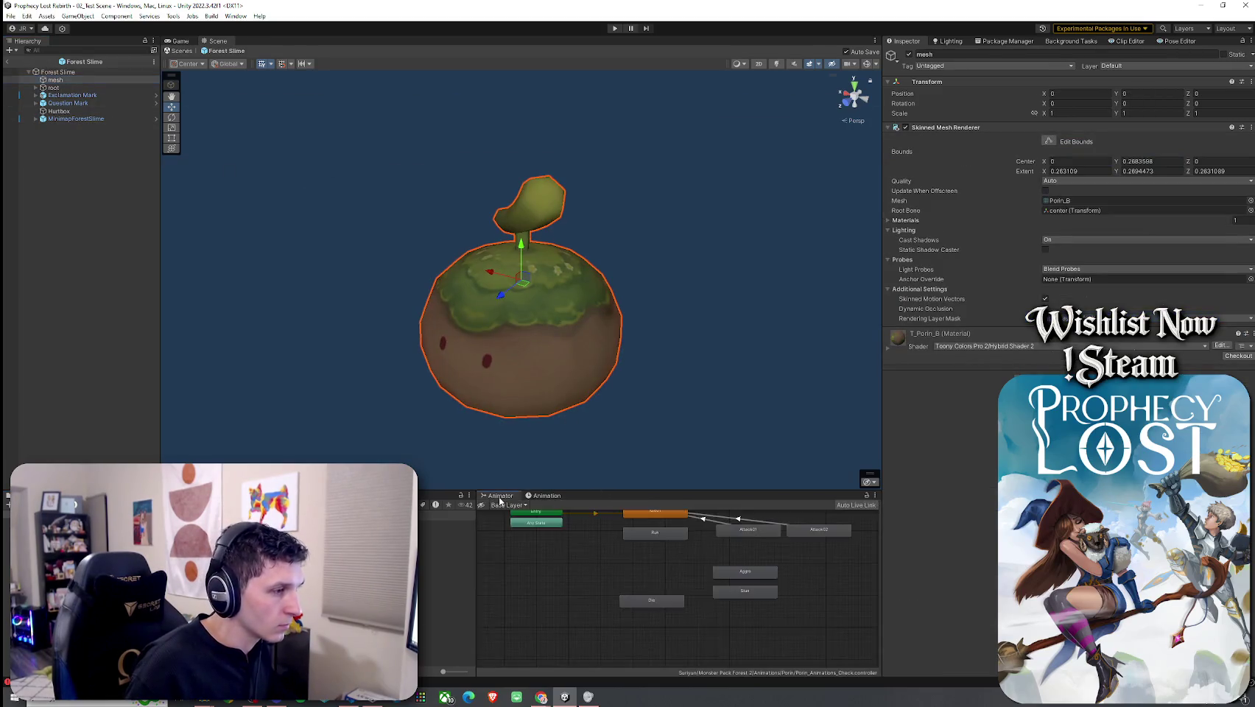
pyautogui.click(59, 72)
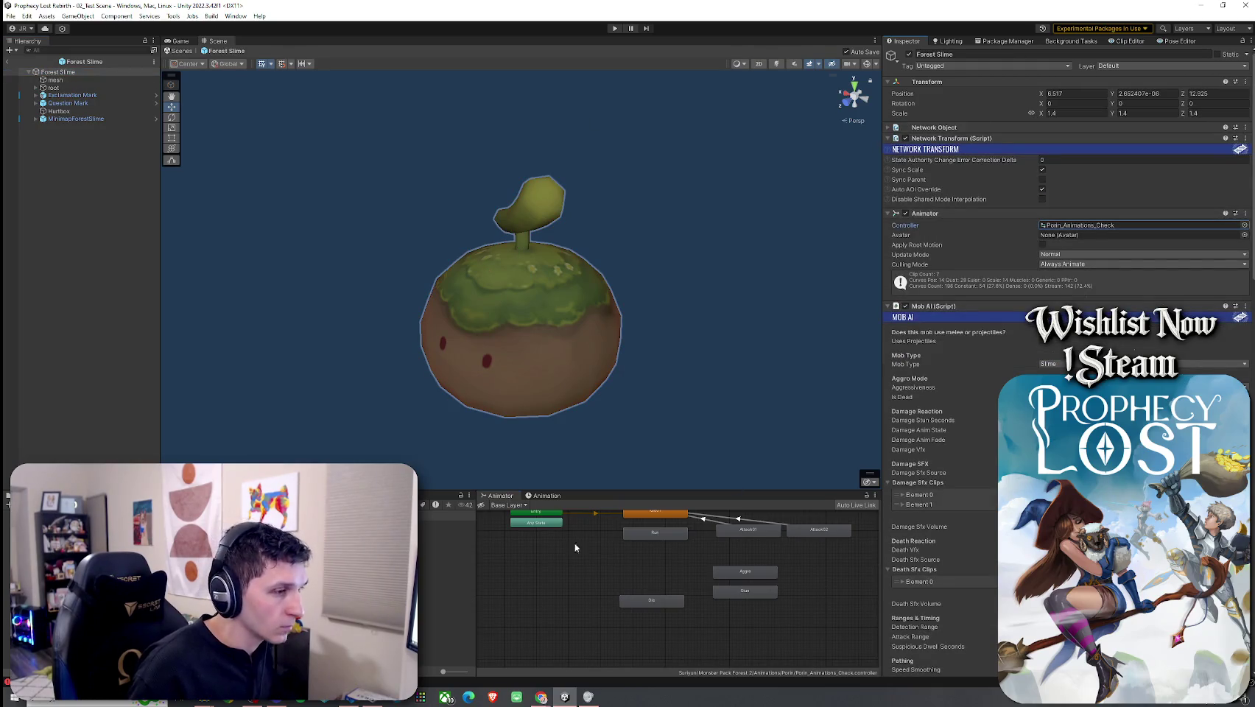
pyautogui.click(672, 533)
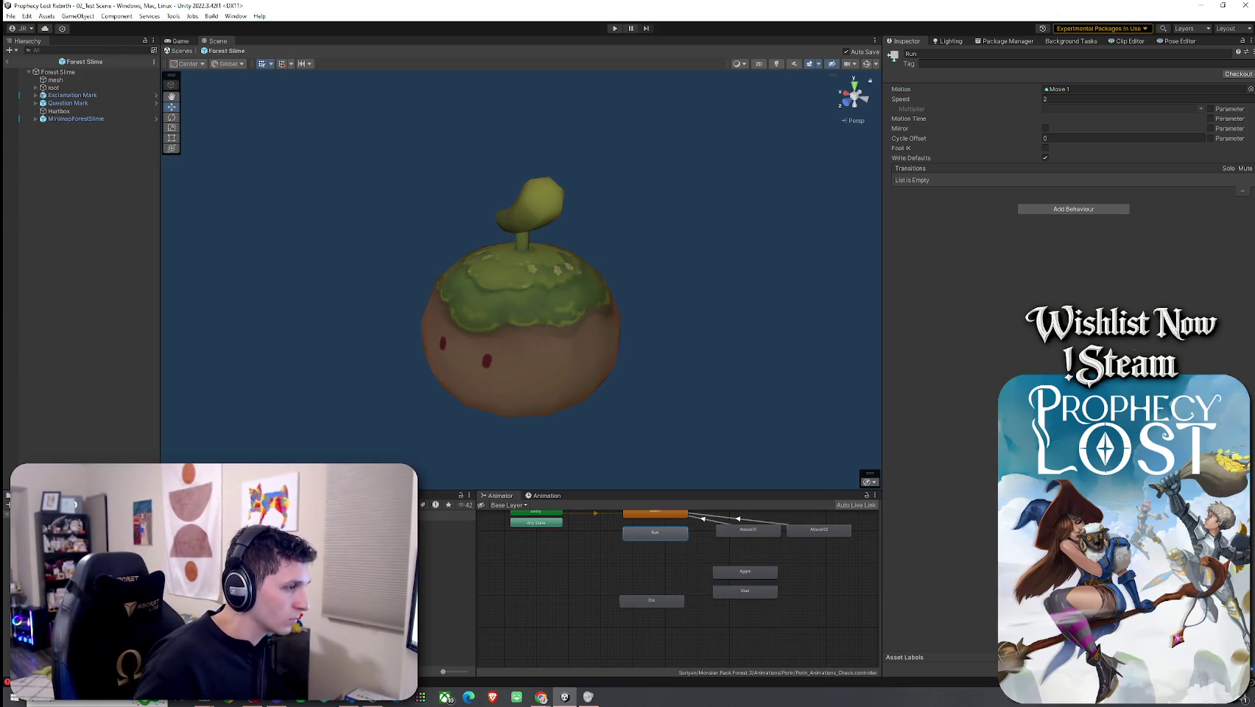
pyautogui.click(446, 524)
# Step: Open the Young Slime prefab and select its root object
pyautogui.click(446, 549)
pyautogui.click(446, 555)
pyautogui.doubleClick(447, 556)
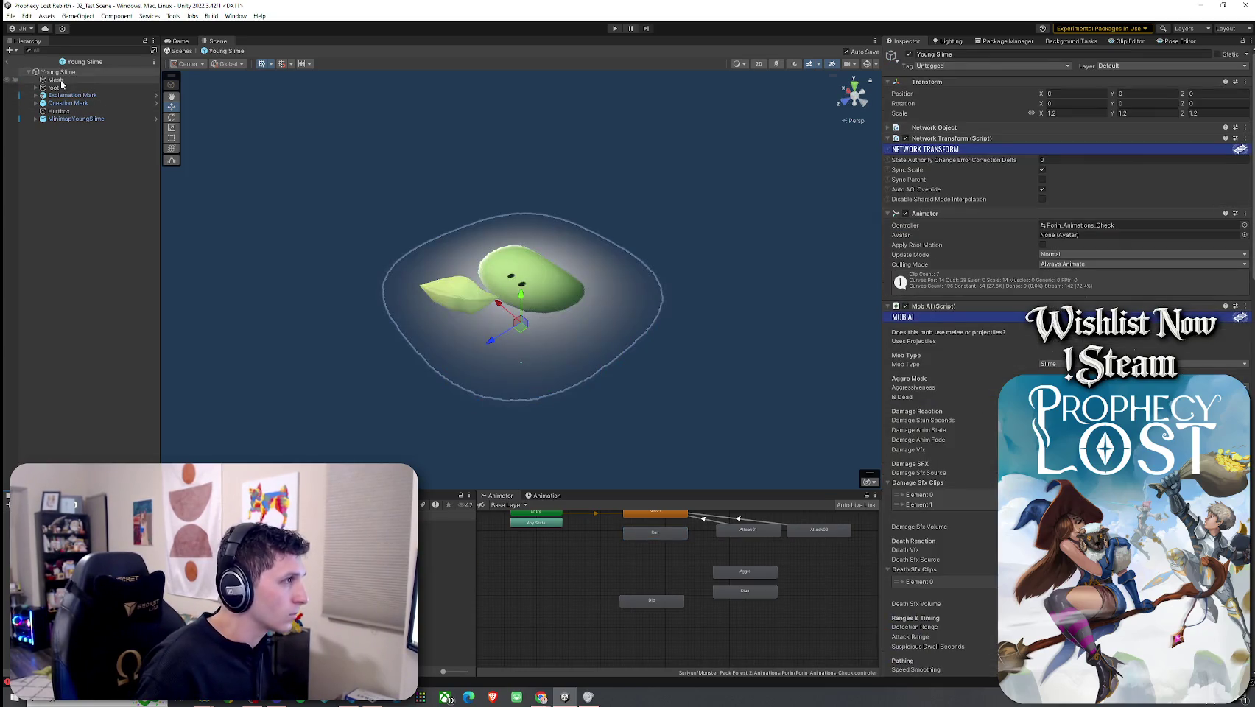
pyautogui.doubleClick(55, 79)
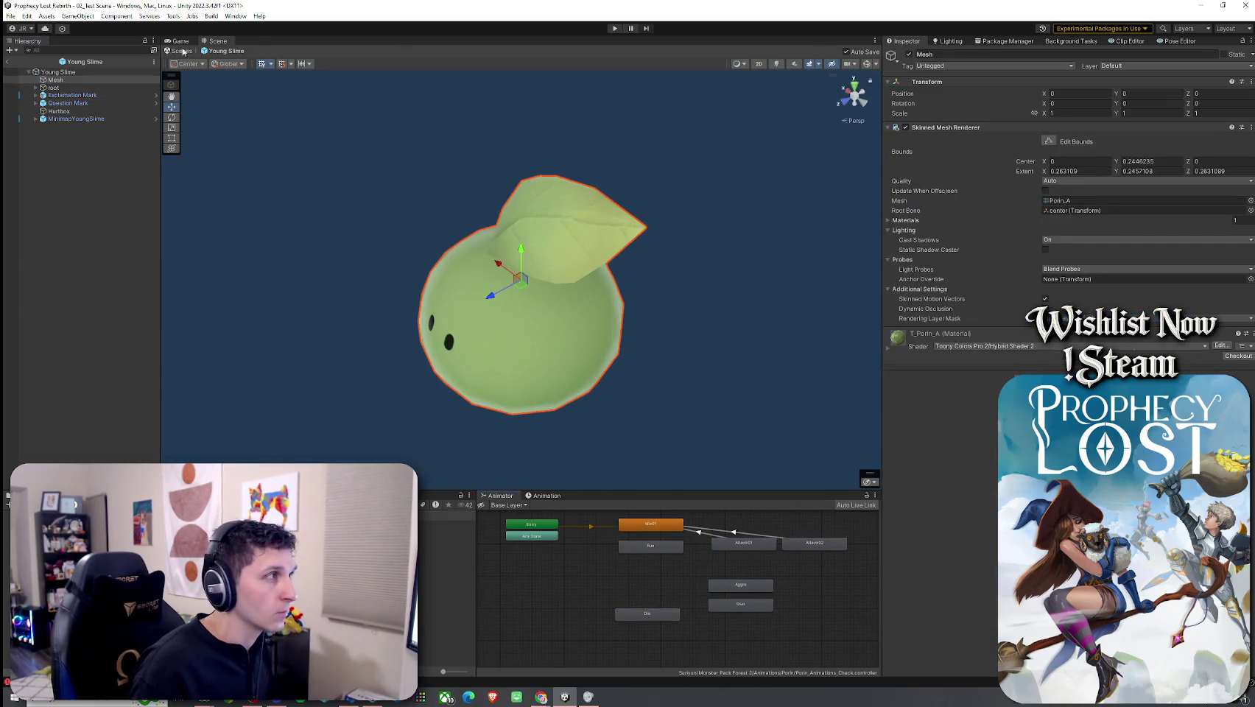
pyautogui.press('Up')
# Step: Inspect Young Slime's Run state and Move 1 clip, then return to 02_Test Scene
pyautogui.click(1049, 224)
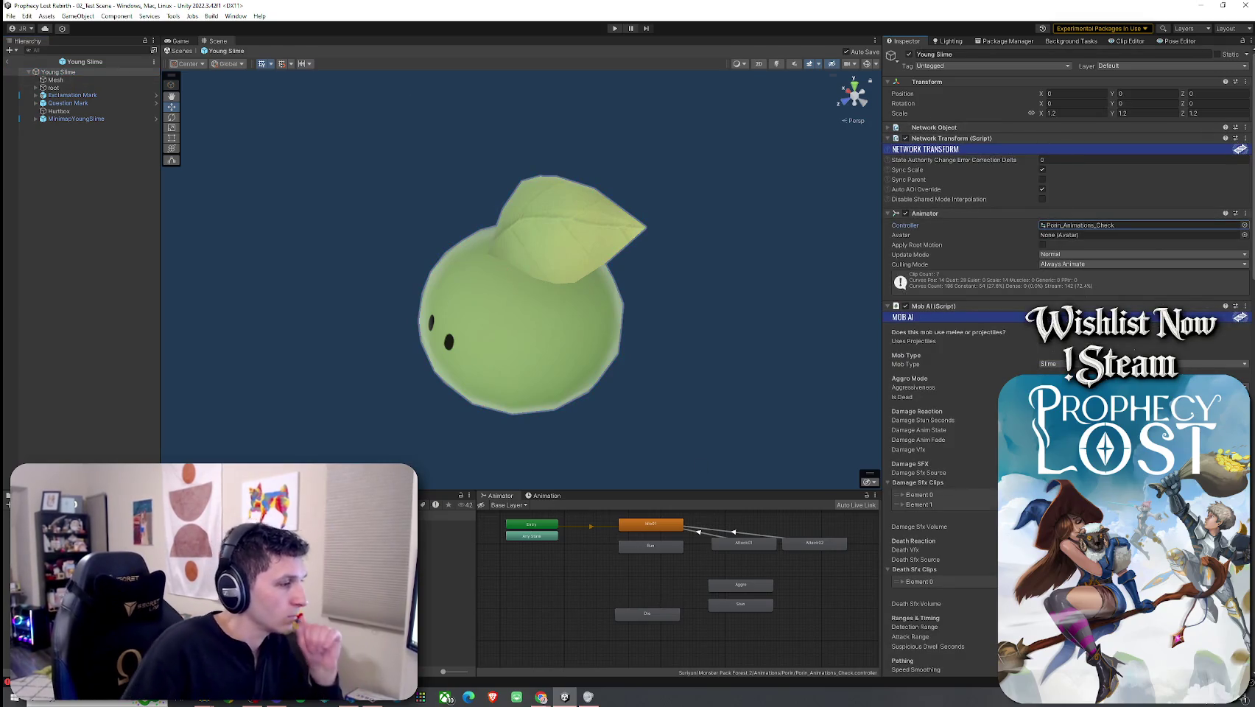
pyautogui.click(446, 633)
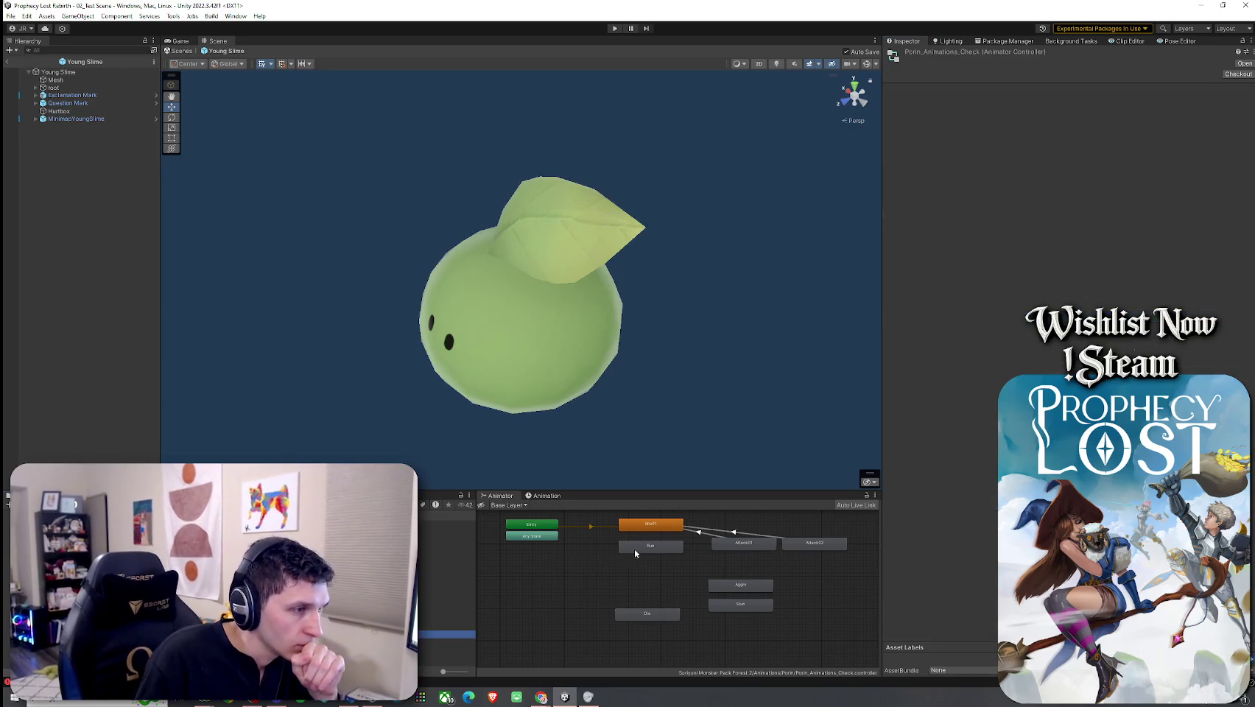
pyautogui.click(653, 547)
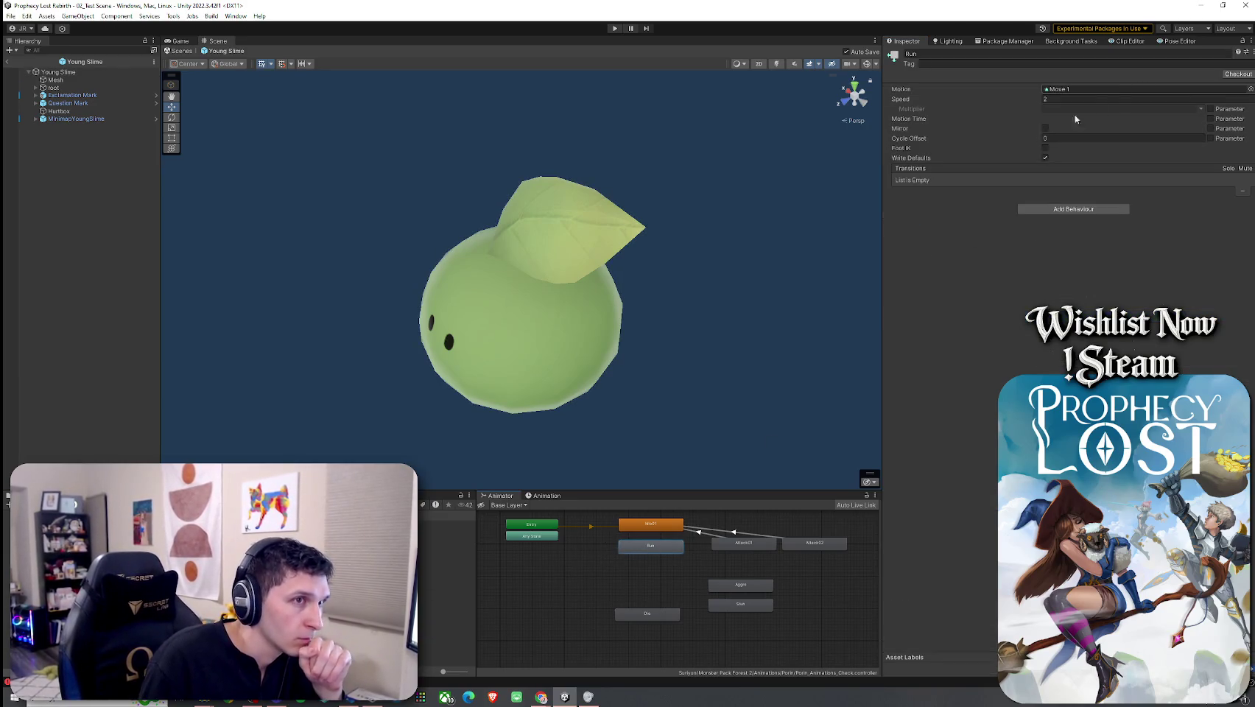
pyautogui.doubleClick(1060, 88)
pyautogui.click(543, 496)
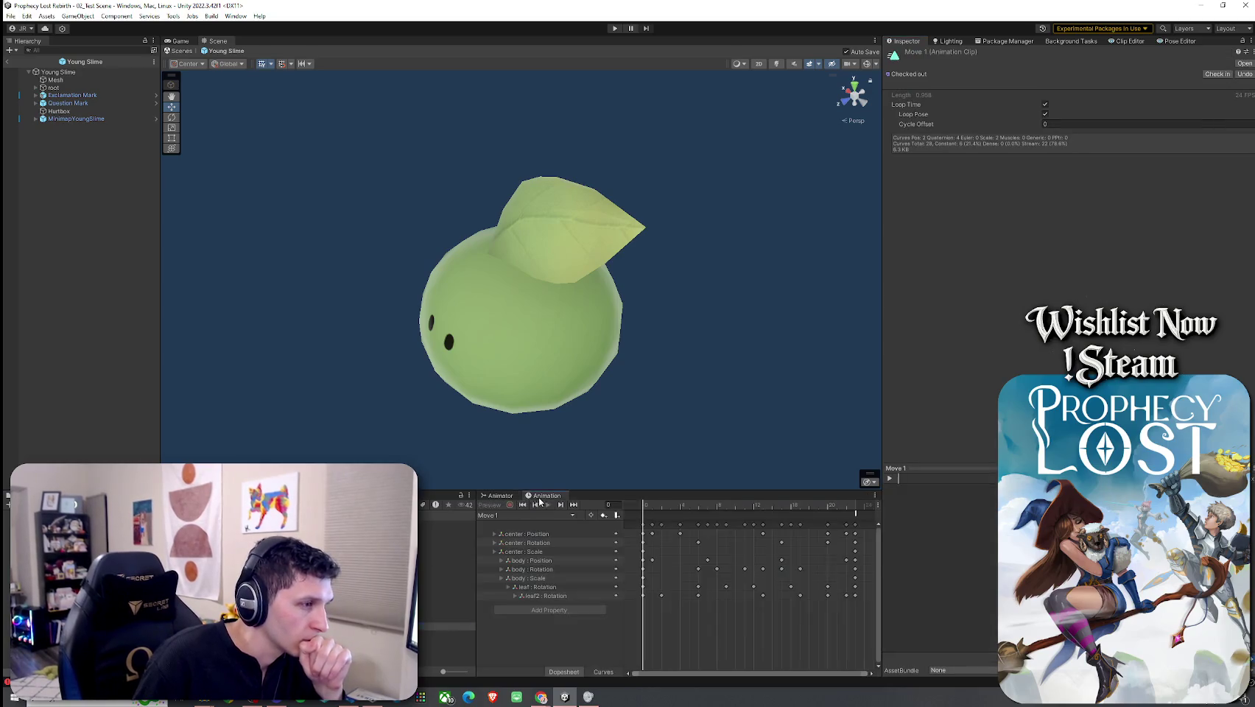
pyautogui.click(9, 62)
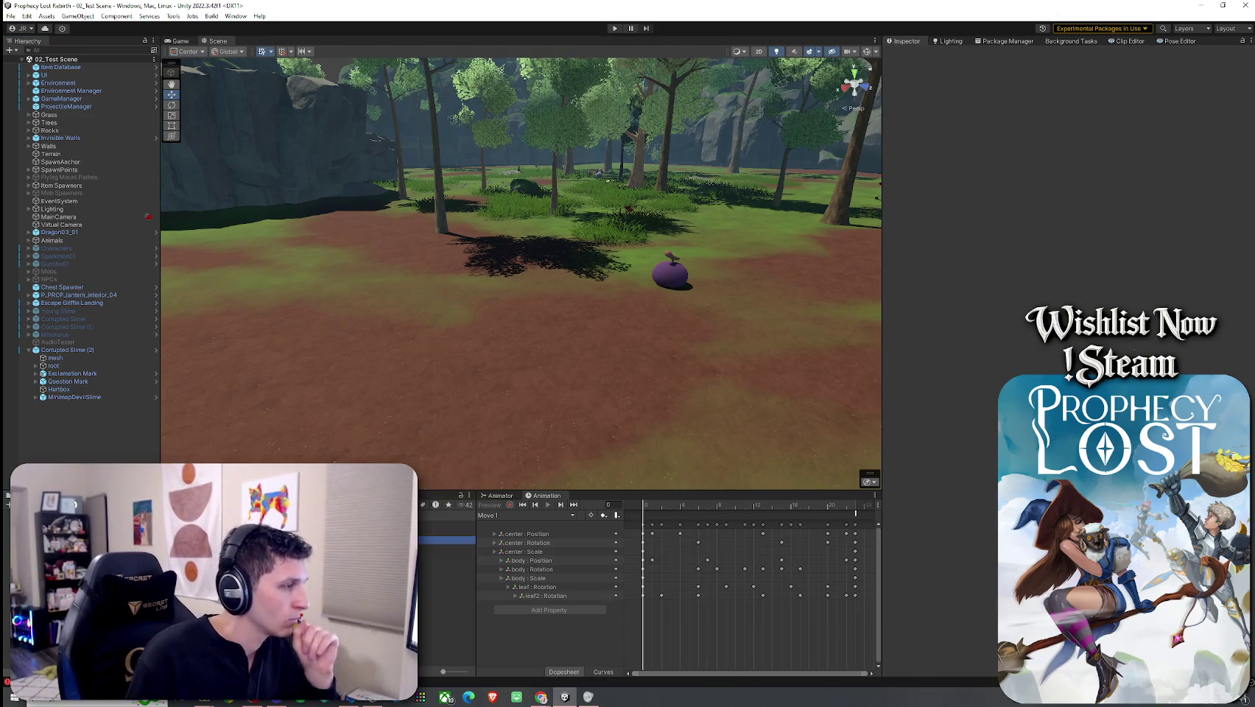
pyautogui.click(156, 349)
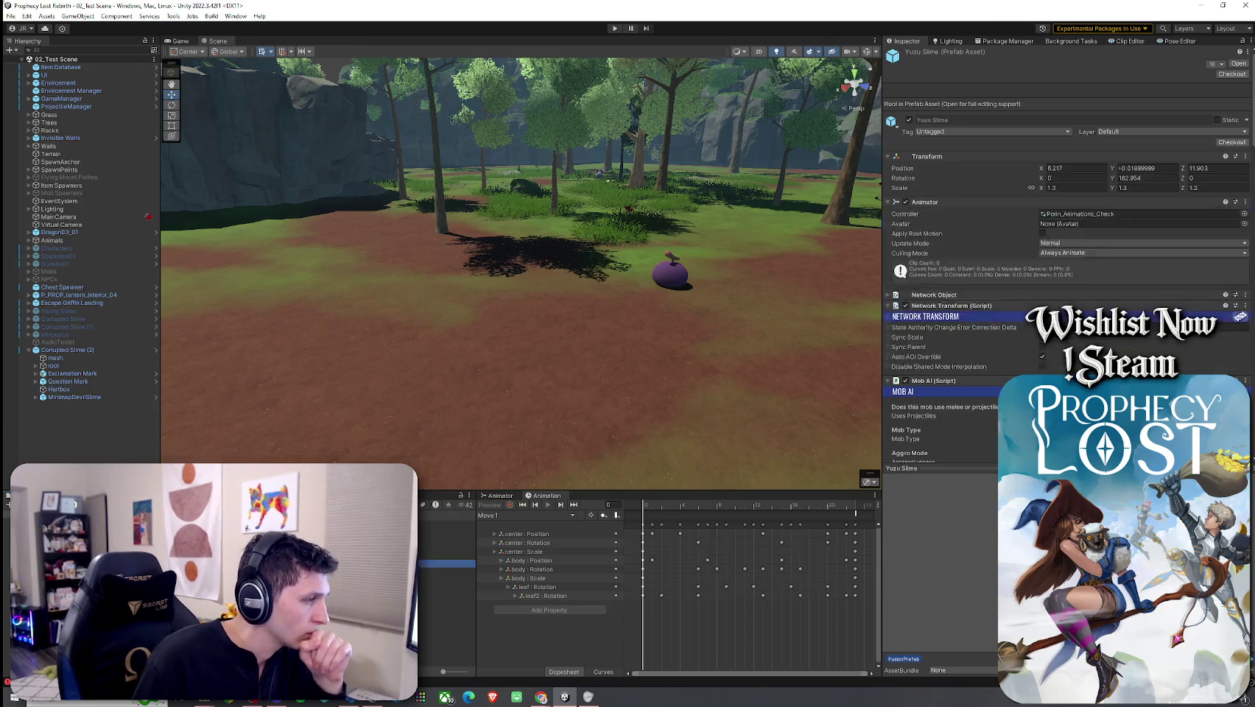
pyautogui.doubleClick(66, 79)
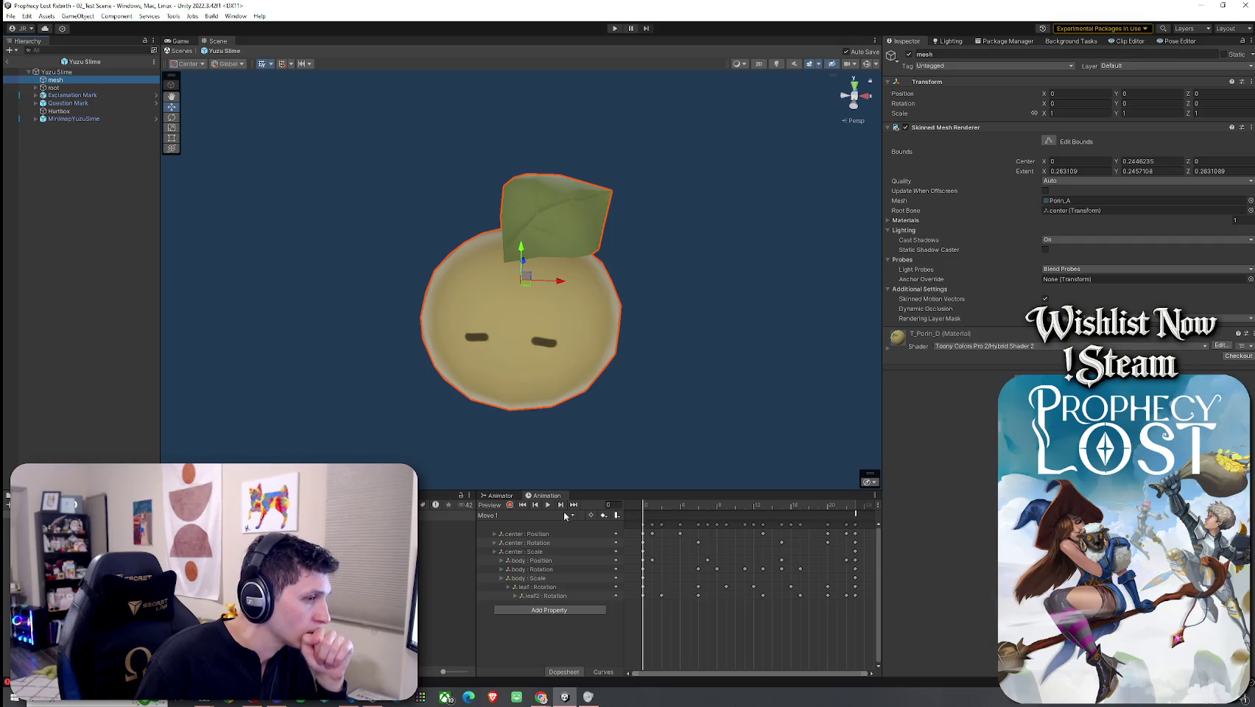
pyautogui.click(106, 72)
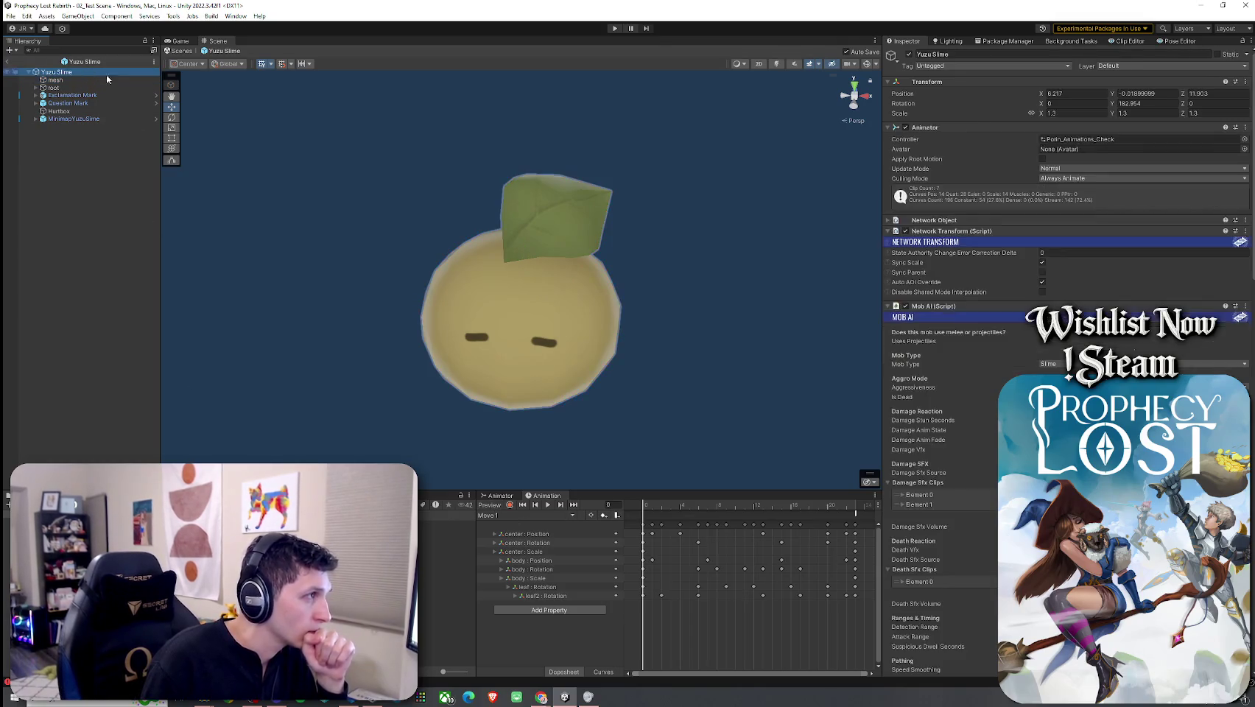
pyautogui.click(1090, 140)
pyautogui.doubleClick(1090, 140)
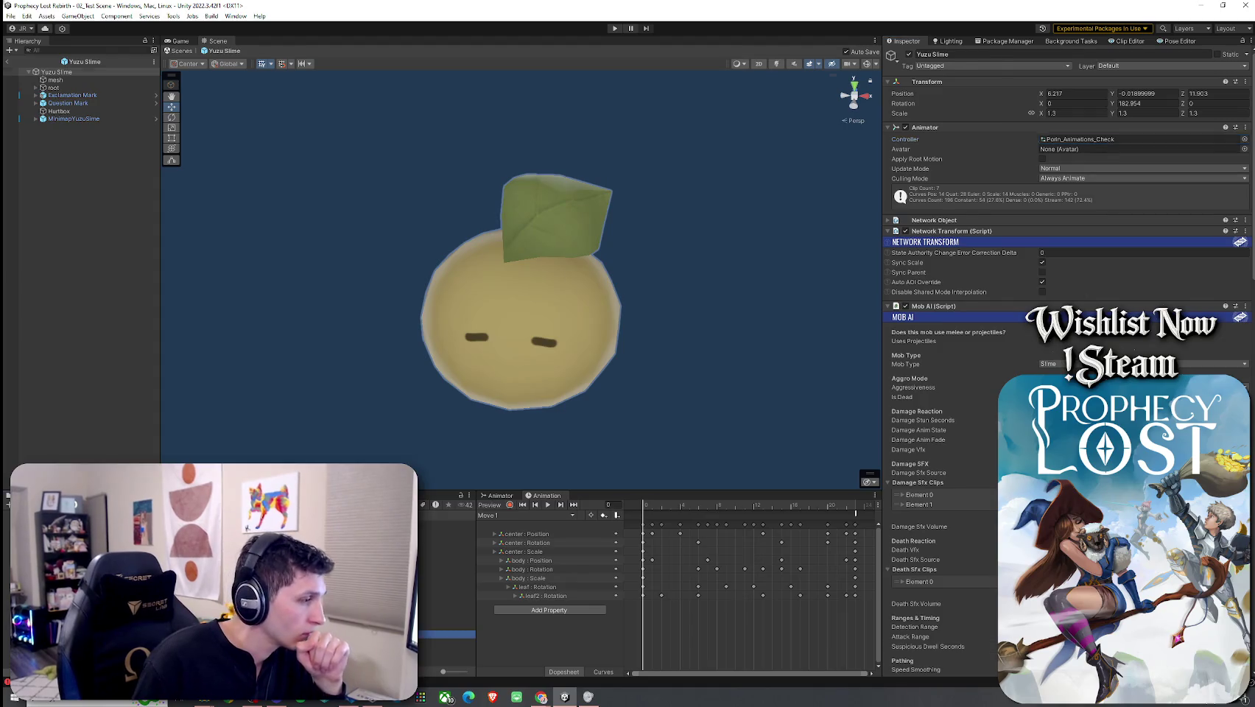
pyautogui.click(855, 517)
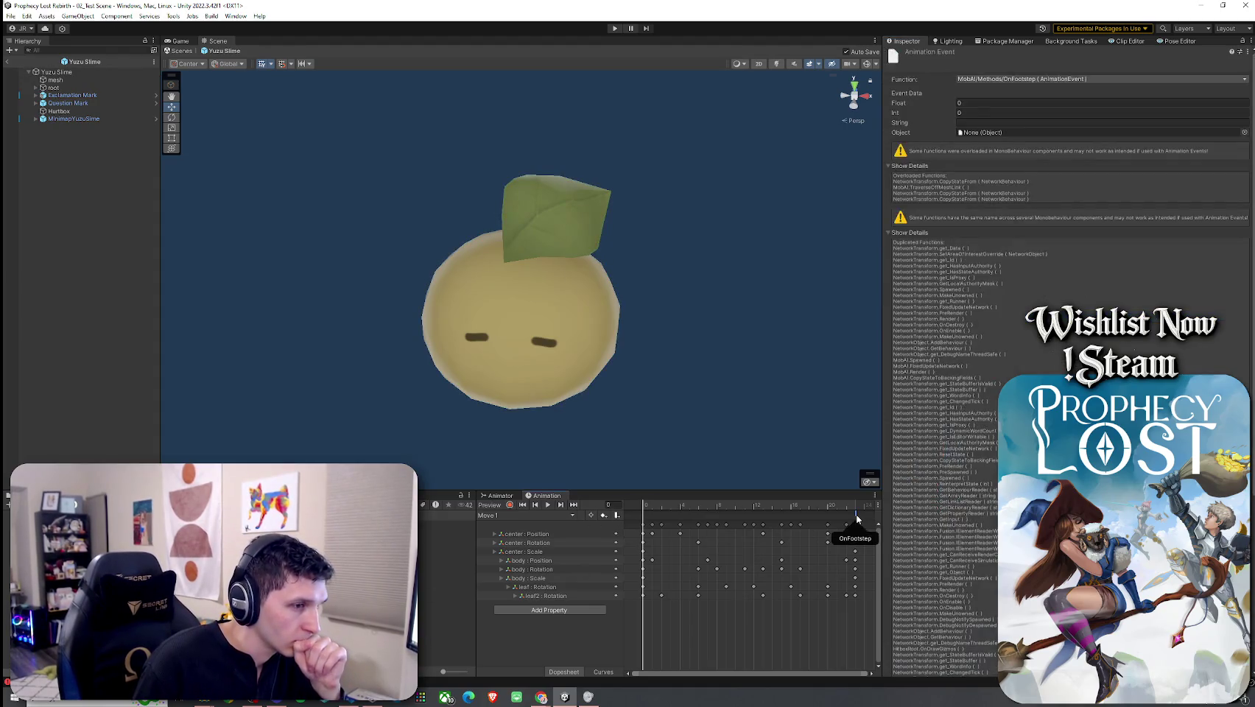
pyautogui.click(740, 610)
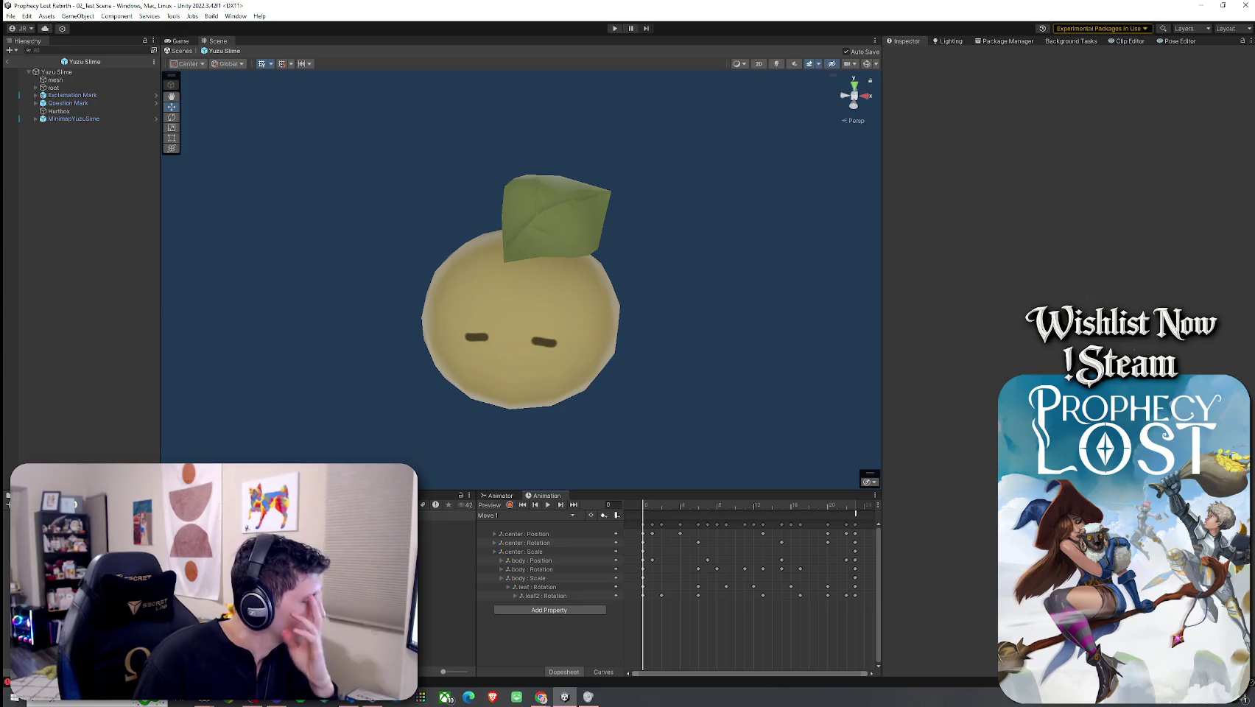
pyautogui.click(498, 496)
pyautogui.click(648, 547)
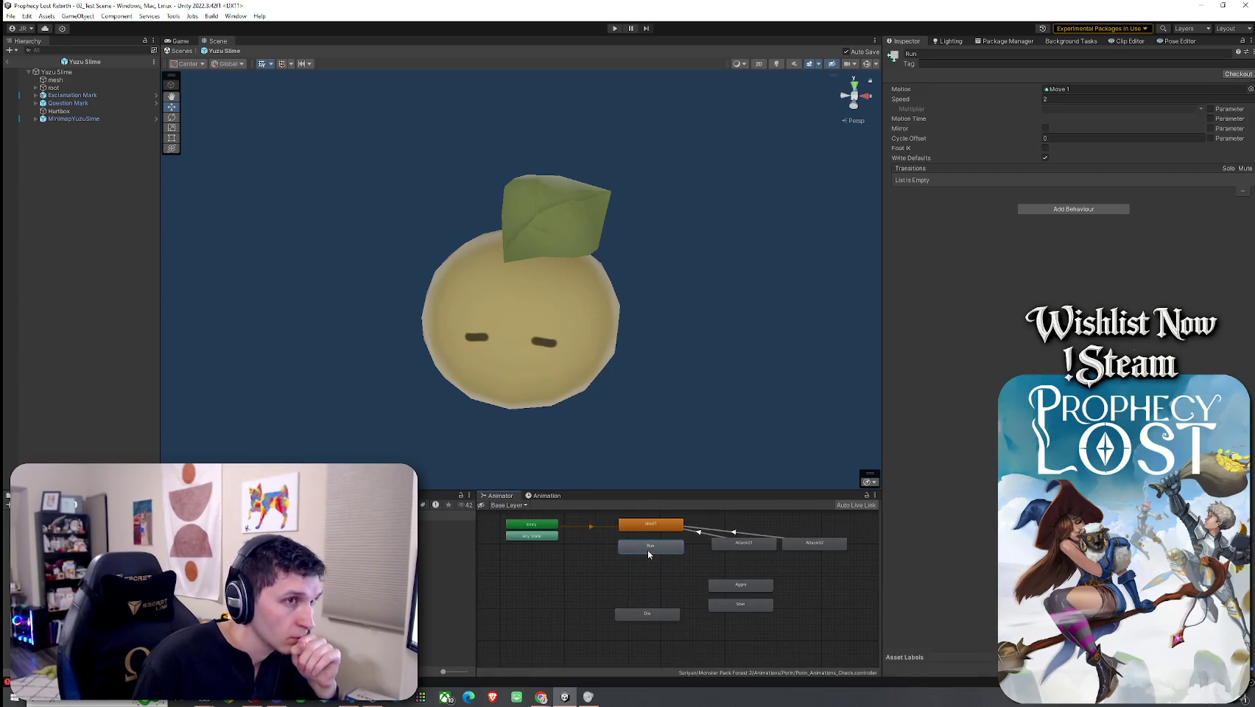
pyautogui.click(7, 62)
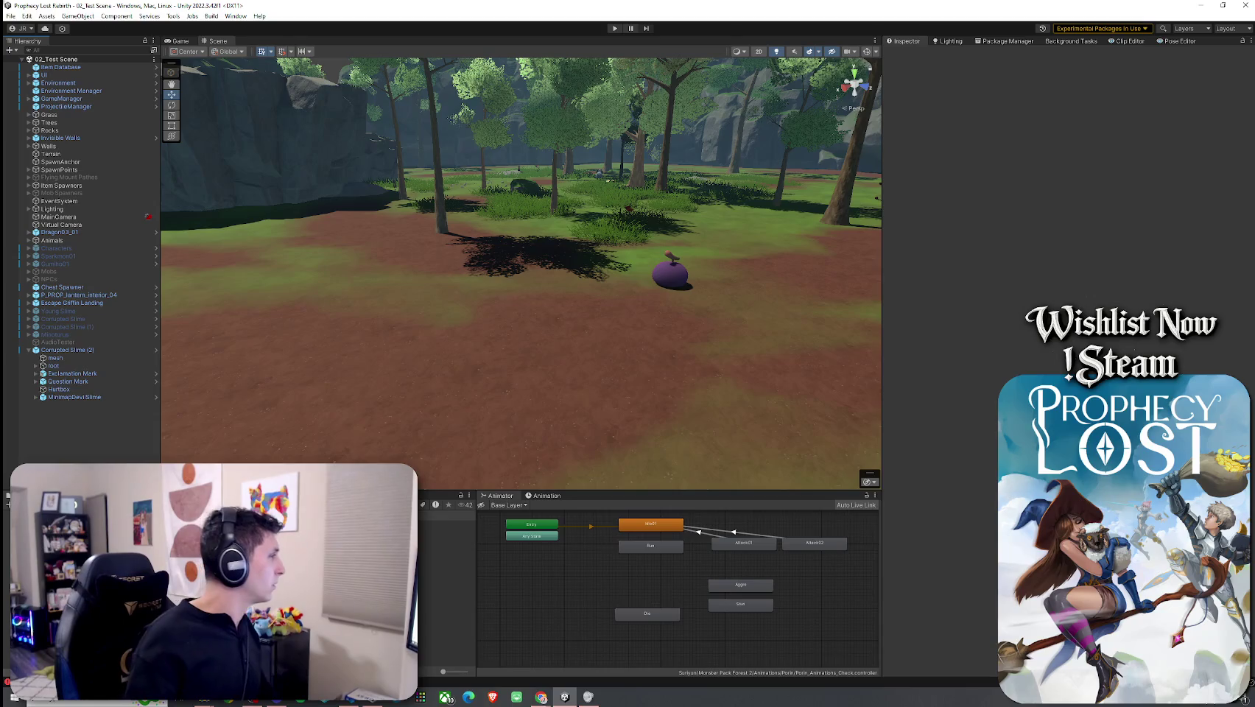
pyautogui.hotkey('alt', 'Tab')
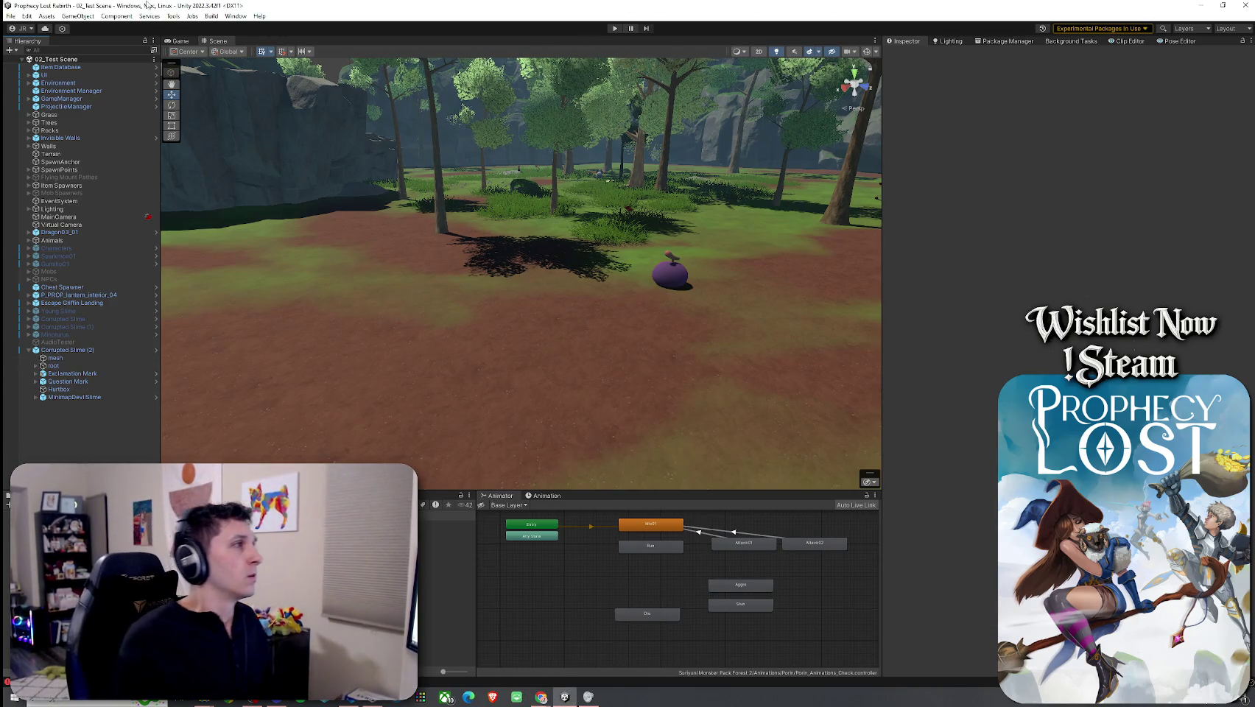
pyautogui.click(10, 17)
pyautogui.click(73, 63)
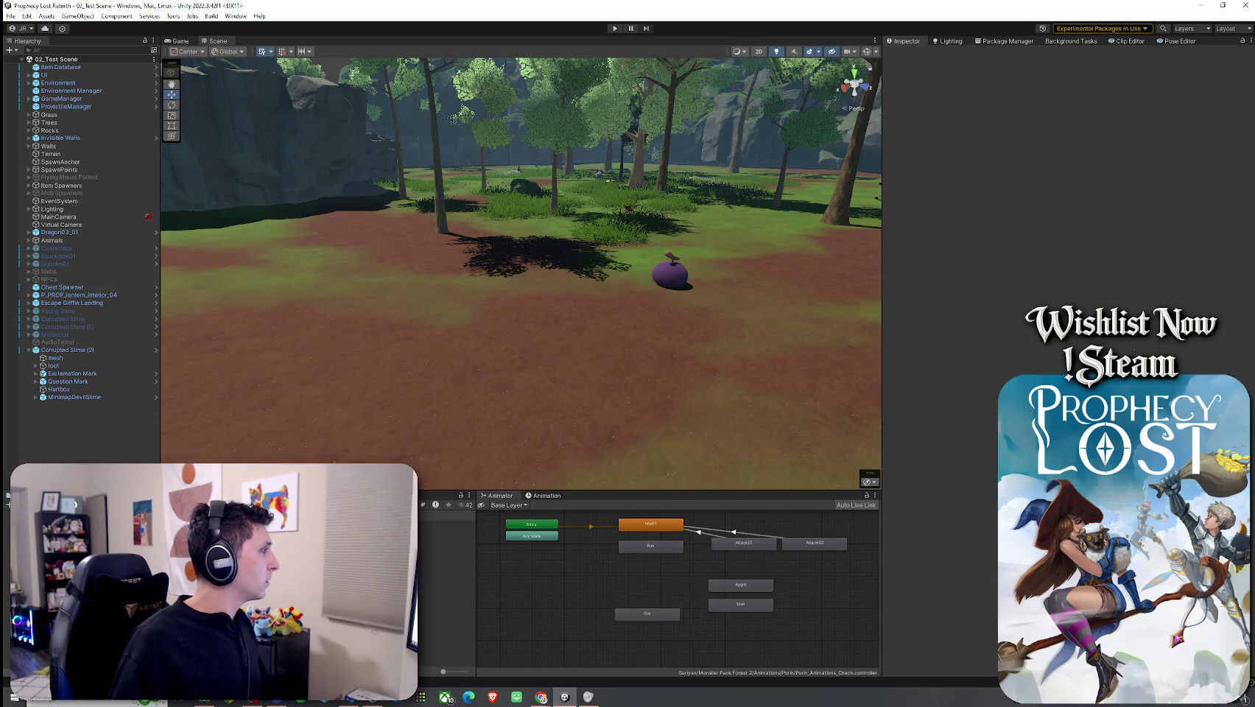
# Step: Save the scene and frame the Minoturus mob in the Scene view
pyautogui.click(11, 15)
pyautogui.click(26, 64)
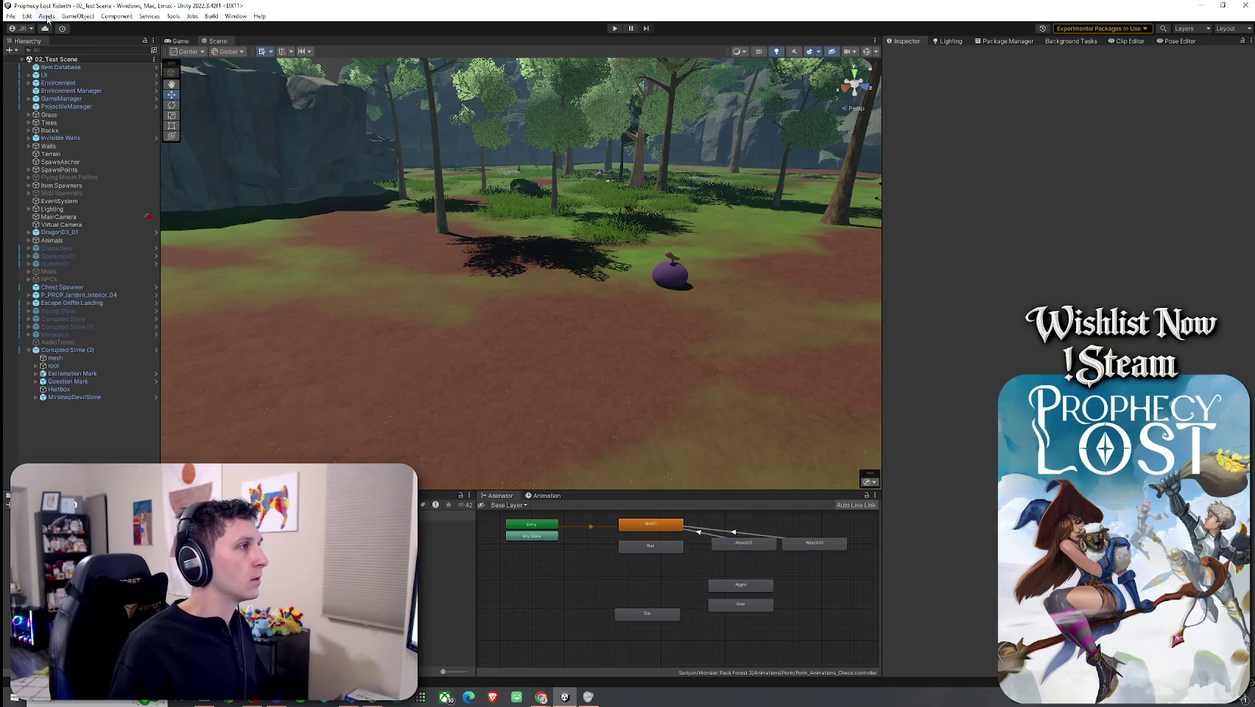
pyautogui.click(28, 350)
pyautogui.click(55, 335)
pyautogui.press('f')
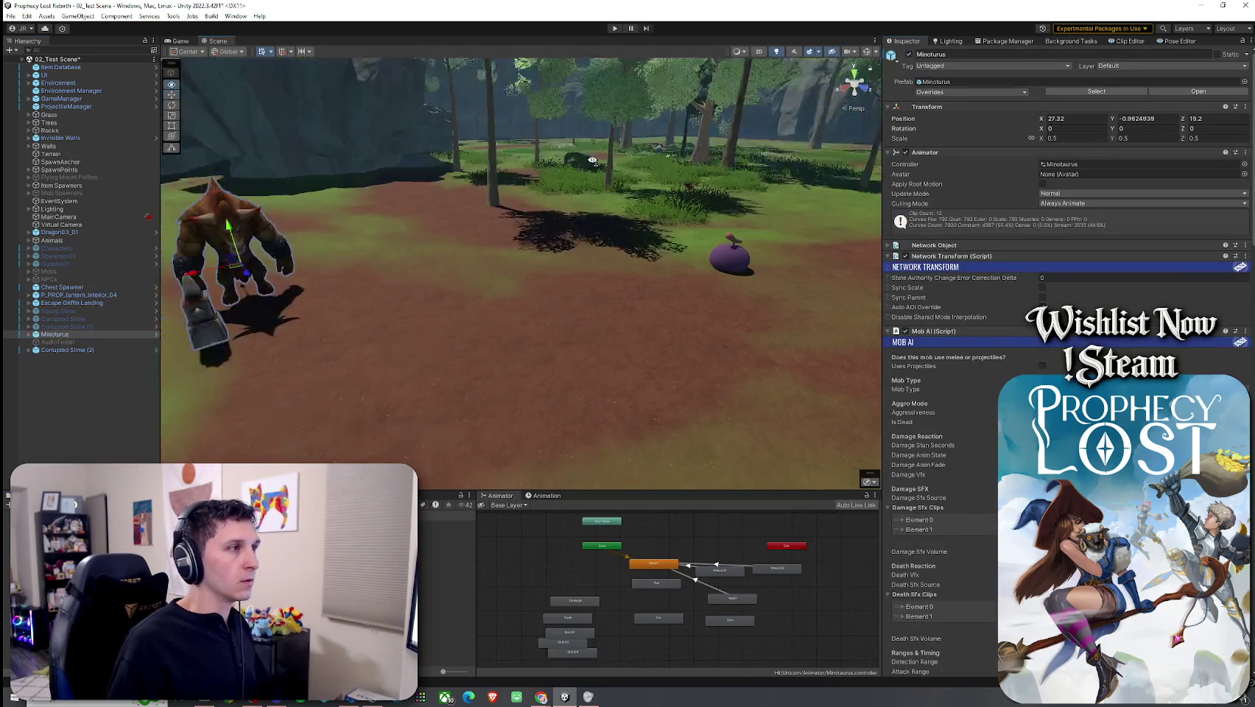
# Step: Save the scene with the Minoturus added and enter Play mode
pyautogui.click(11, 15)
pyautogui.click(51, 64)
pyautogui.hotkey('ctrl', 'p')
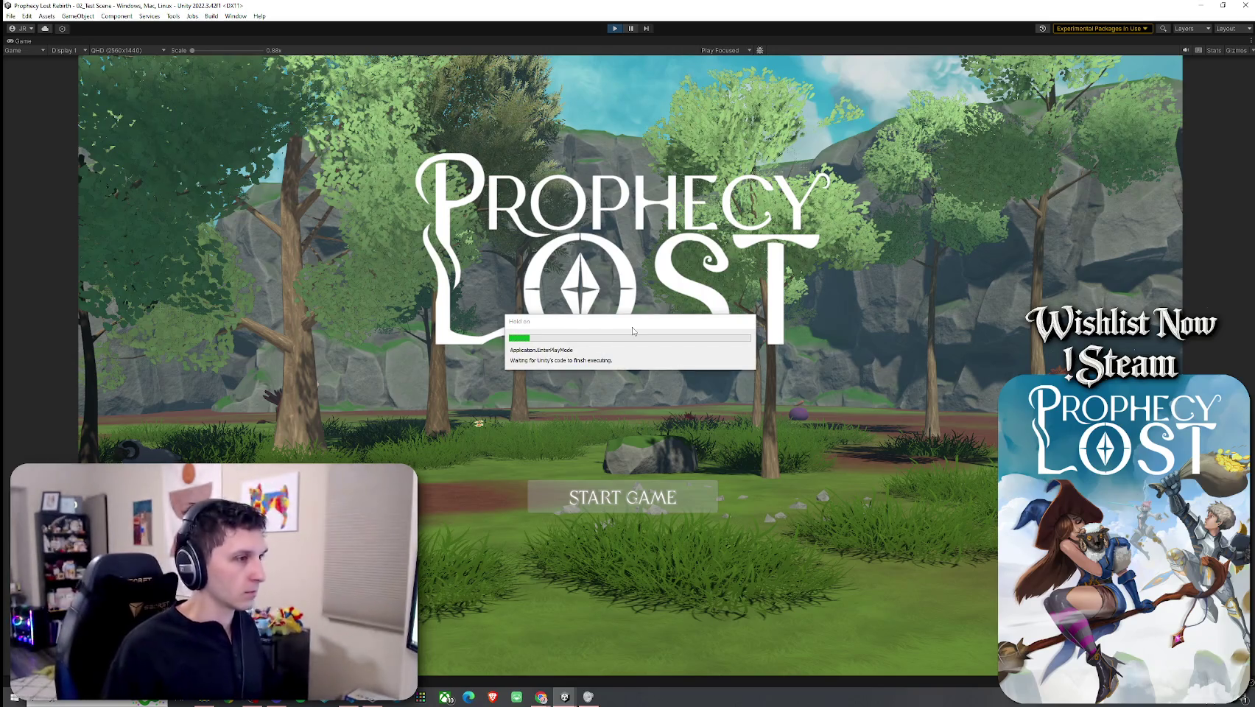
# Step: Start a game, run to the minotaur, use the E dash and Q shield, then stop Play mode
pyautogui.click(610, 499)
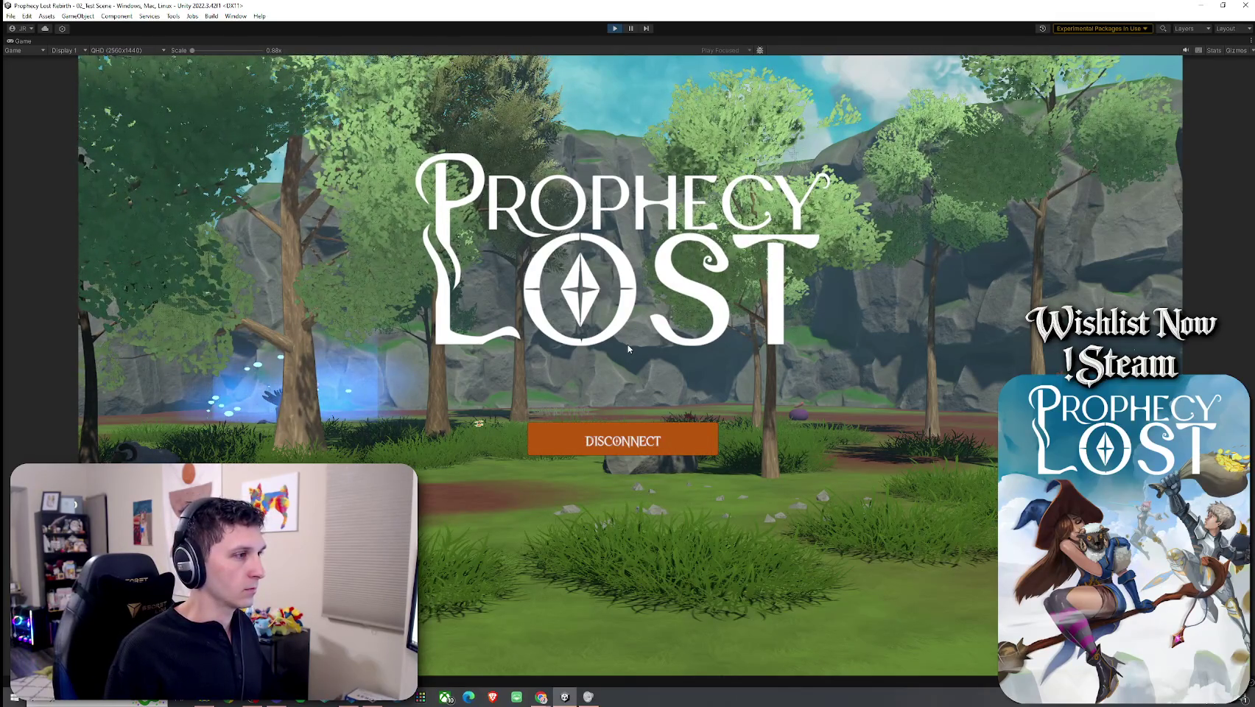
pyautogui.press('w')
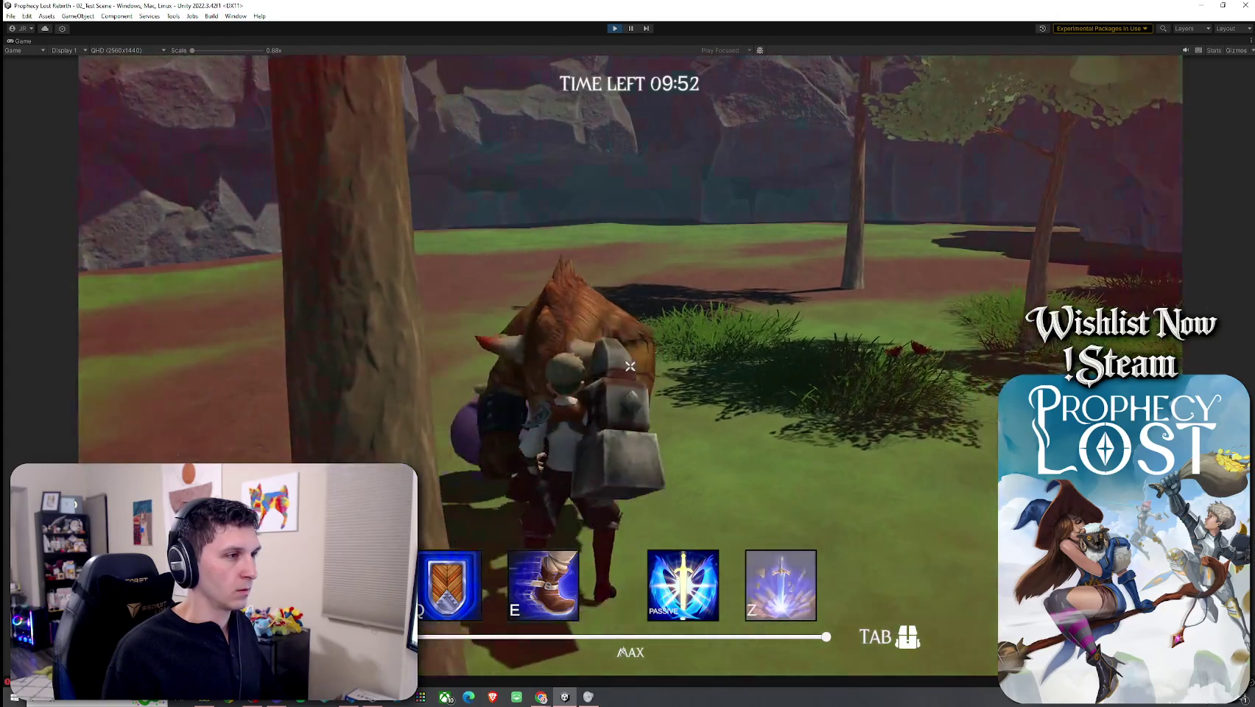
pyautogui.press('w')
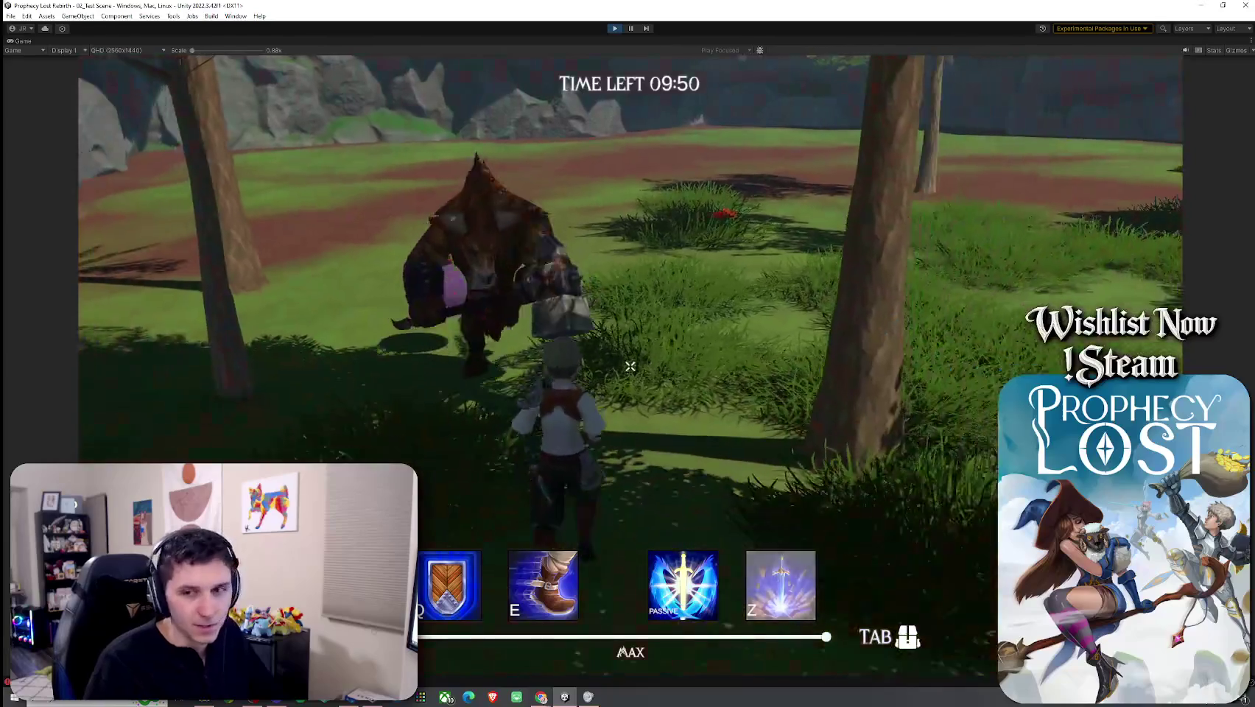
pyautogui.press('w')
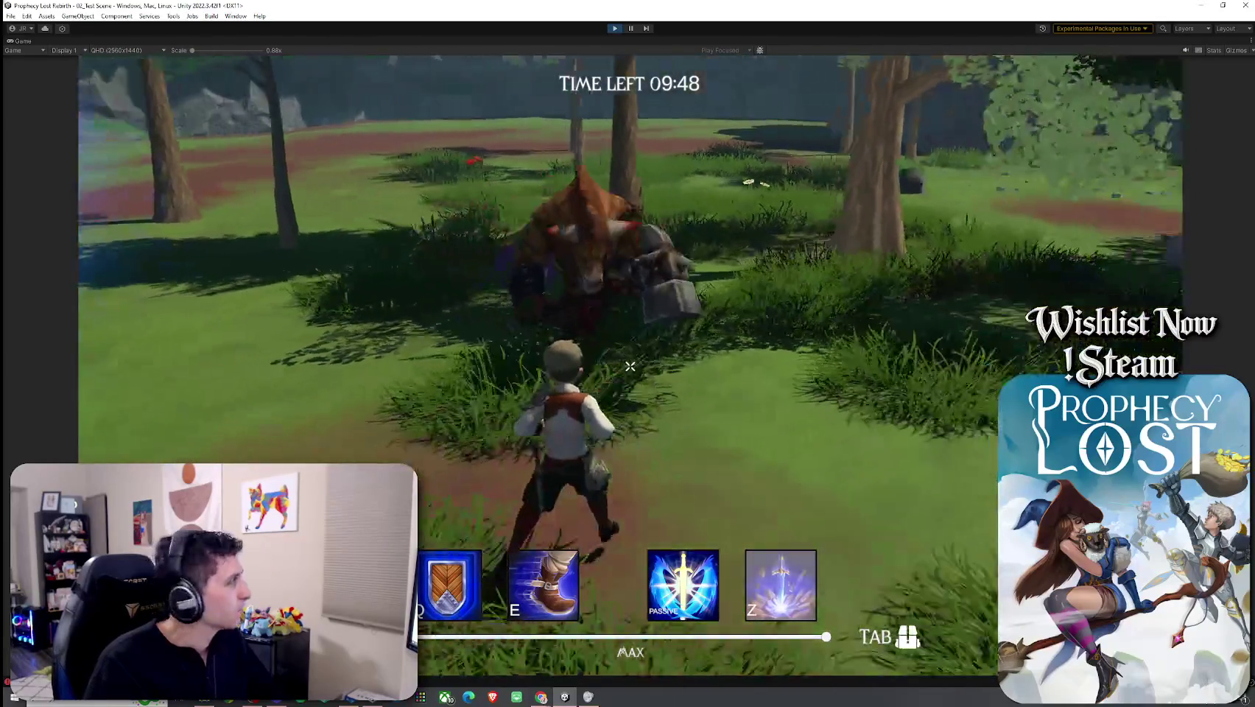
pyautogui.press('w')
pyautogui.press('w')
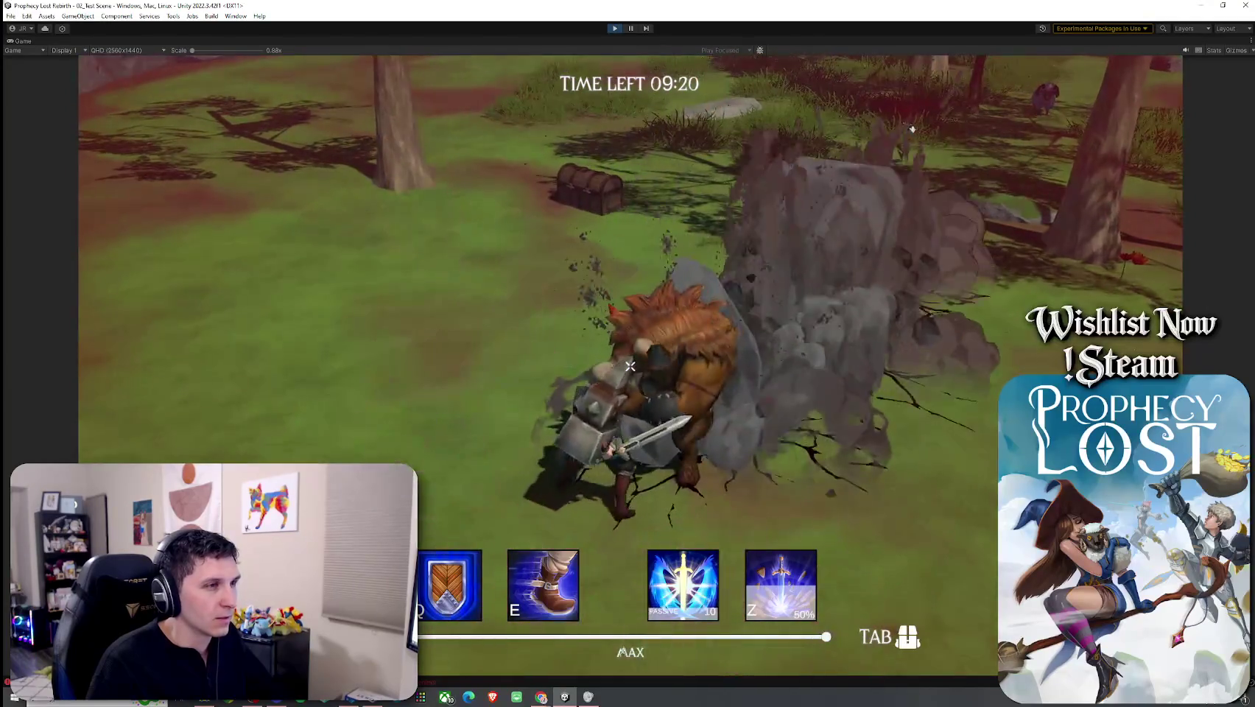
pyautogui.press('e')
pyautogui.press('q')
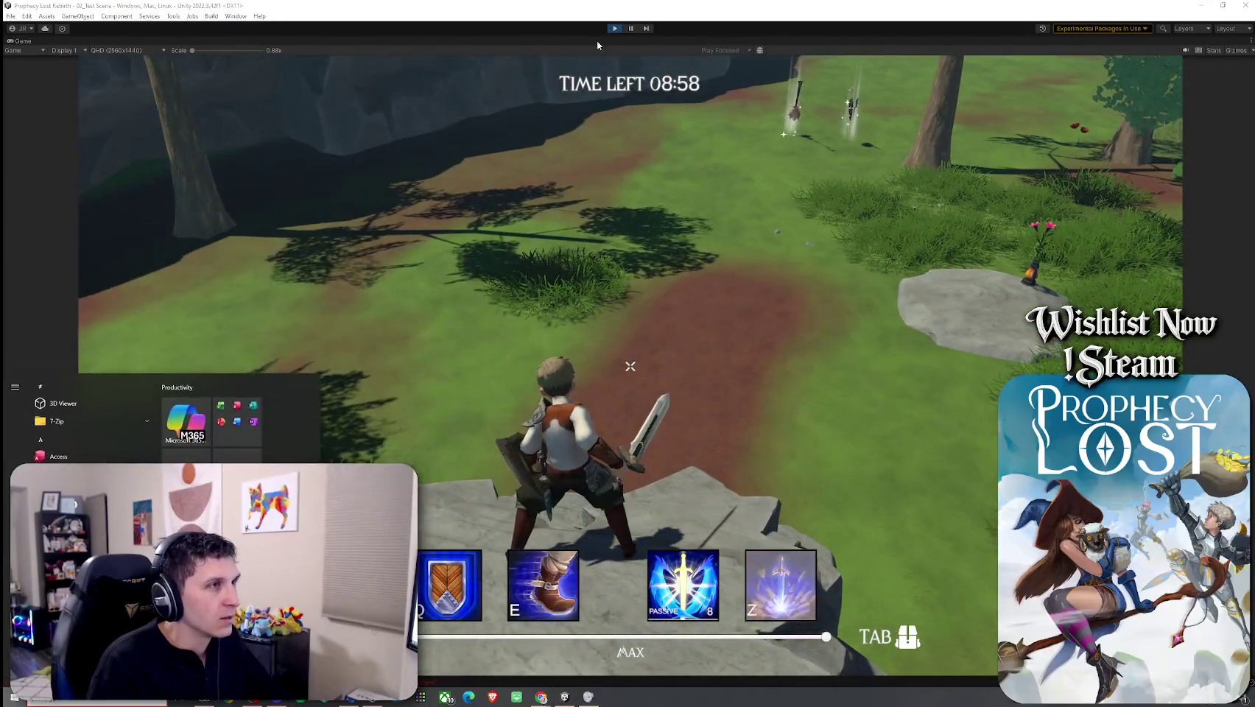
pyautogui.click(614, 28)
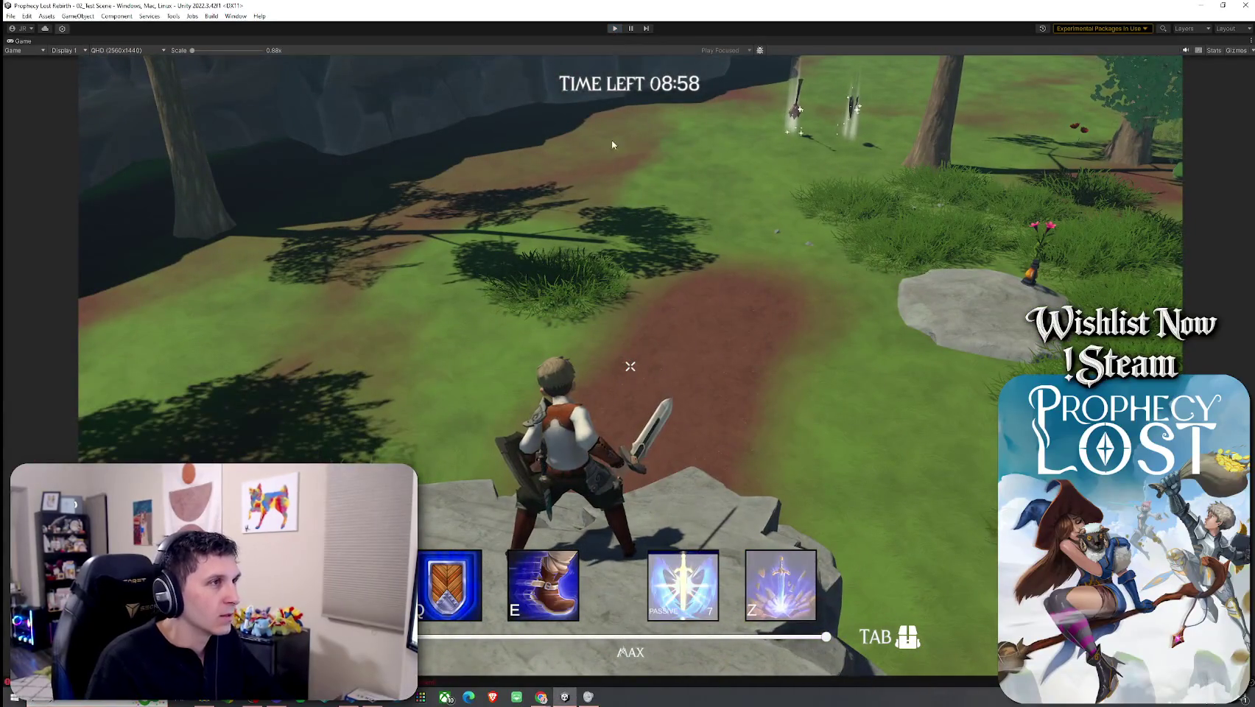
# Step: Restore the Game view to the normal layout and save 02_Test Scene with Ctrl+S
pyautogui.doubleClick(28, 41)
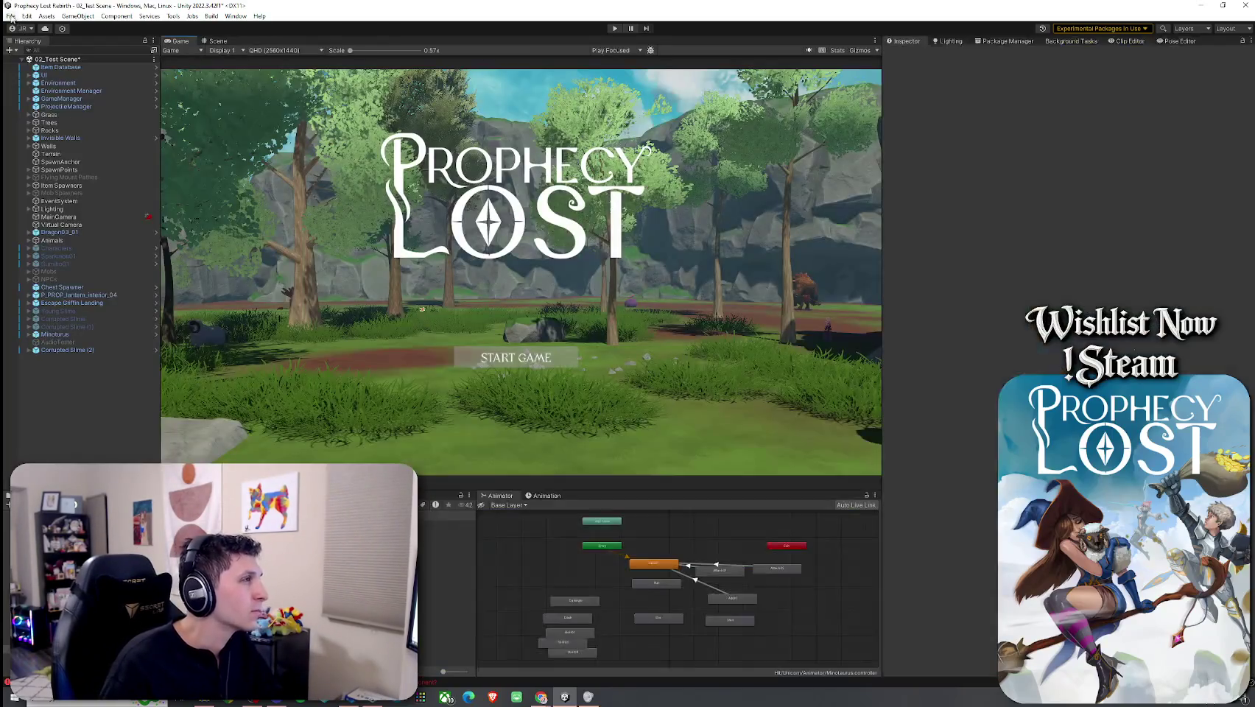
pyautogui.click(37, 68)
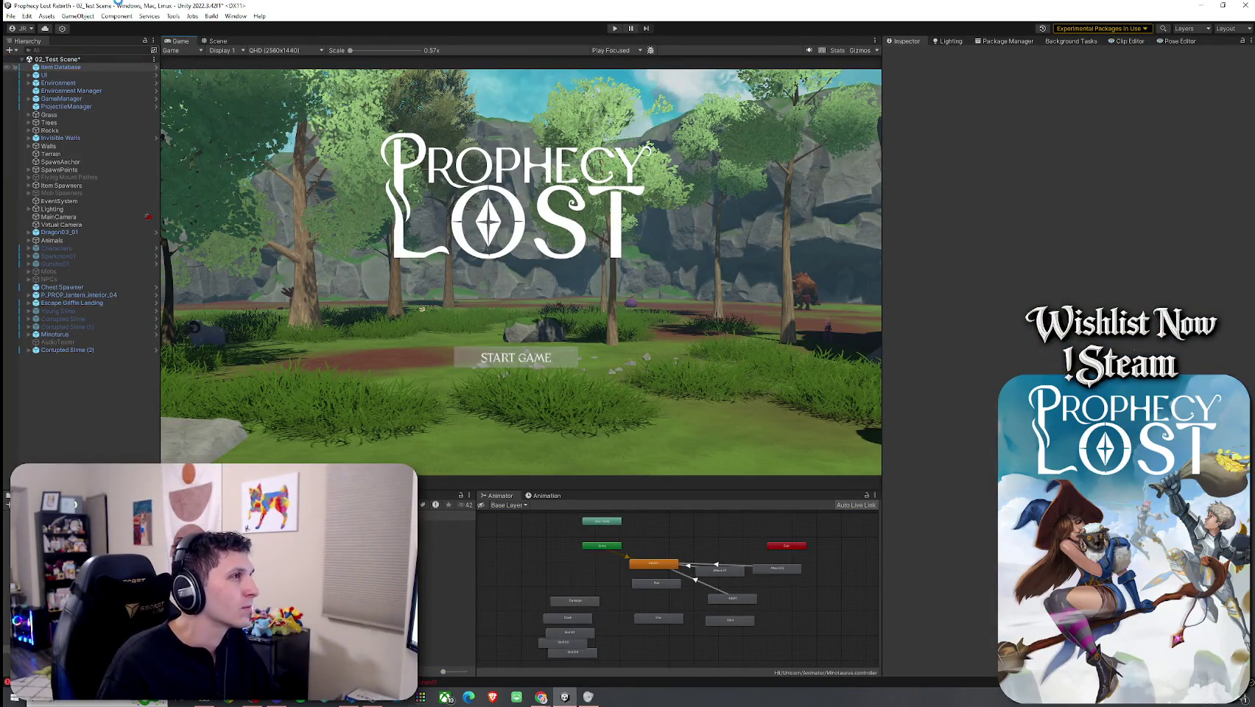
pyautogui.hotkey('ctrl', 's')
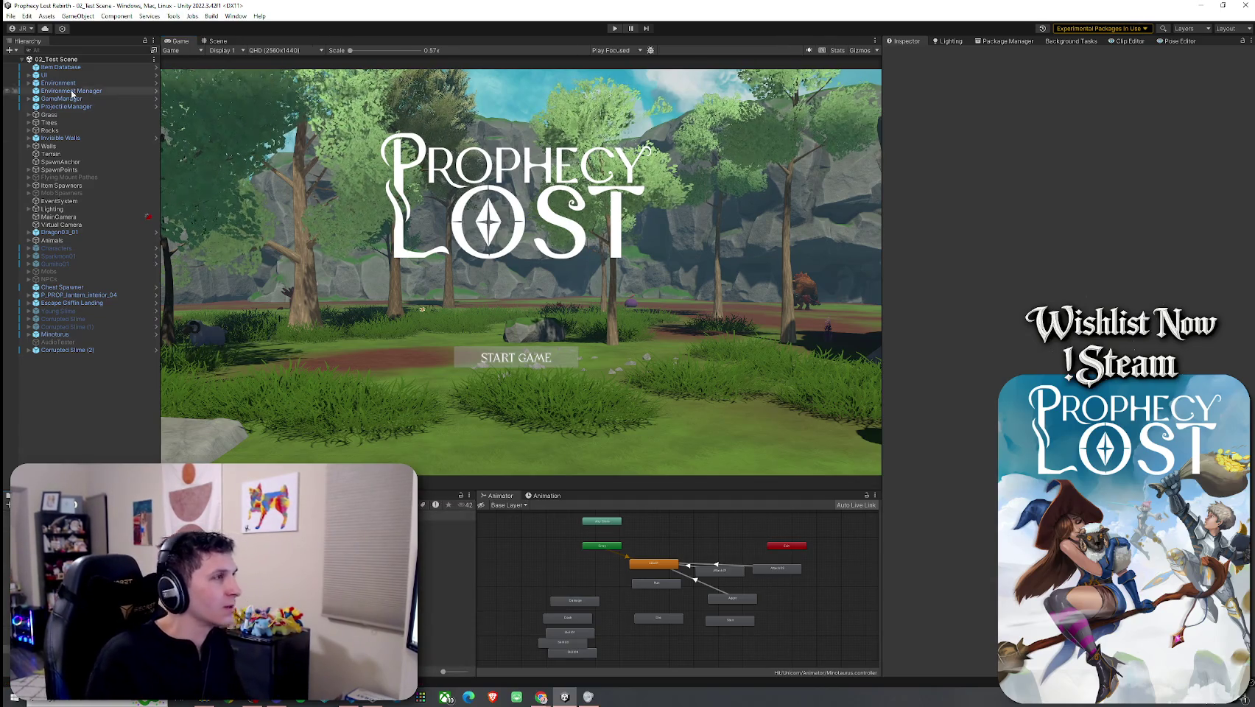
pyautogui.click(11, 15)
pyautogui.click(30, 65)
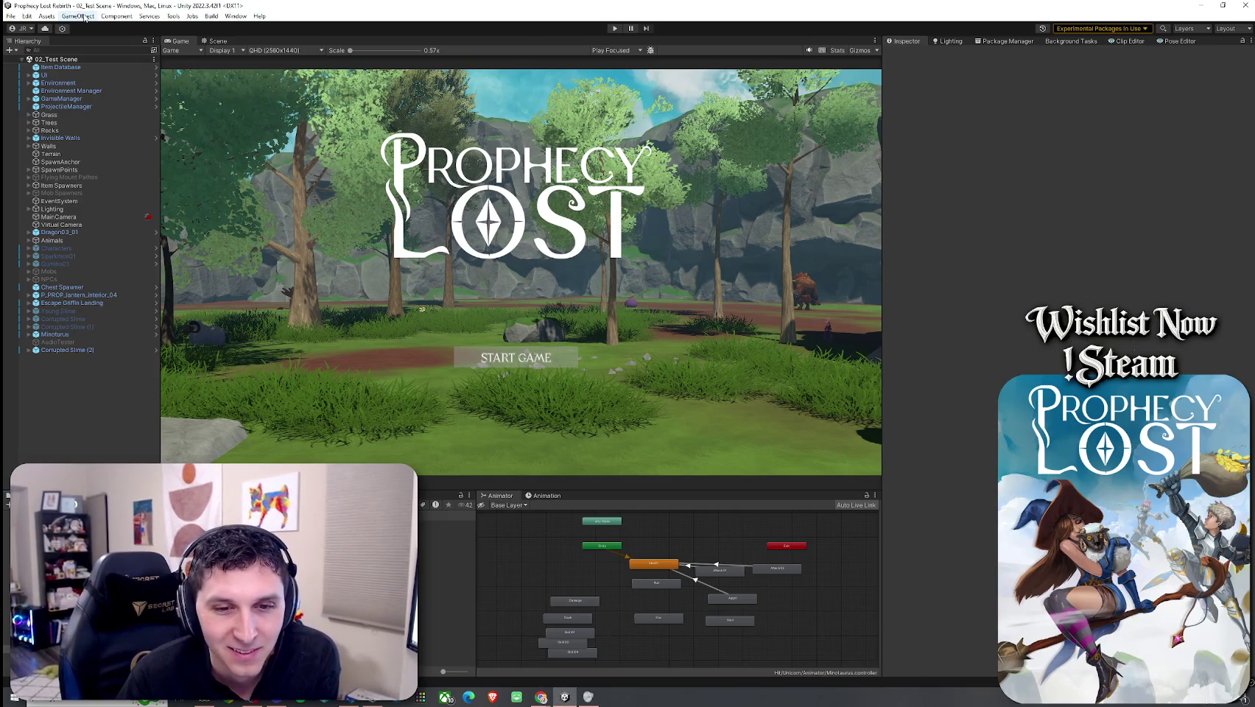
pyautogui.click(10, 15)
pyautogui.click(10, 15)
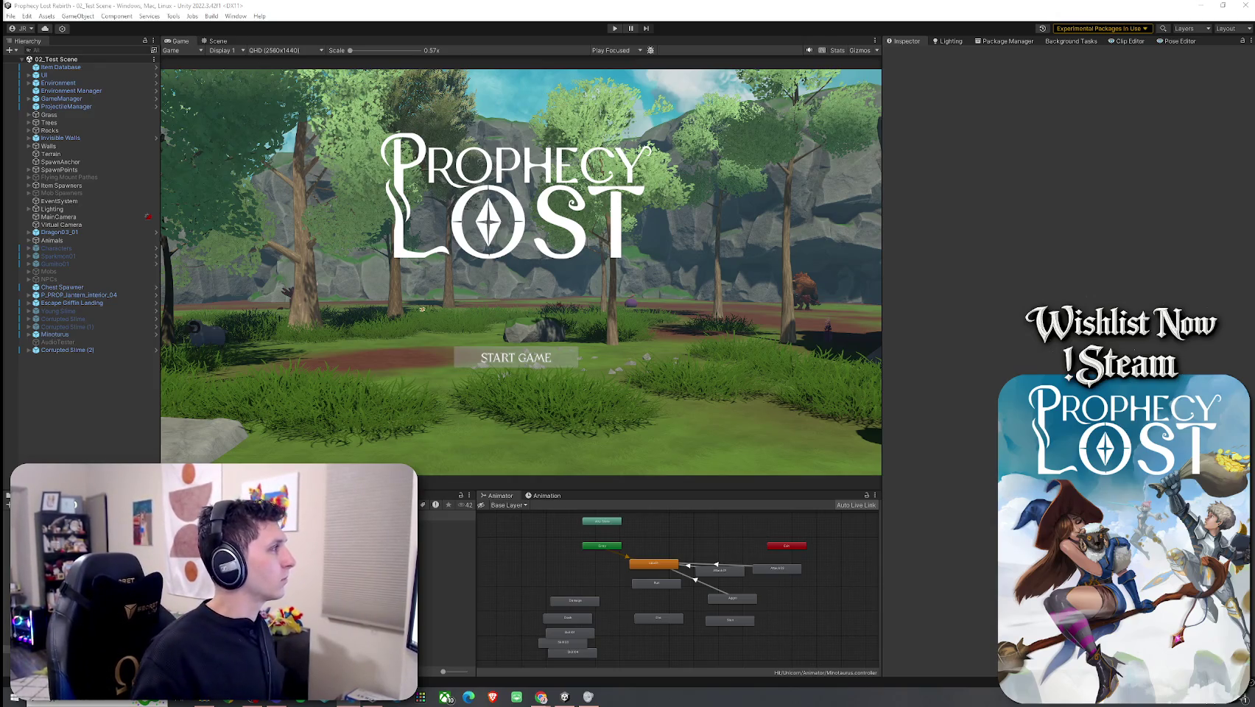
# Step: Snap the VS Code window showing MobAI.cs to the left half of the screen beside Unity
pyautogui.hotkey('alt', 'Tab')
pyautogui.moveTo(257, 67); pyautogui.dragTo(1, 73)
pyautogui.press('Escape')
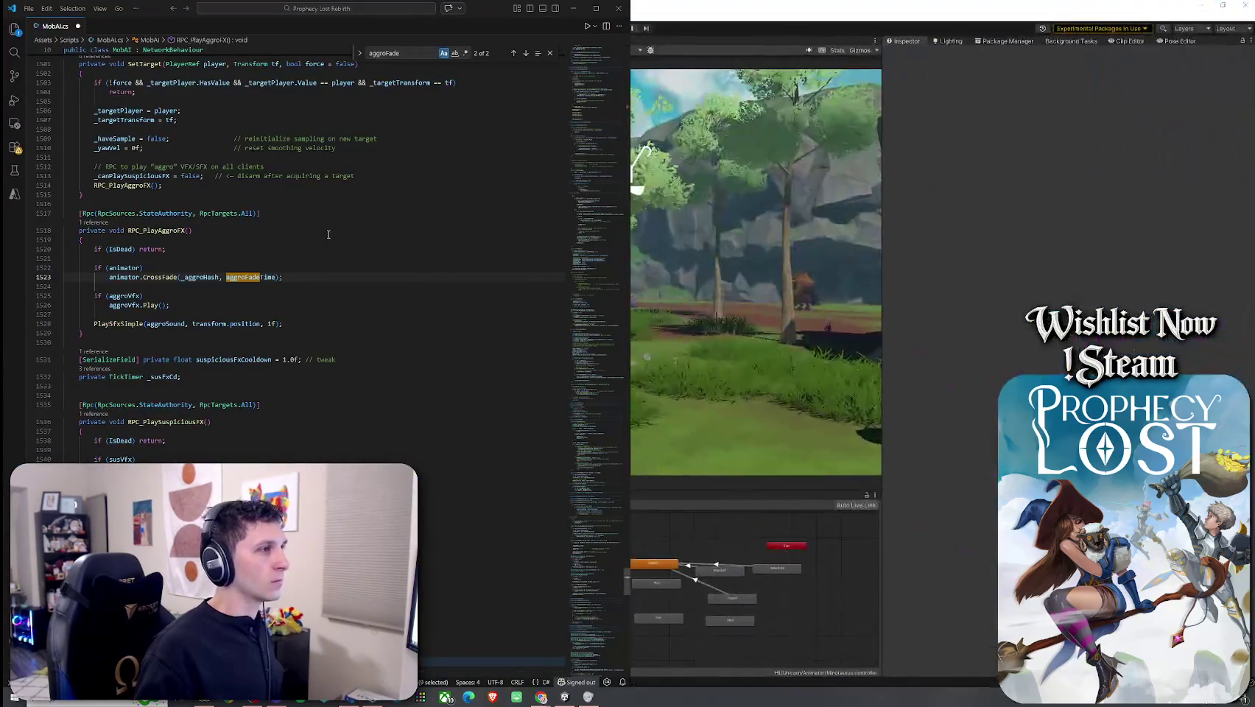
# Step: Rename the aggroFadeTime field to aggroAnimationFadeTime with Rename Symbol
pyautogui.click(267, 277)
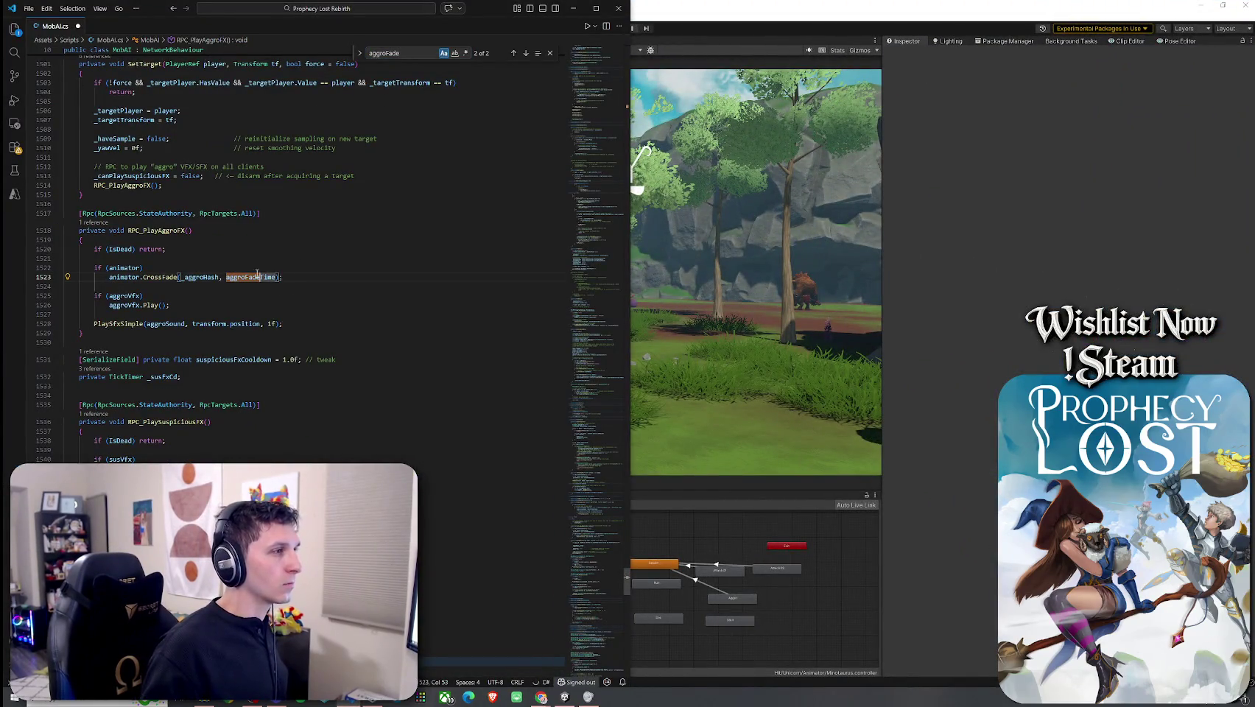
pyautogui.rightClick(266, 277)
pyautogui.click(299, 285)
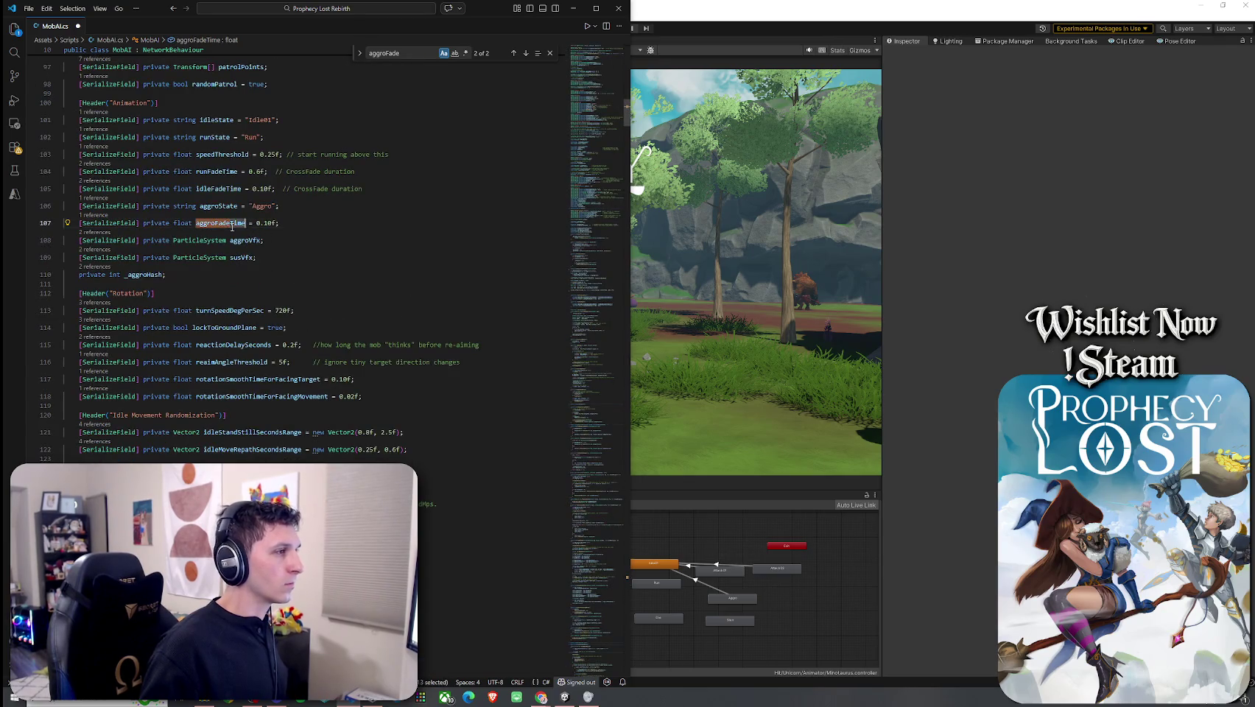
pyautogui.rightClick(231, 228)
pyautogui.click(258, 405)
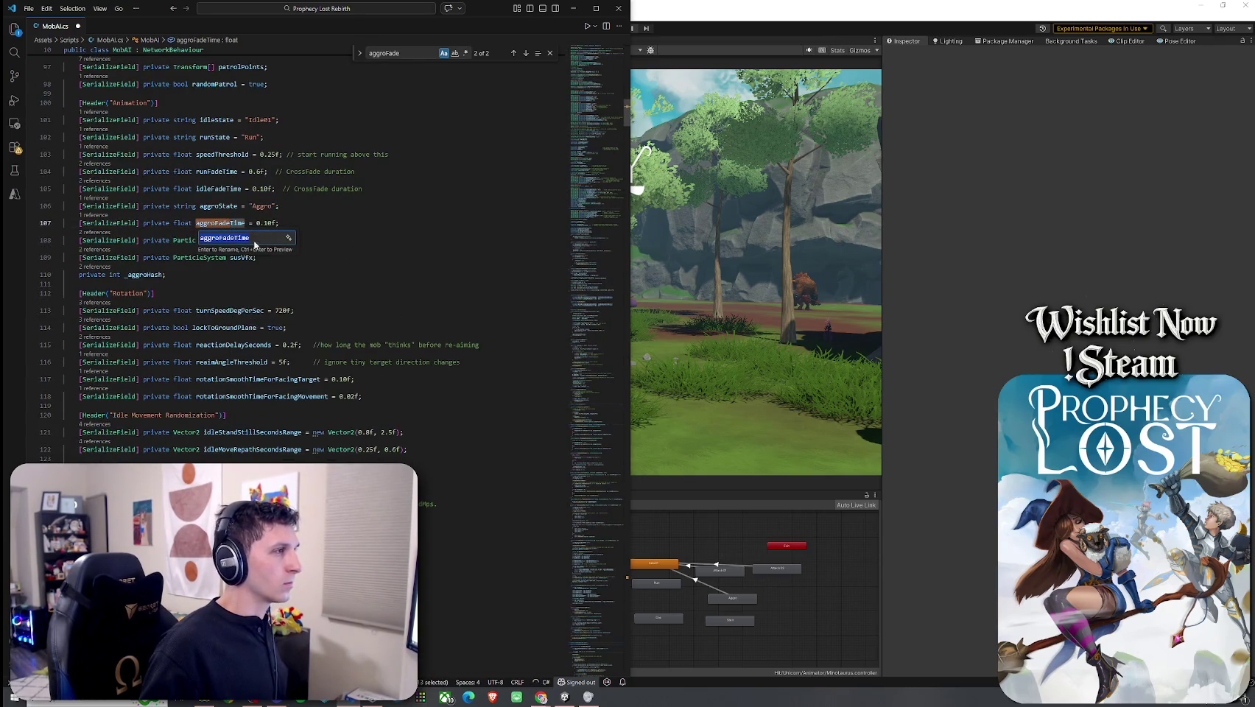
pyautogui.click(219, 238)
pyautogui.write('Animati')
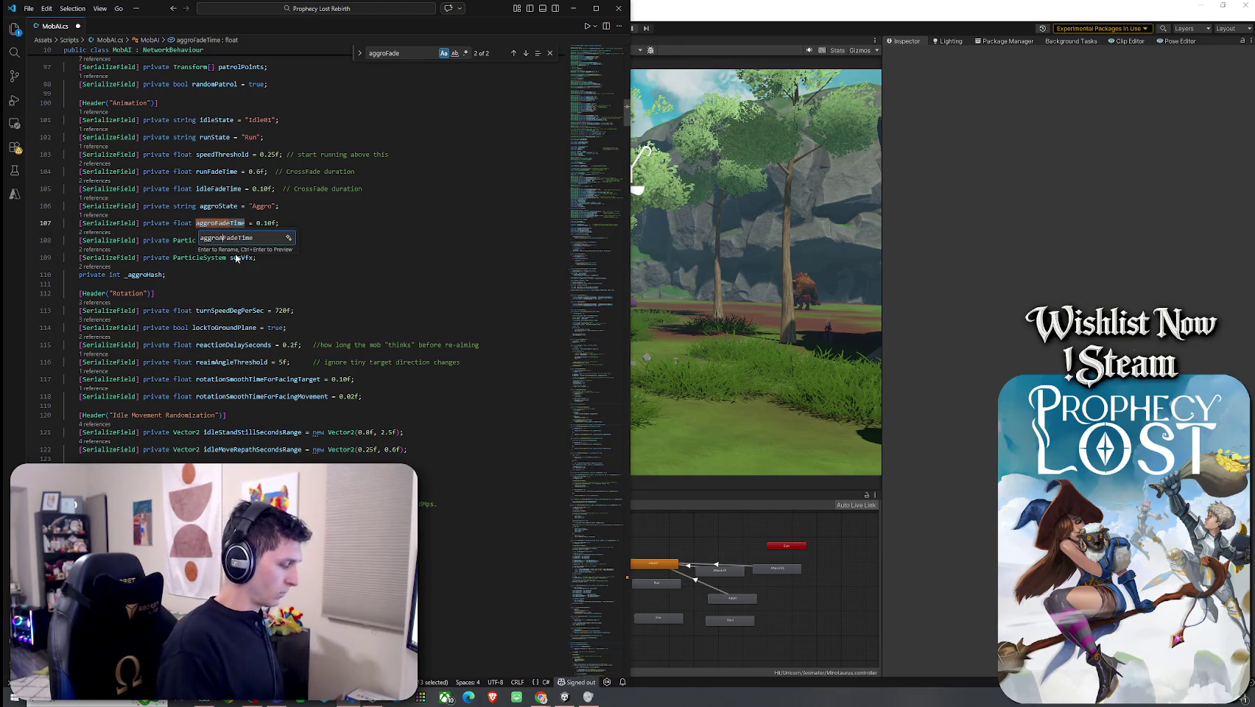
pyautogui.write('on')
pyautogui.press('Return')
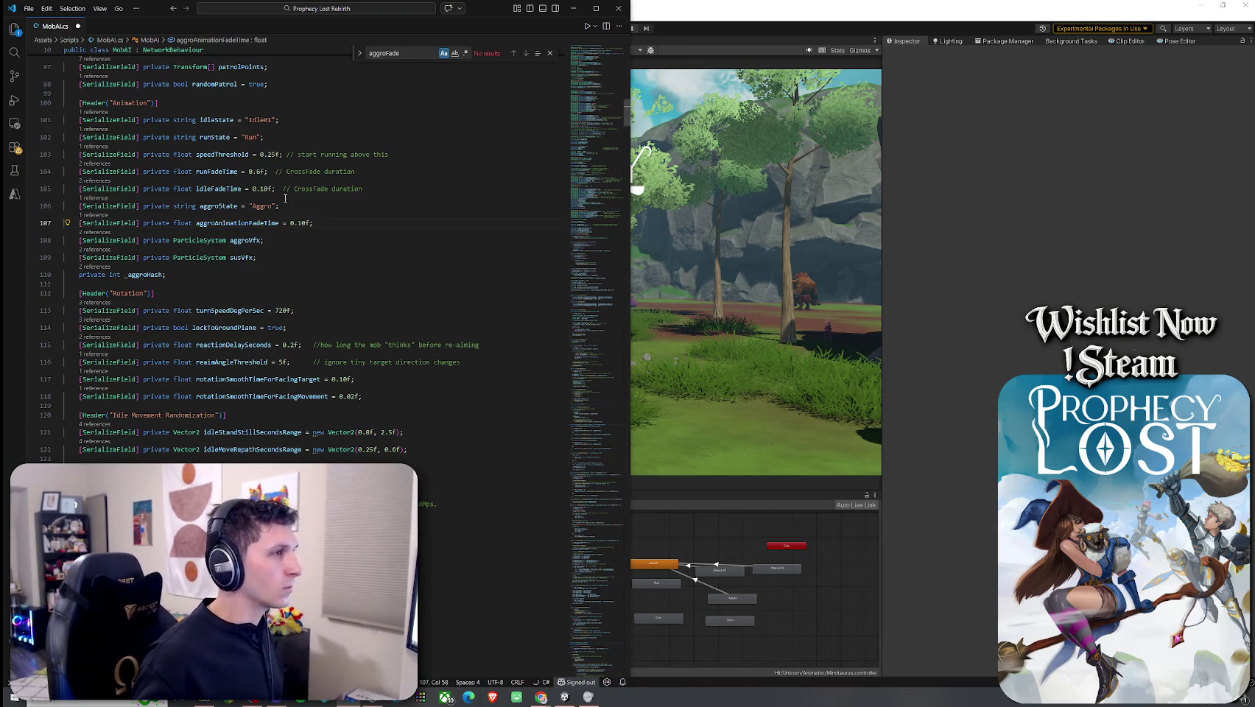
# Step: Add [SerializeField] private float aggroFadeTime = 0.1f; under the Aggro Mode header
pyautogui.scroll(15, 252, 414)
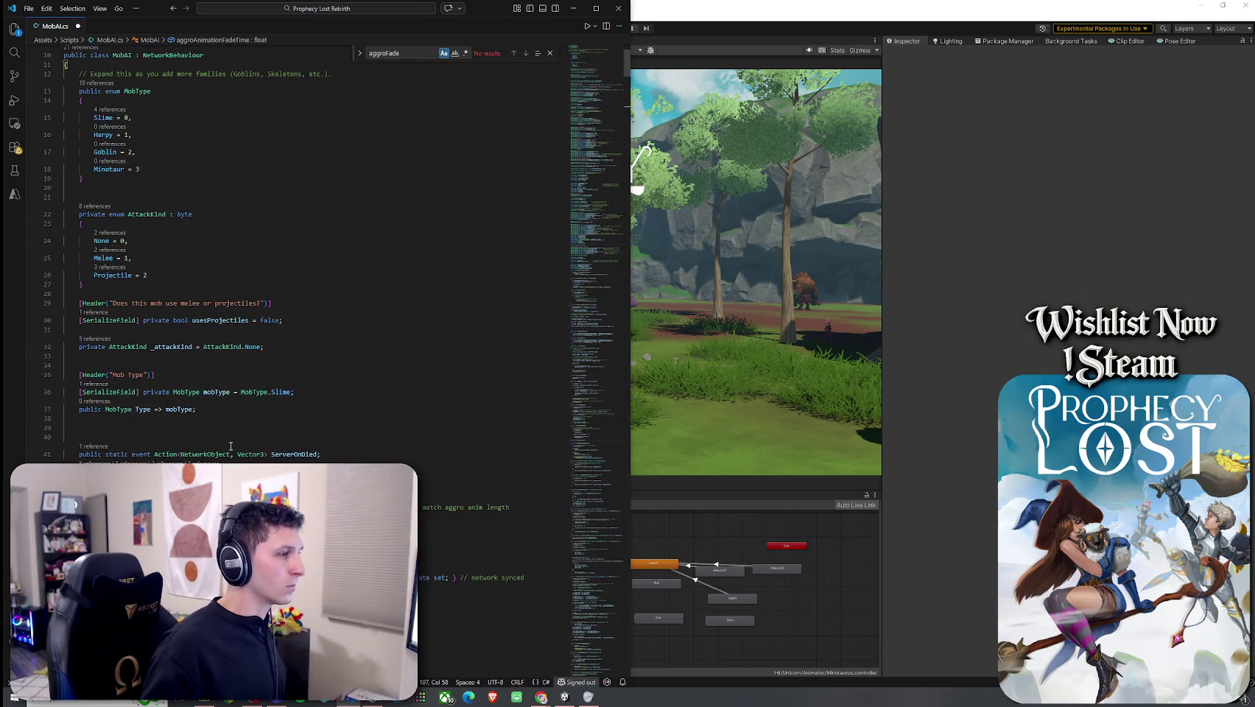
pyautogui.click(176, 416)
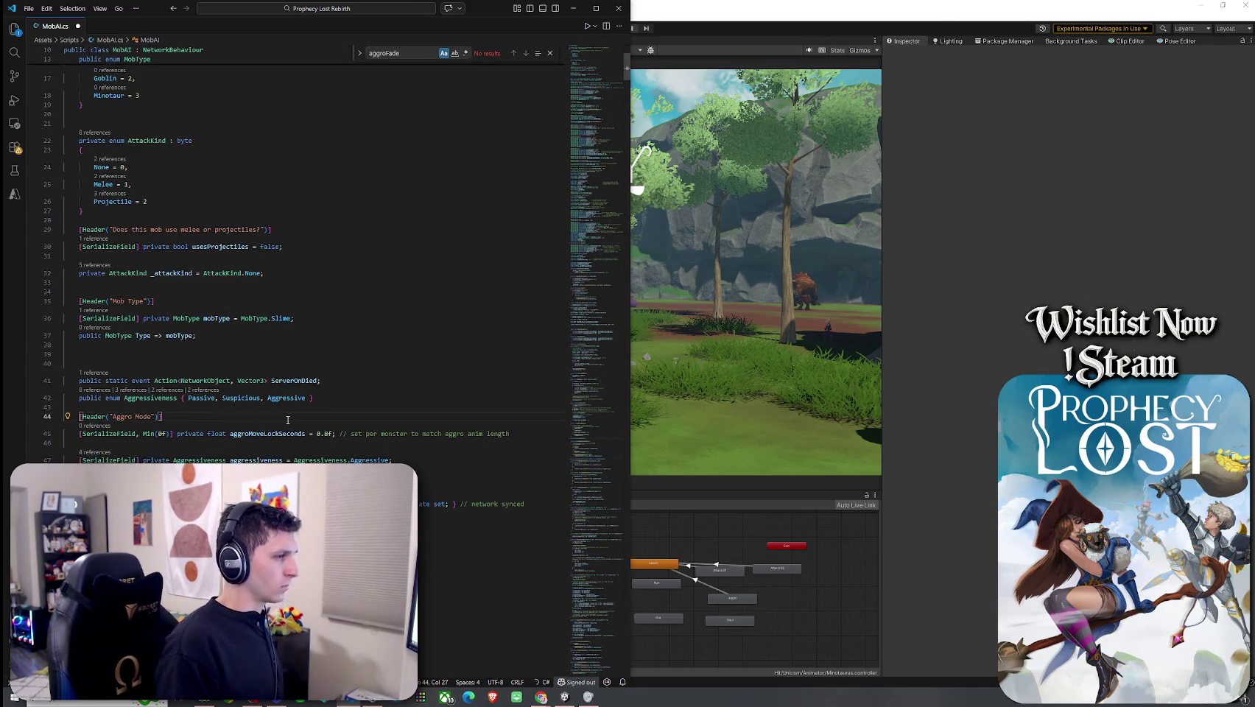
pyautogui.press('Return')
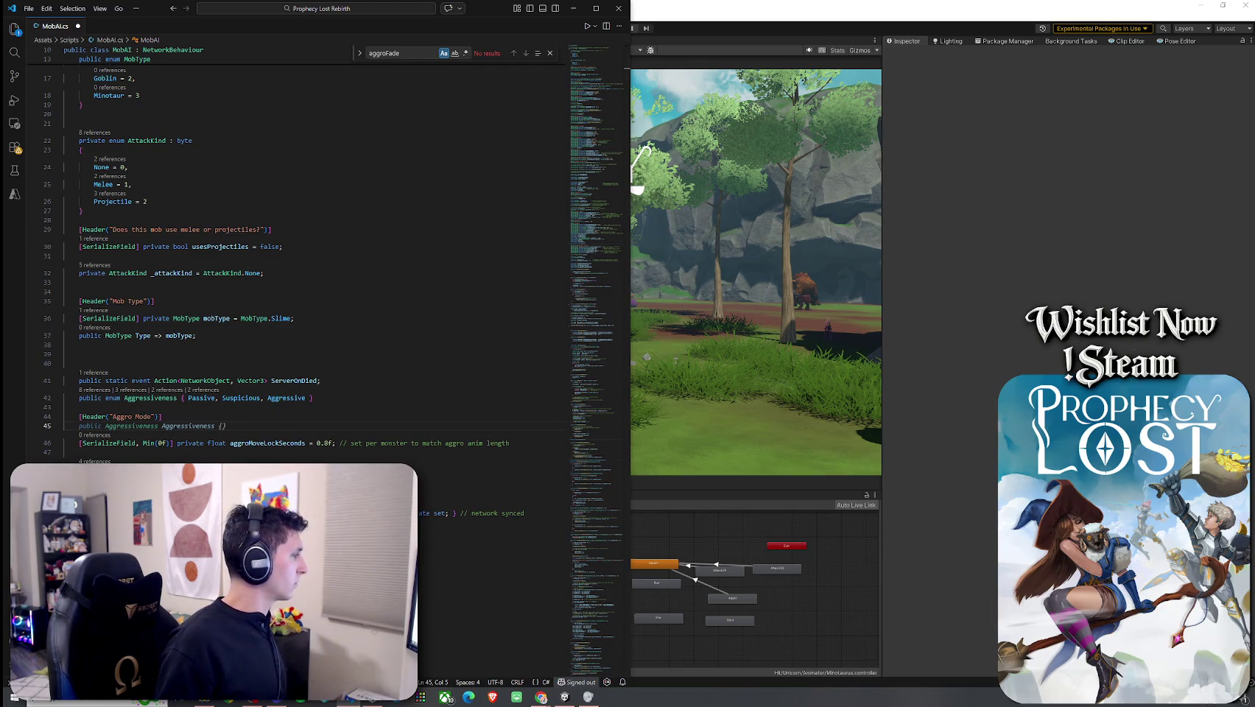
pyautogui.write('[SerializeField] o')
pyautogui.press('BackSpace')
pyautogui.write('private float ')
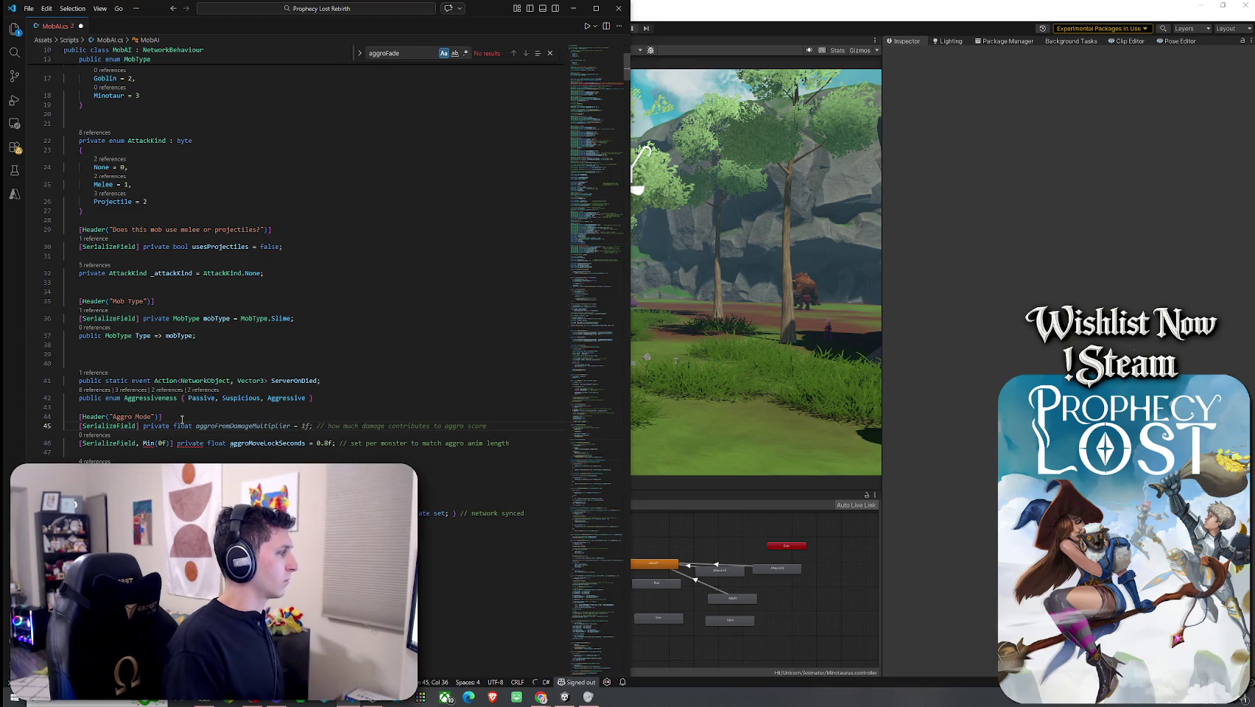
pyautogui.write('aggroFadeTime = 0')
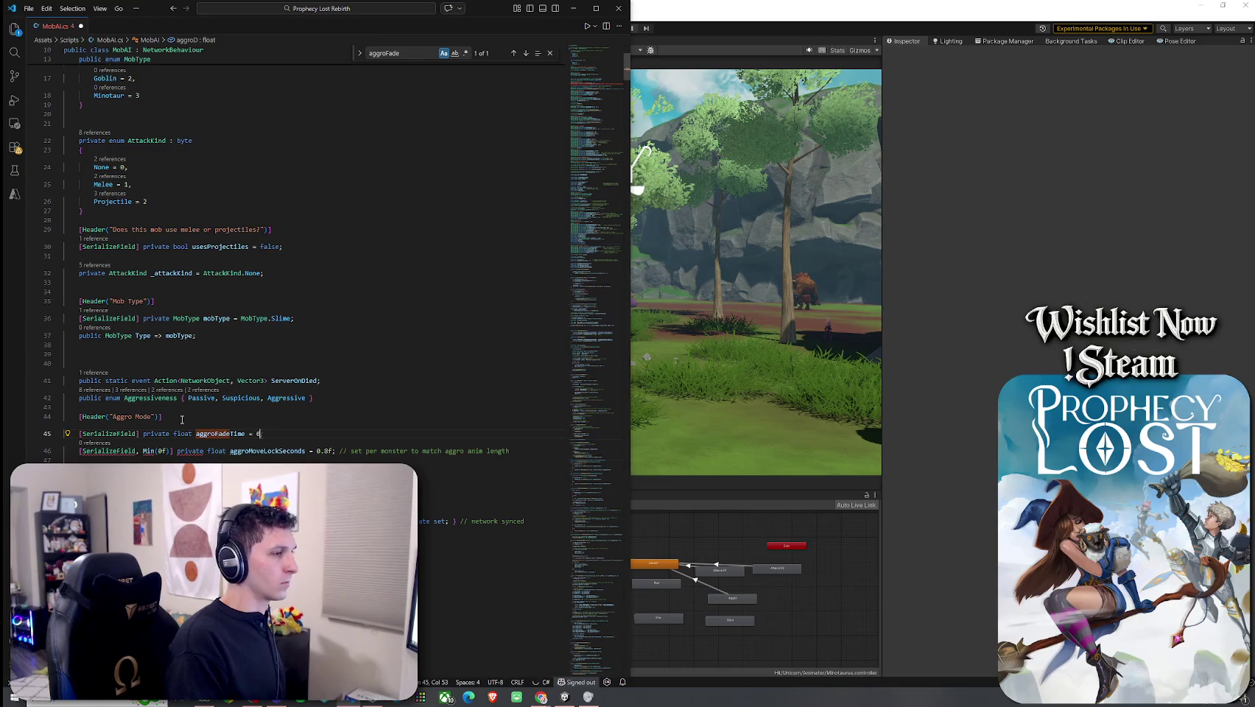
pyautogui.write('.1f;')
pyautogui.scroll(-2, 182, 419)
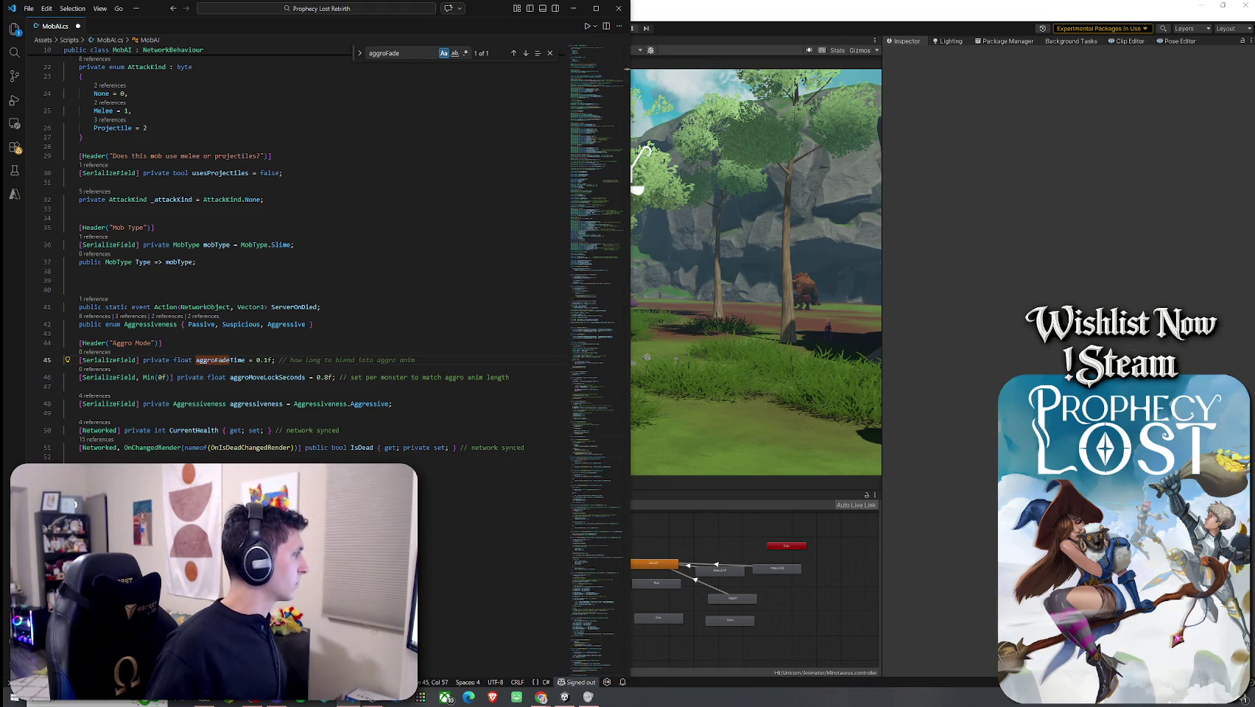
# Step: Paste the commented Networked TickTimer N_AggroMoveLock declaration after line 290 and fix its indentation
pyautogui.hotkey('alt', 'Tab')
pyautogui.scroll(-20, 284, 111)
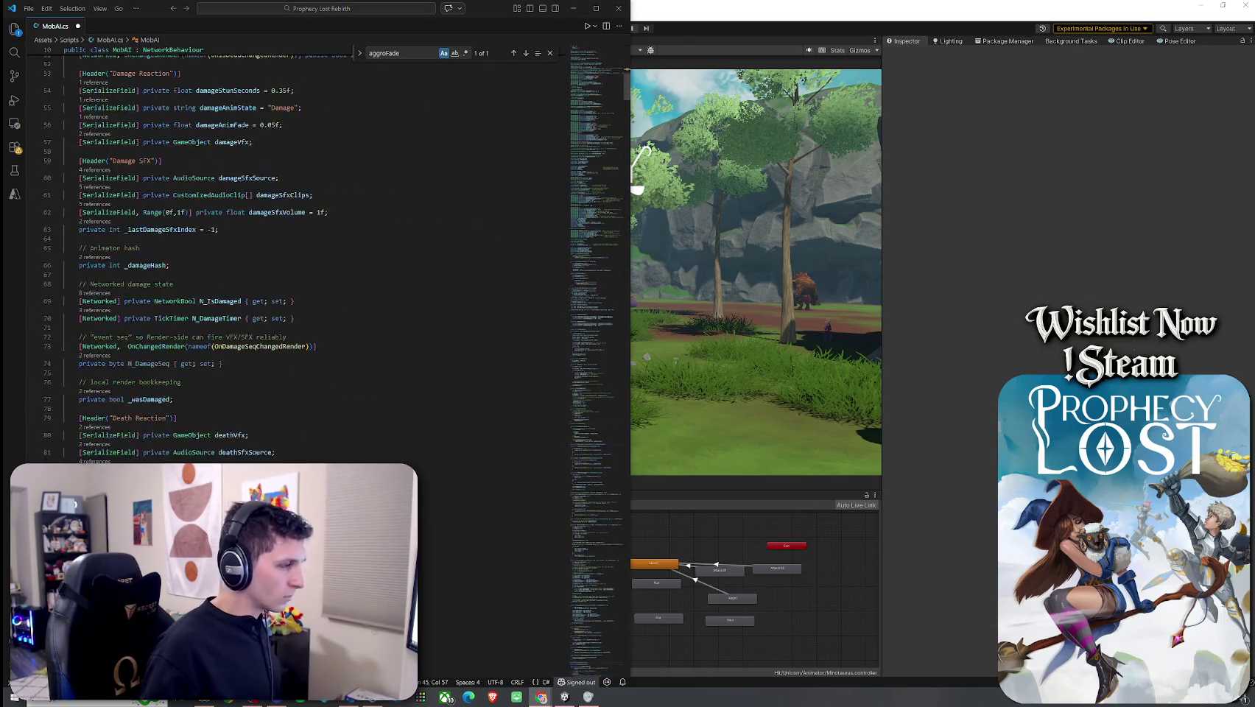
pyautogui.scroll(-4, 284, 110)
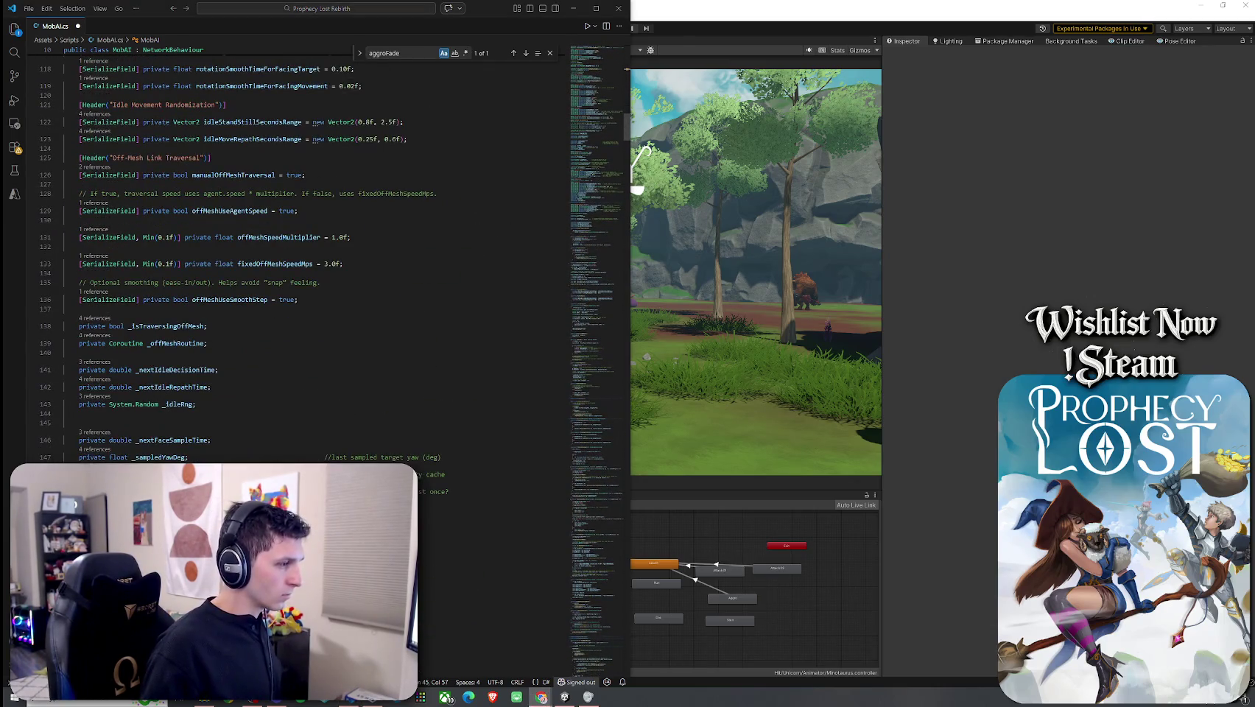
pyautogui.scroll(-20, 295, 250)
pyautogui.scroll(-20, 274, 455)
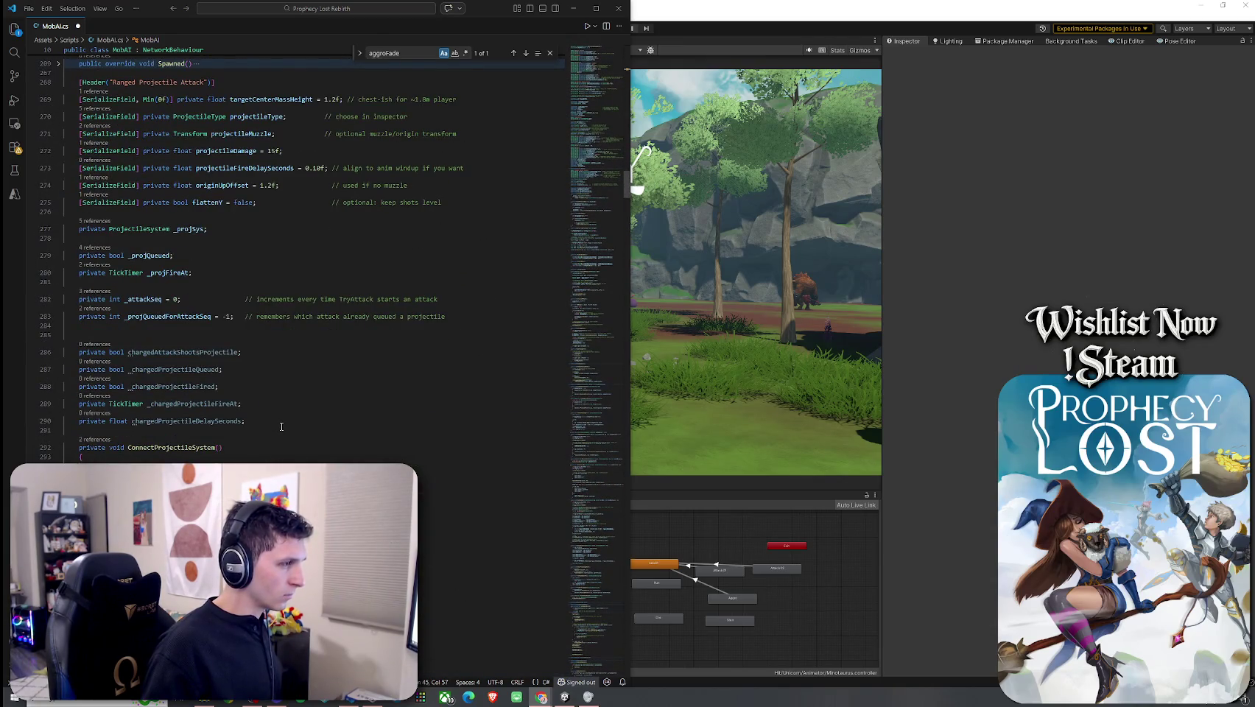
pyautogui.click(282, 420)
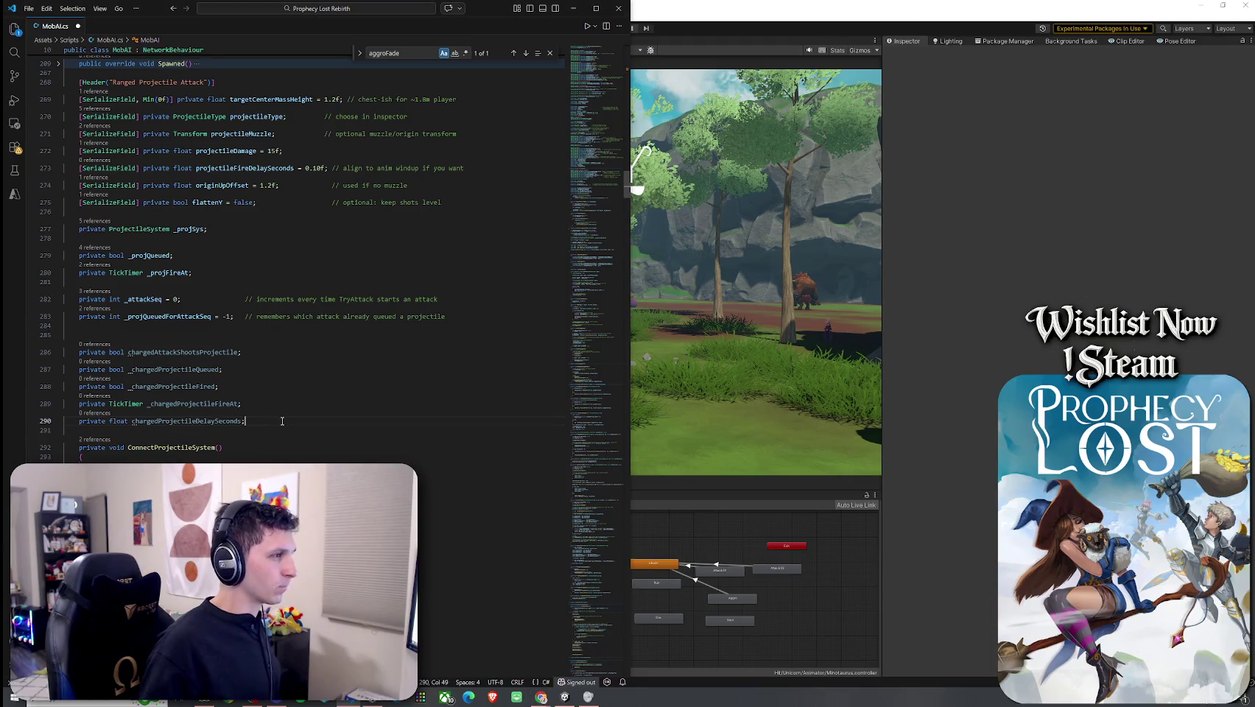
pyautogui.write('// Networked aggro lock (movement is frozen while this is running) [Networked] private TickTimer N_AggroMoveLock { get; set; } private bool _wasAggroLocked;')
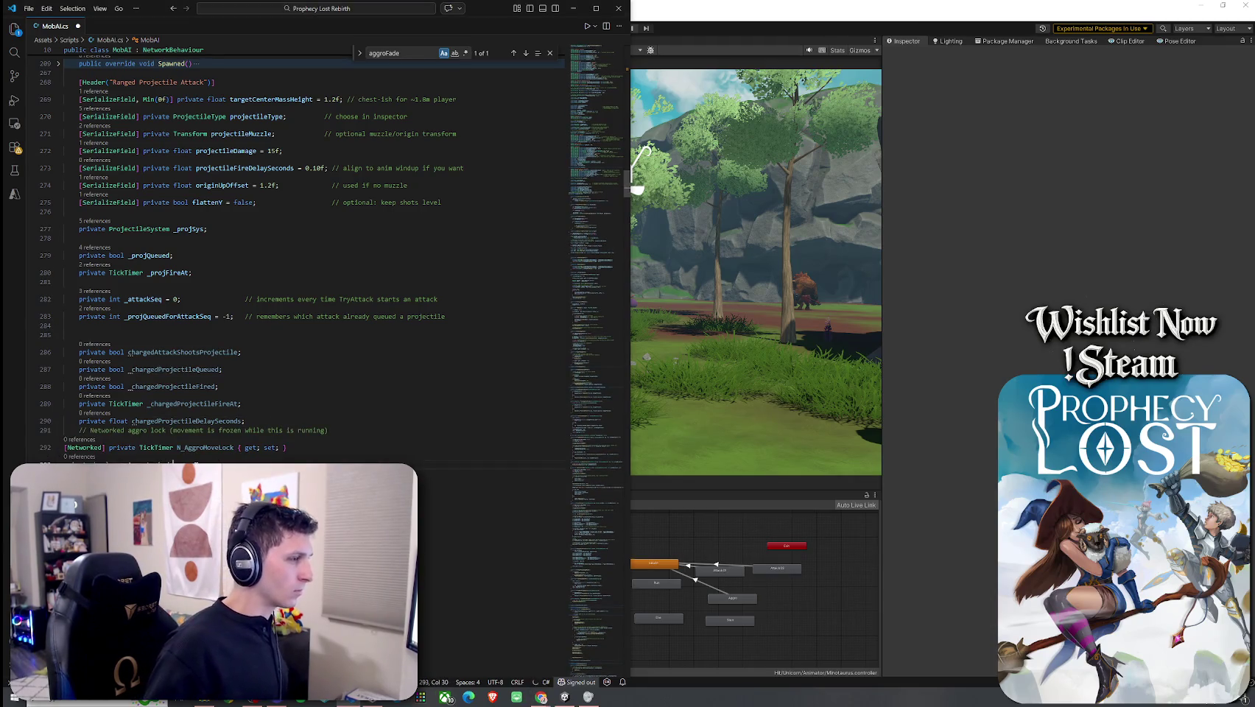
pyautogui.hotkey('ctrl', 'z')
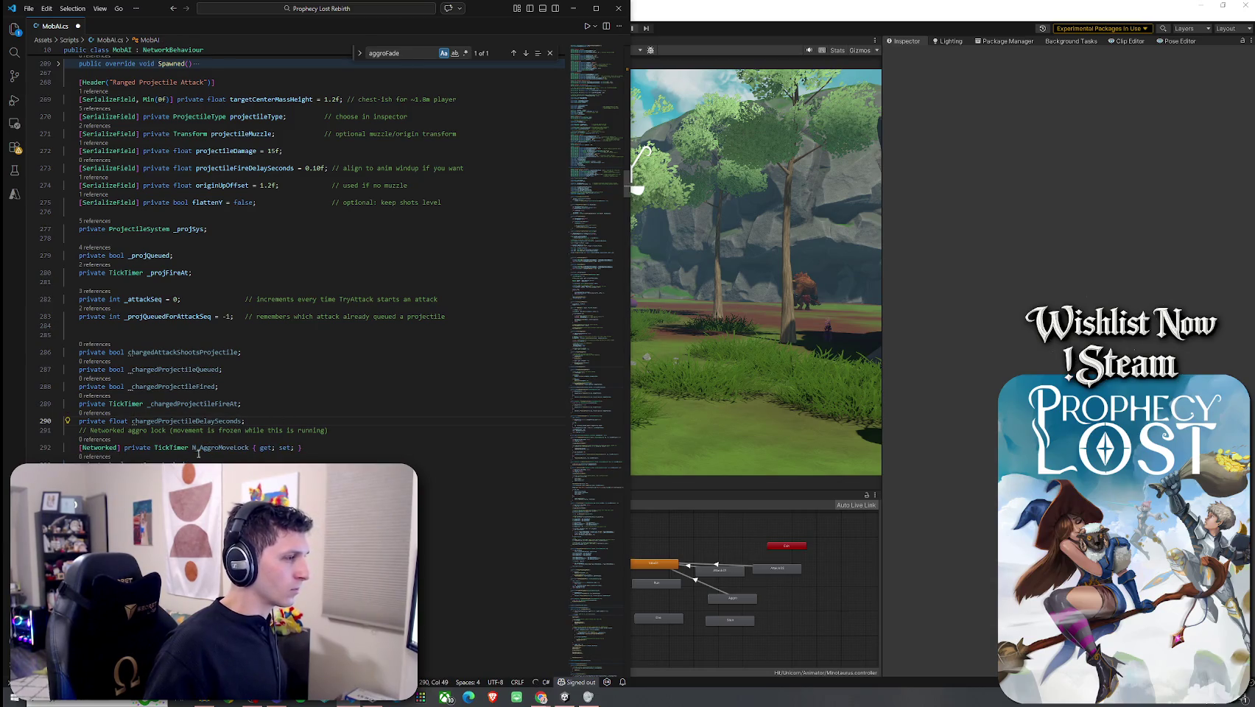
pyautogui.click(212, 447)
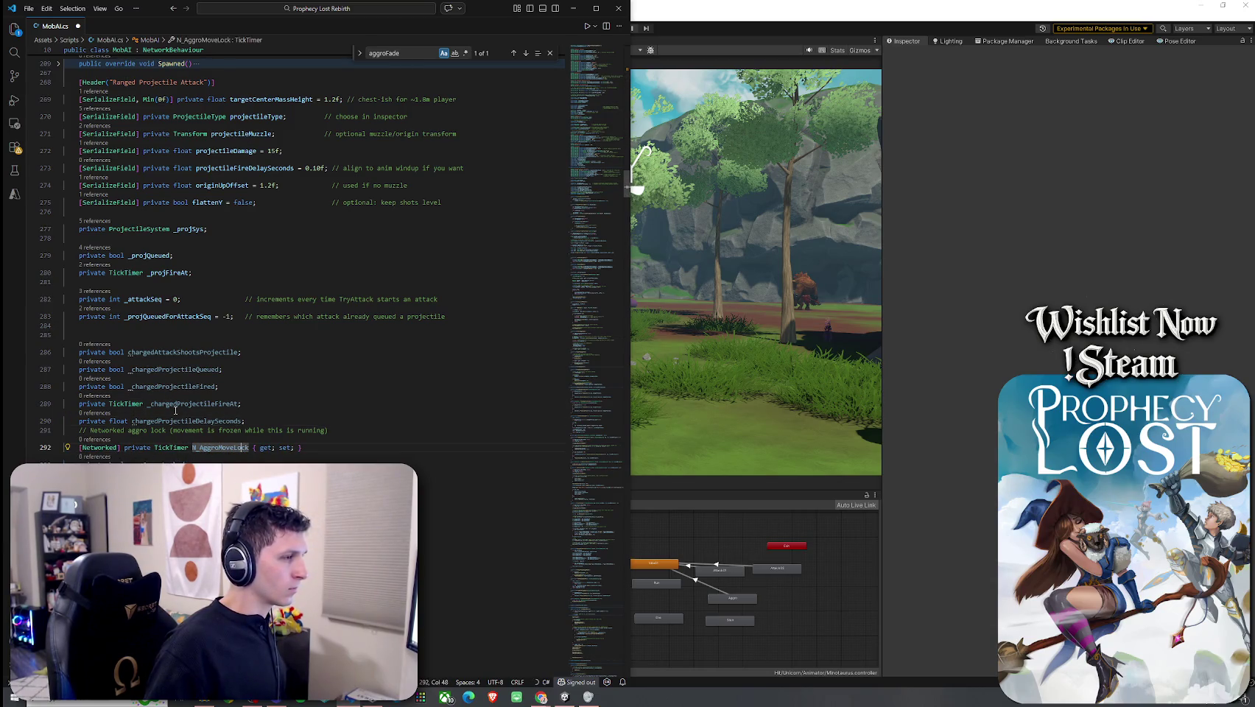
pyautogui.click(140, 404)
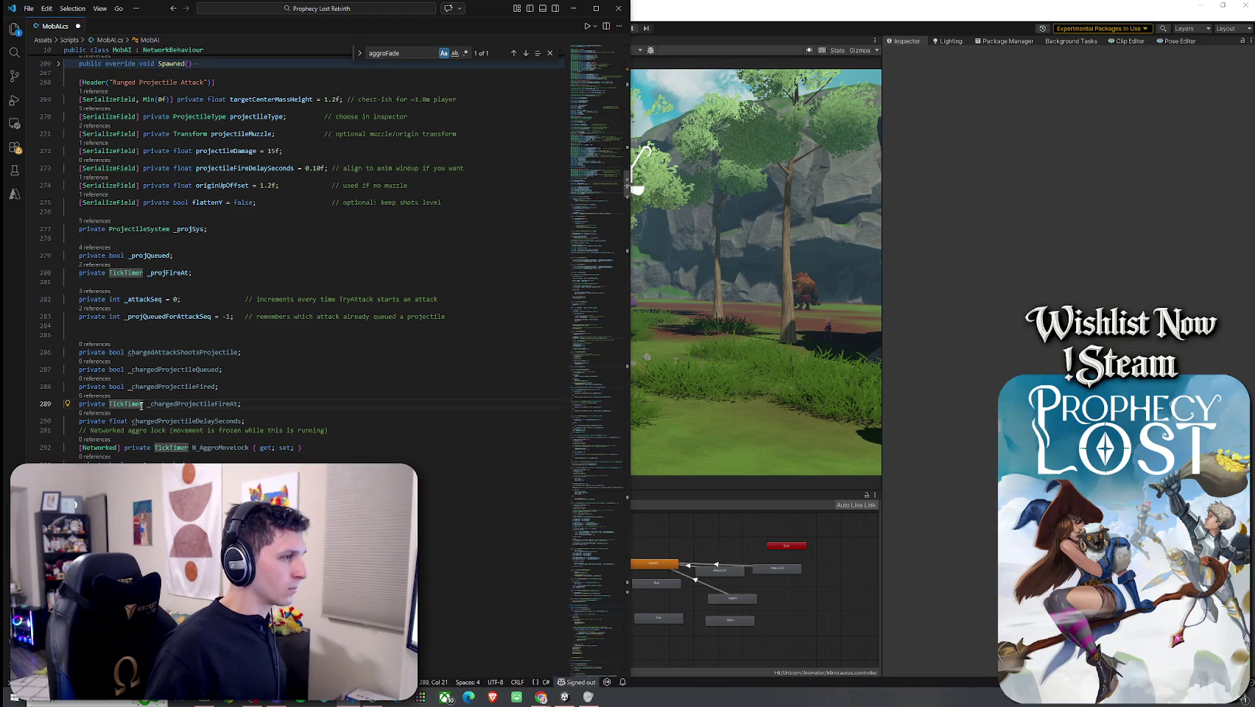
pyautogui.moveTo(111, 447)
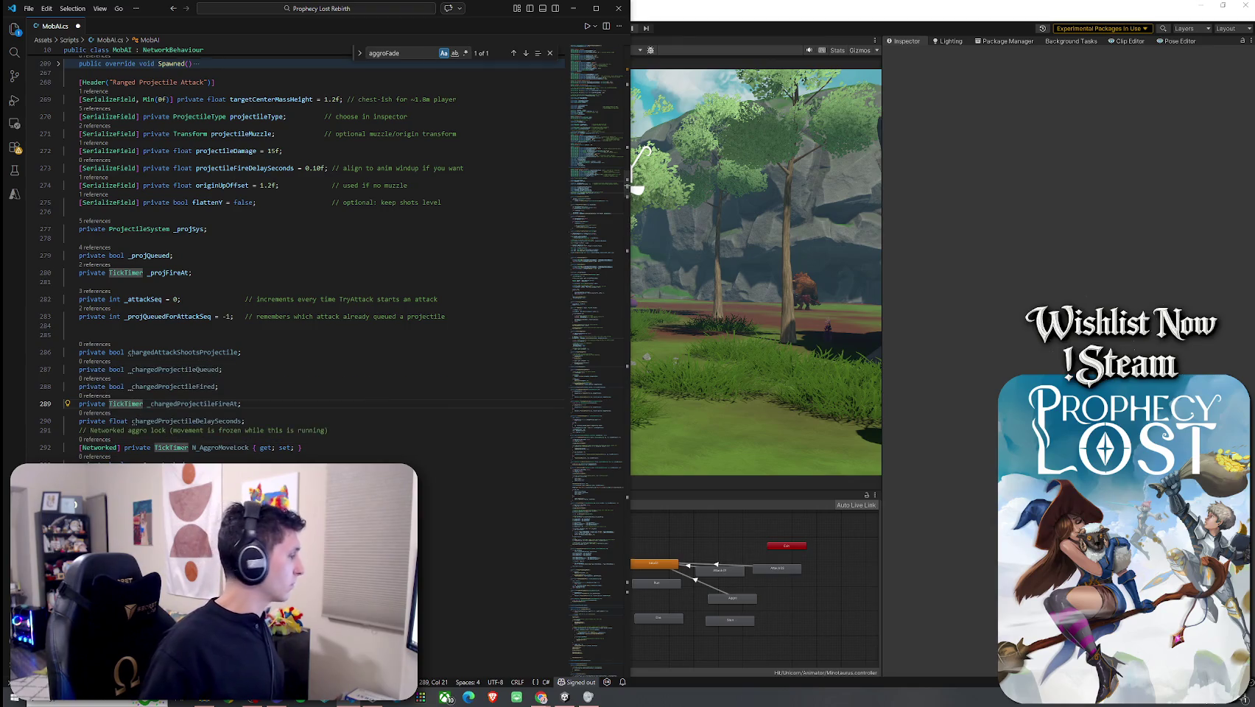
pyautogui.click(541, 697)
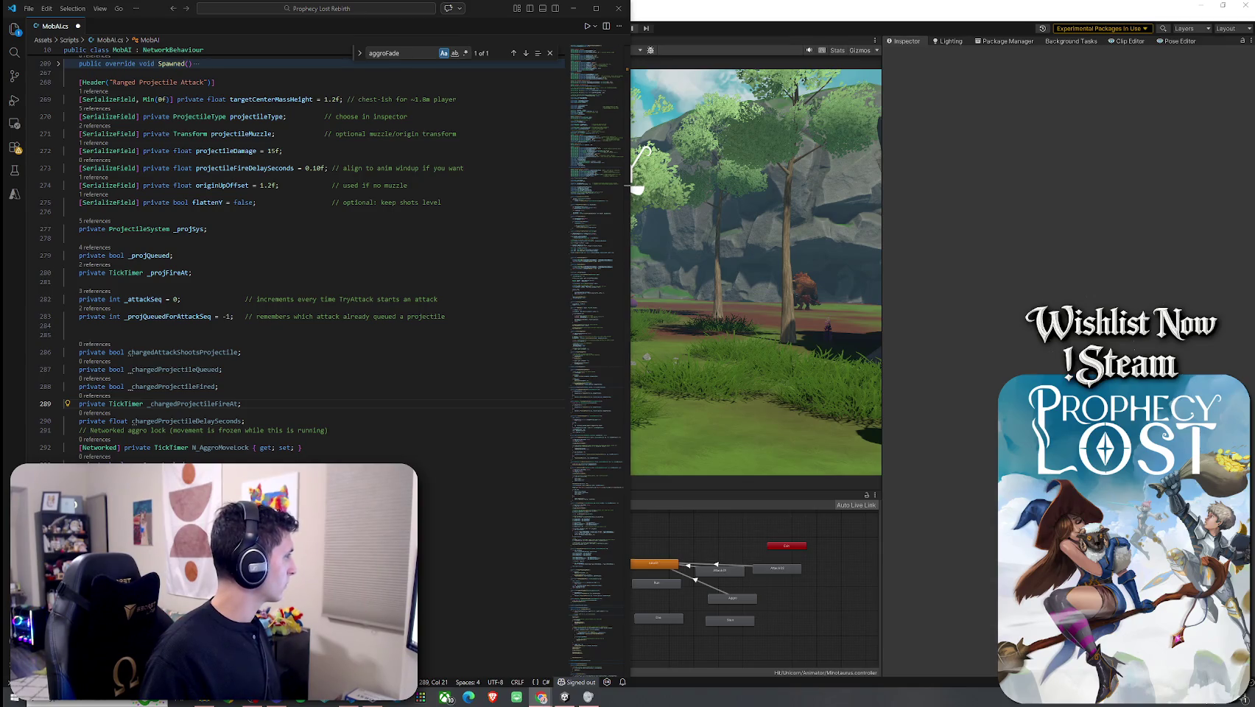
# Step: Move VS Code aside to return to Unity's 02_Test Scene
pyautogui.moveTo(490, 11)
pyautogui.mouseDown()
pyautogui.moveTo(44, 37)
pyautogui.moveTo(4, 55)
pyautogui.mouseUp()
pyautogui.hotkey('alt', 'Tab')
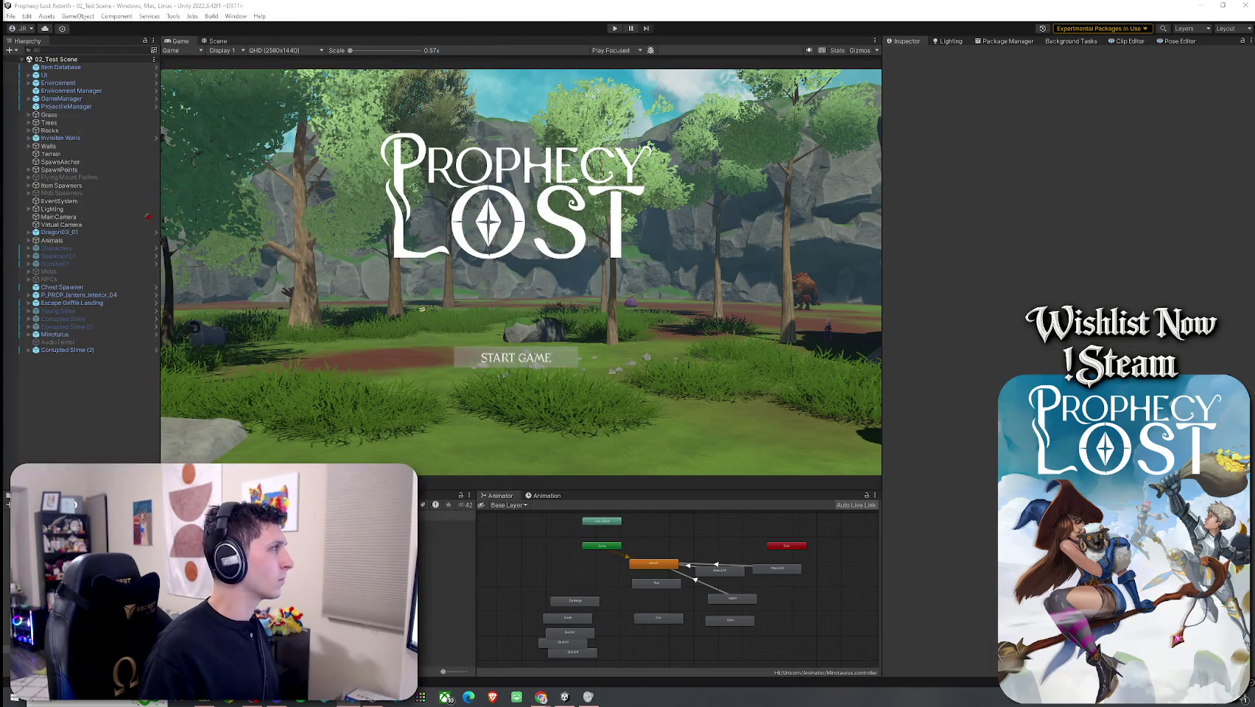
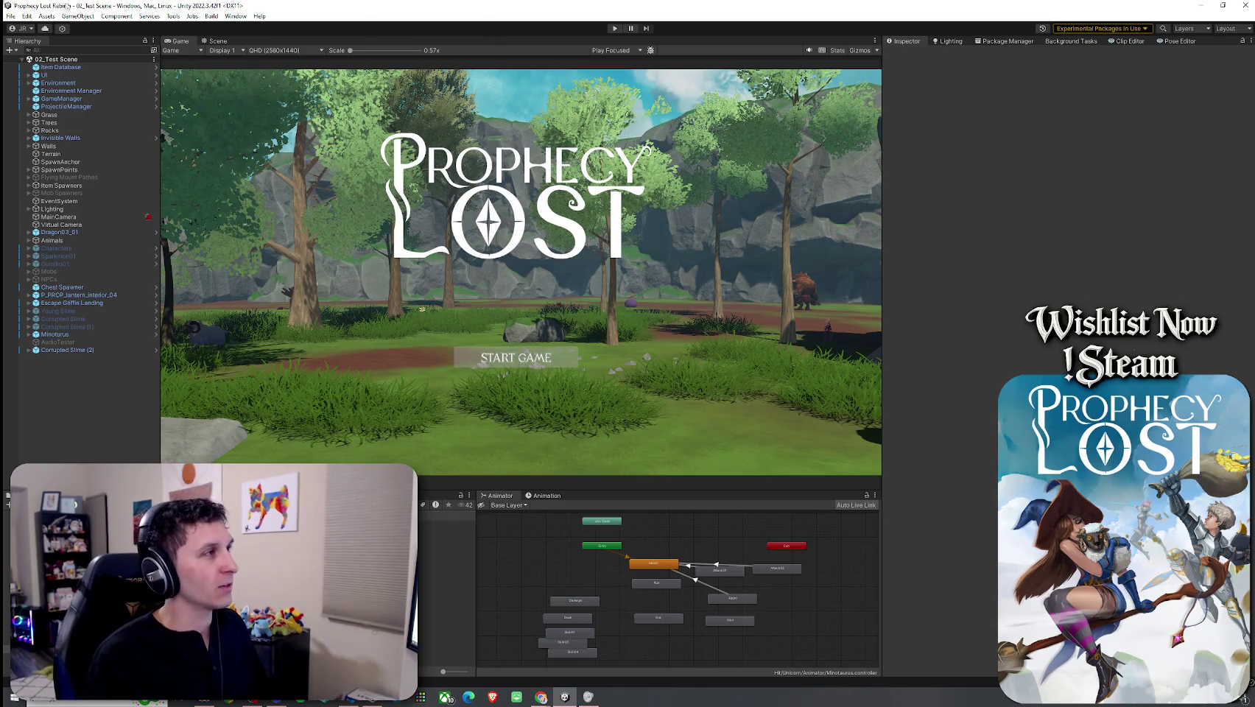
# Step: Enter Play mode and start the game from the Prophecy Lost title screen
pyautogui.click(15, 13)
pyautogui.hotkey('ctrl', 'p')
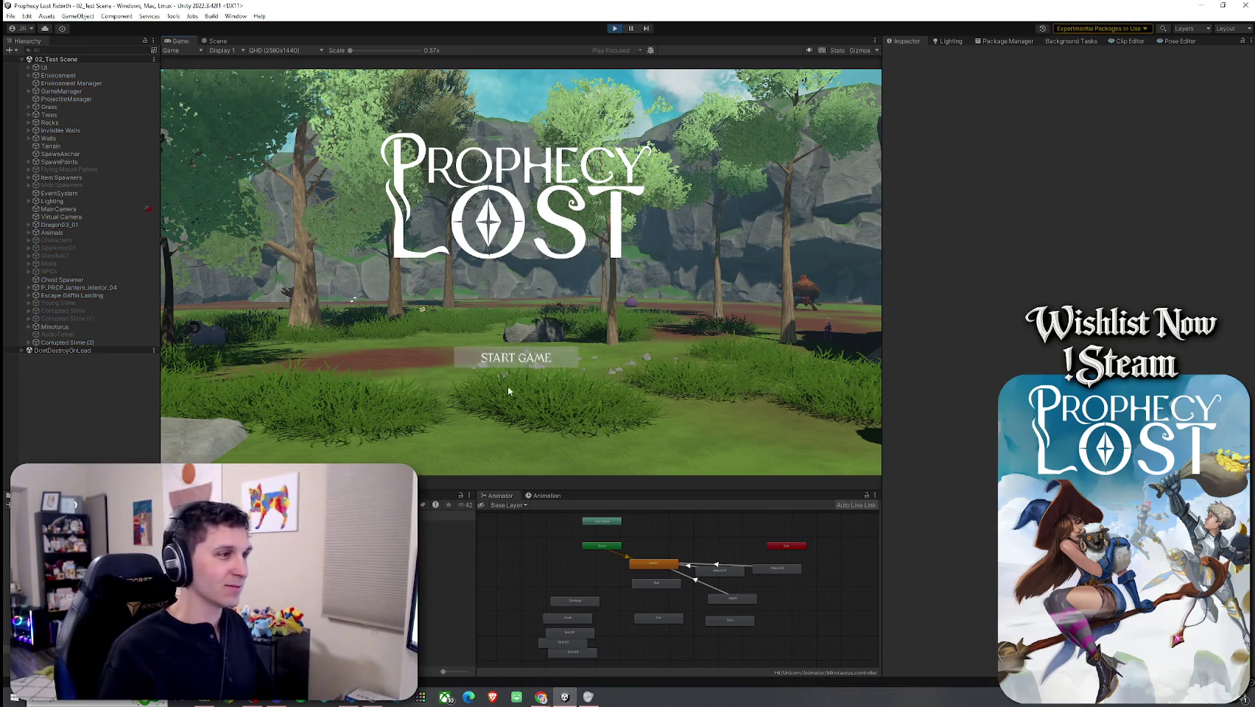
pyautogui.click(515, 359)
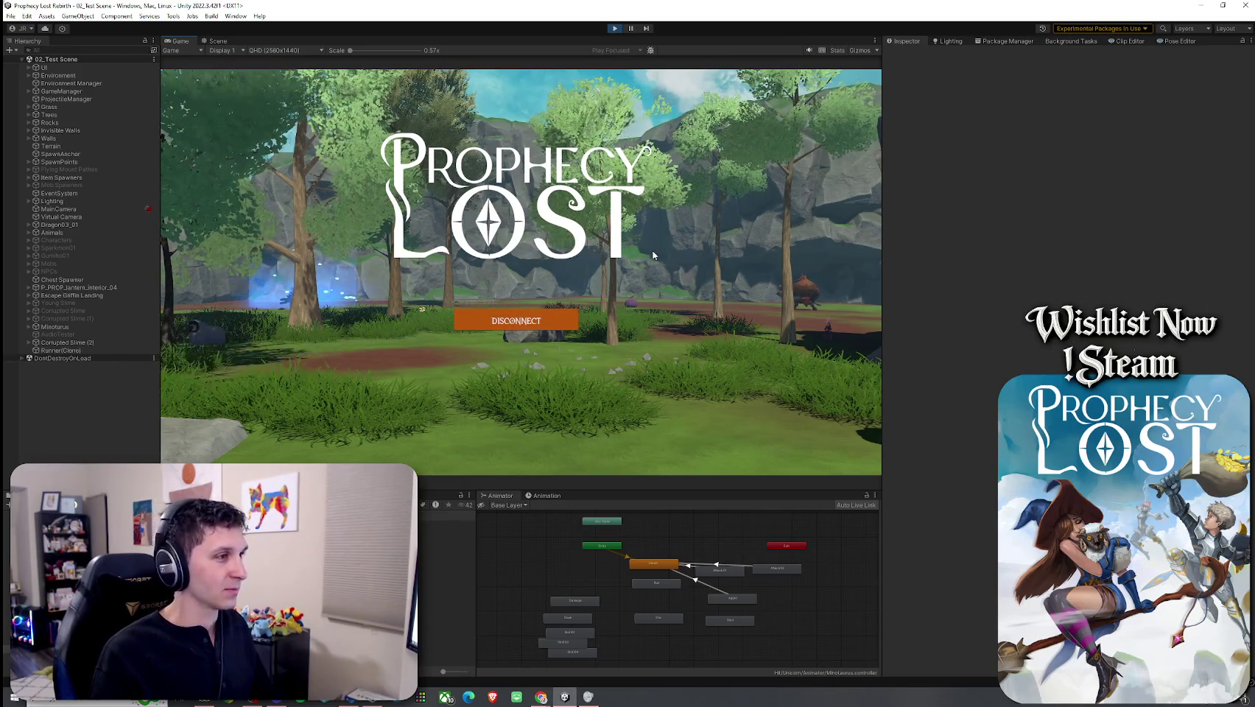
# Step: Run the player through the forest right up to the minotaur
pyautogui.press('w')
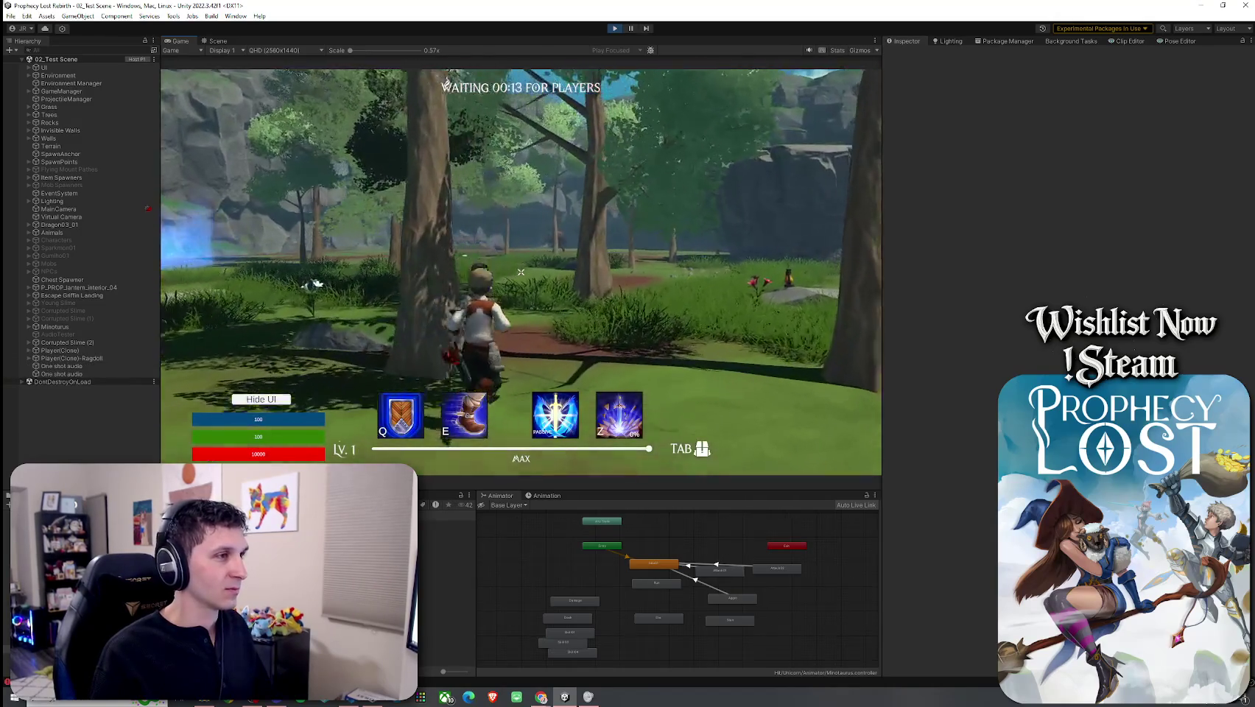
pyautogui.press('w')
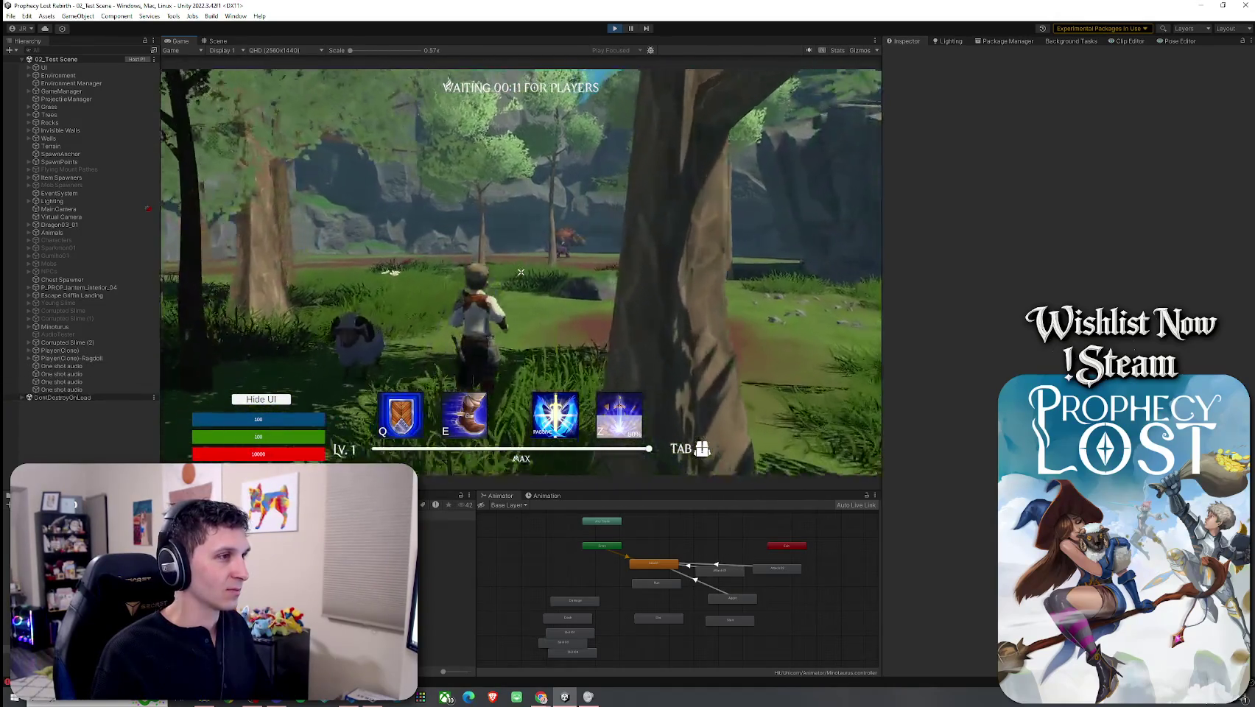
pyautogui.press('w')
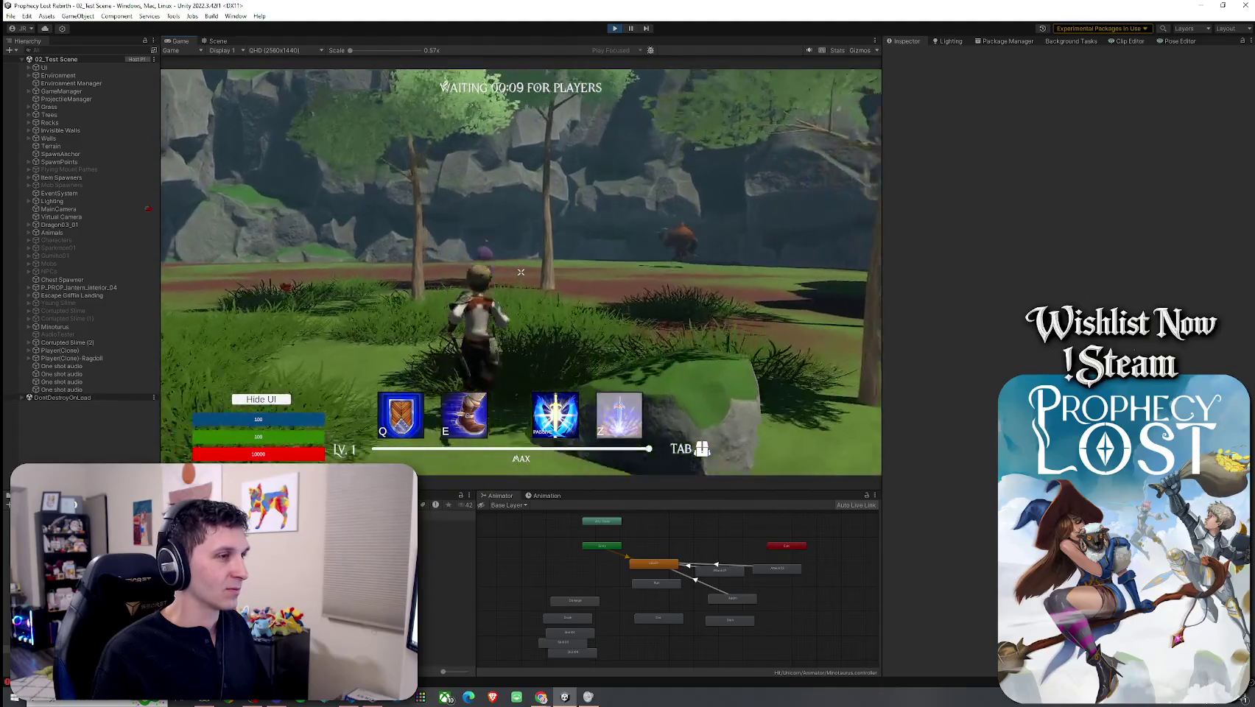
pyautogui.press('w')
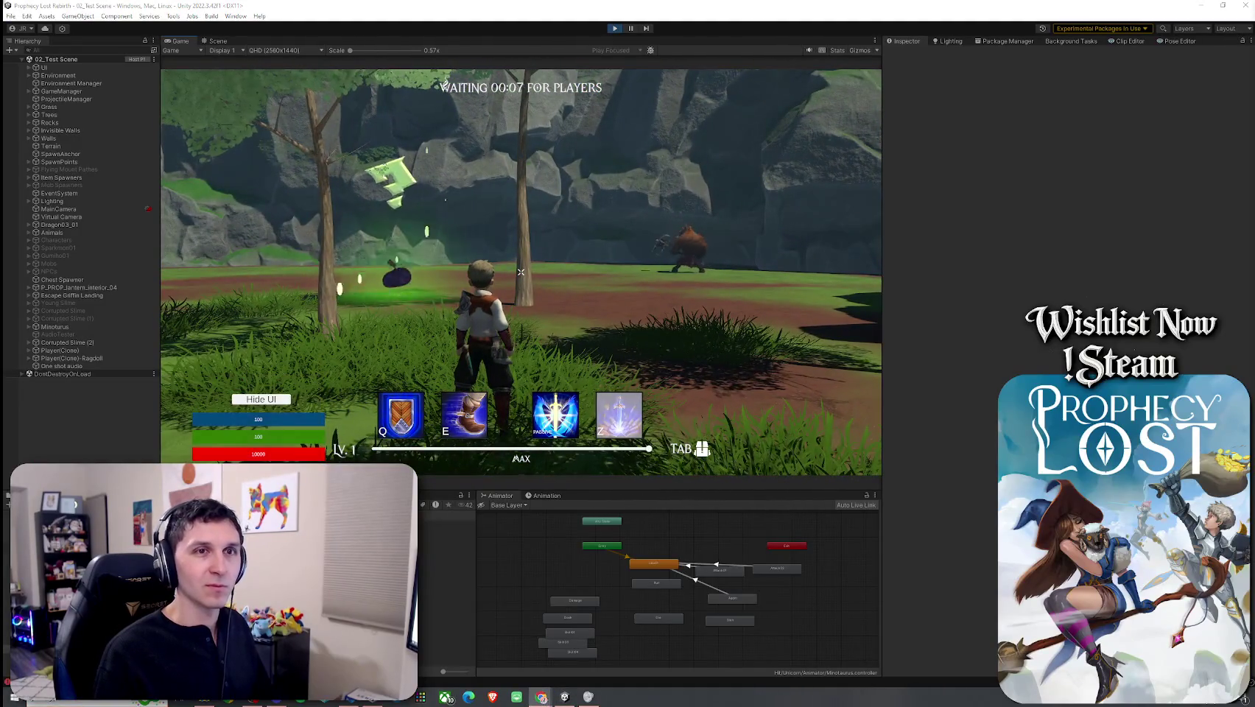
pyautogui.press('w')
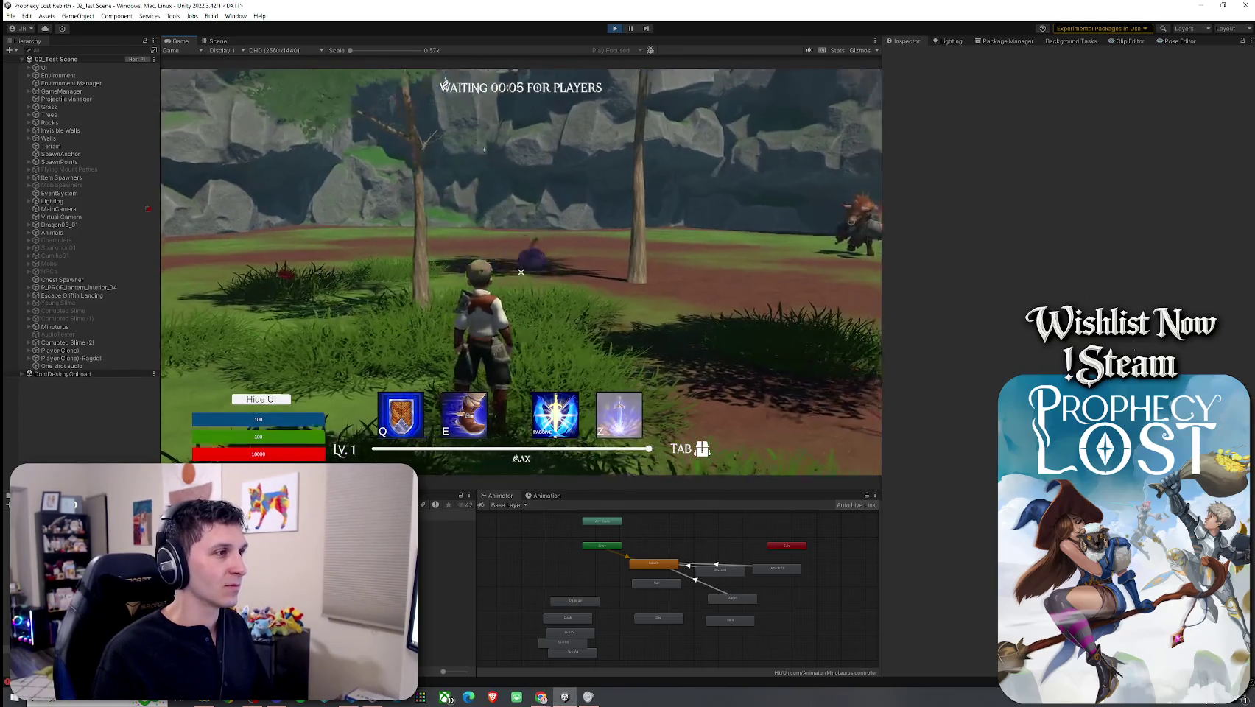
pyautogui.press('w')
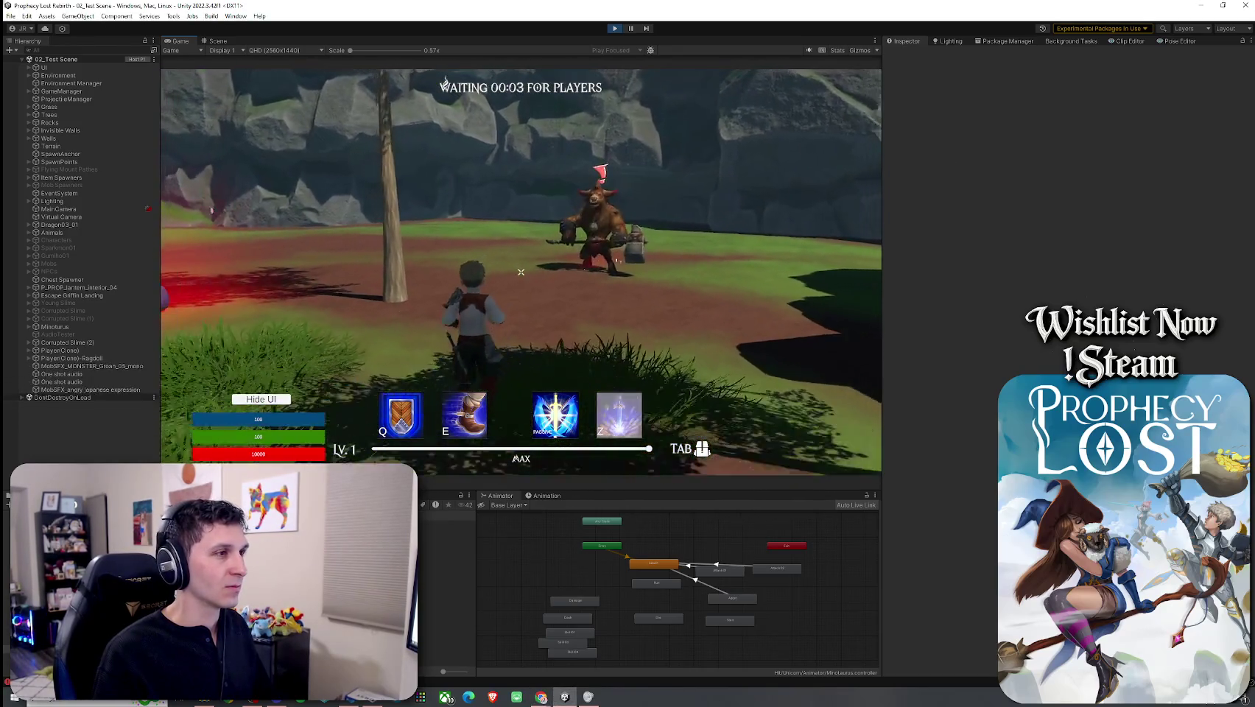
pyautogui.press('w')
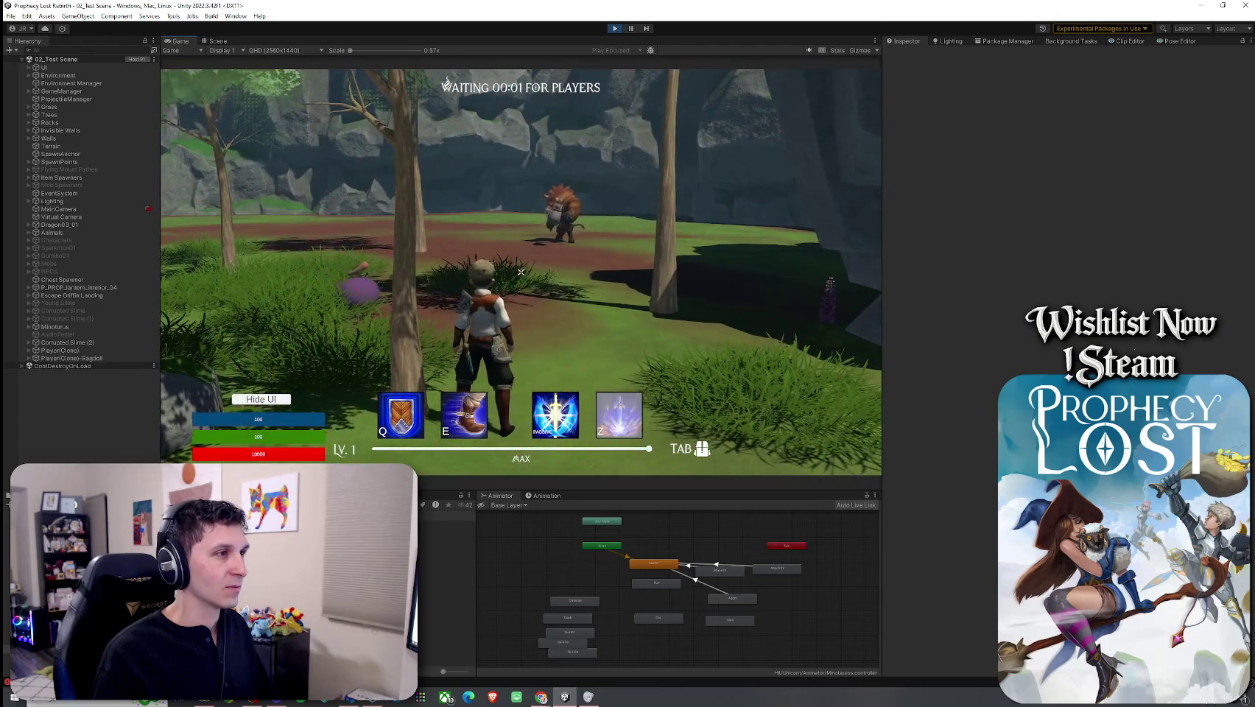
pyautogui.press('w')
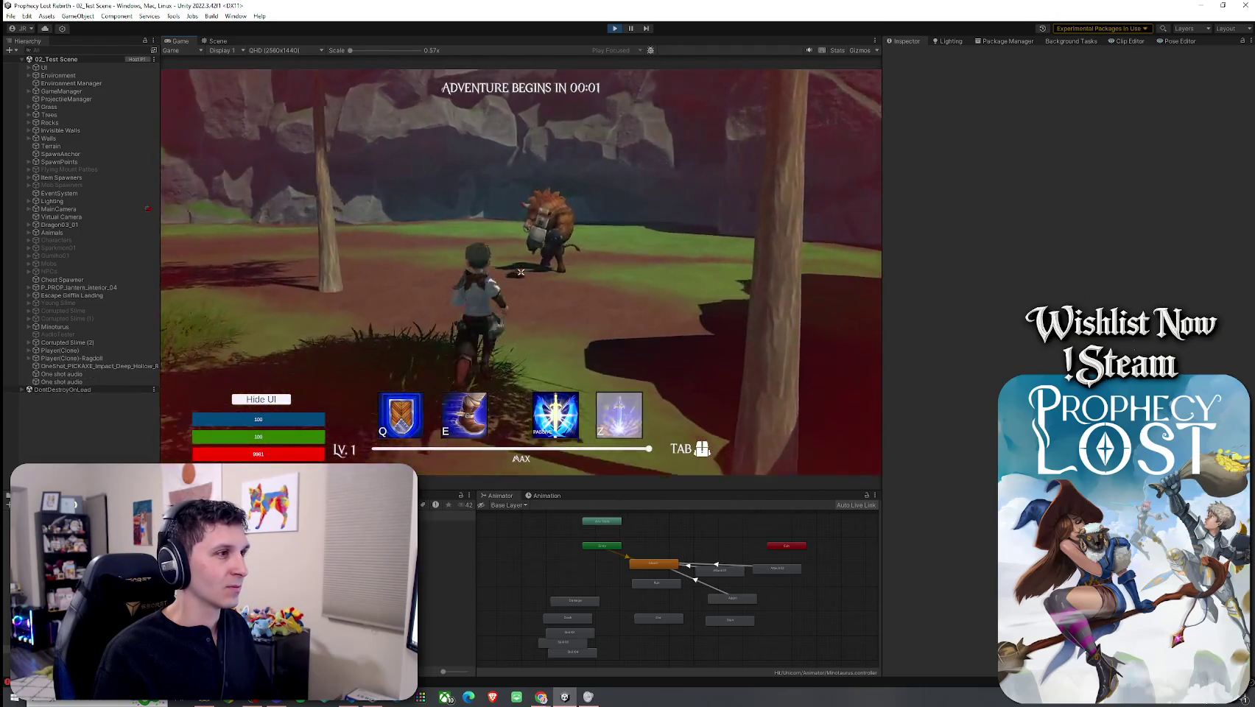
# Step: Attack the minotaur, back away toward the tree, and stop the play test
pyautogui.click(521, 272)
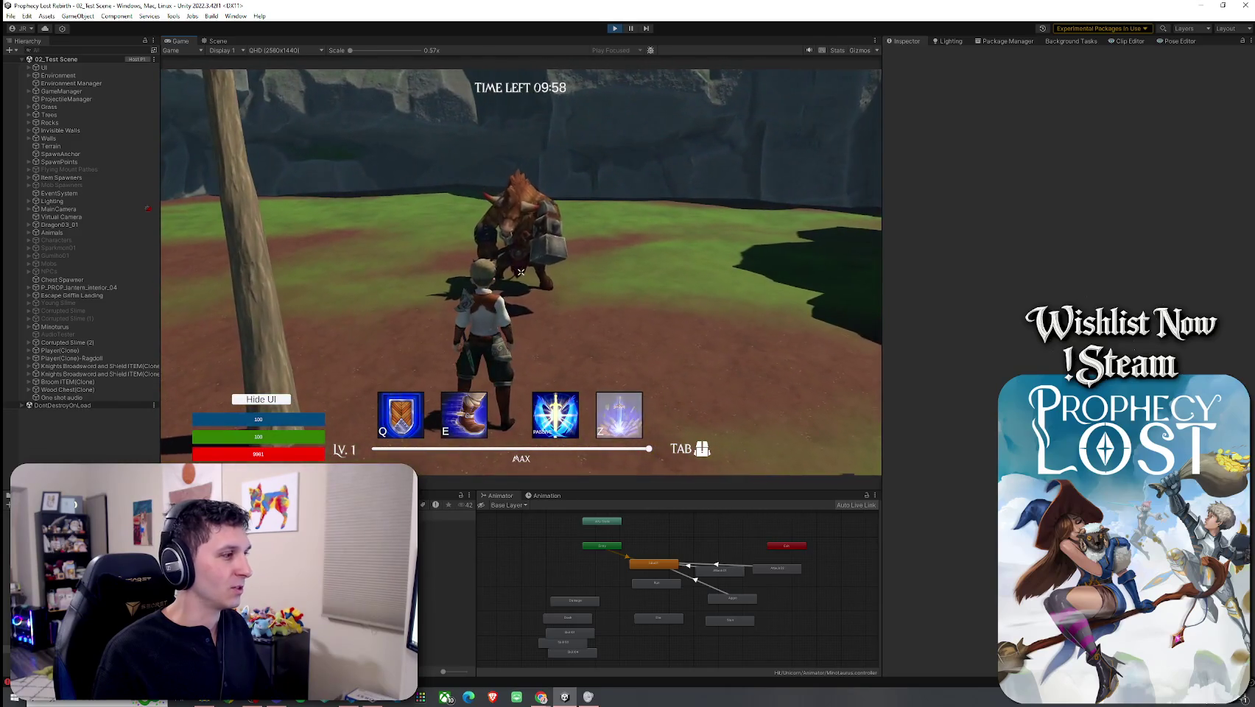
pyautogui.press('w')
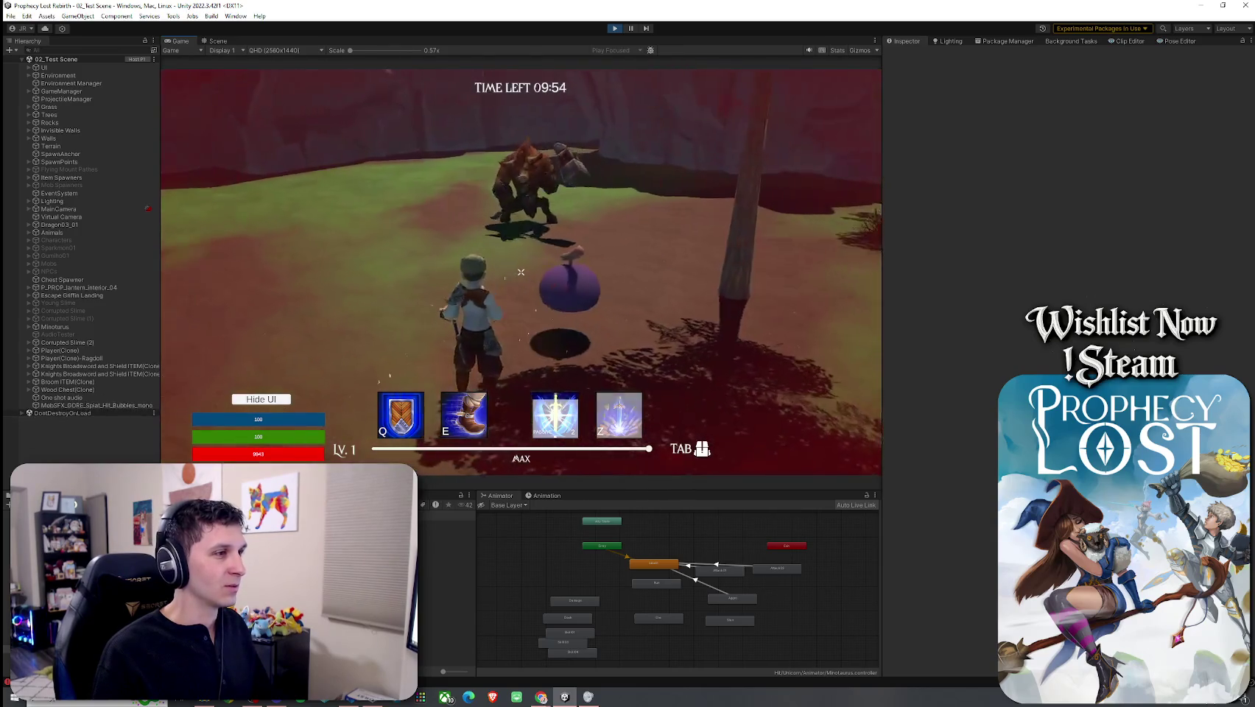
pyautogui.press('super')
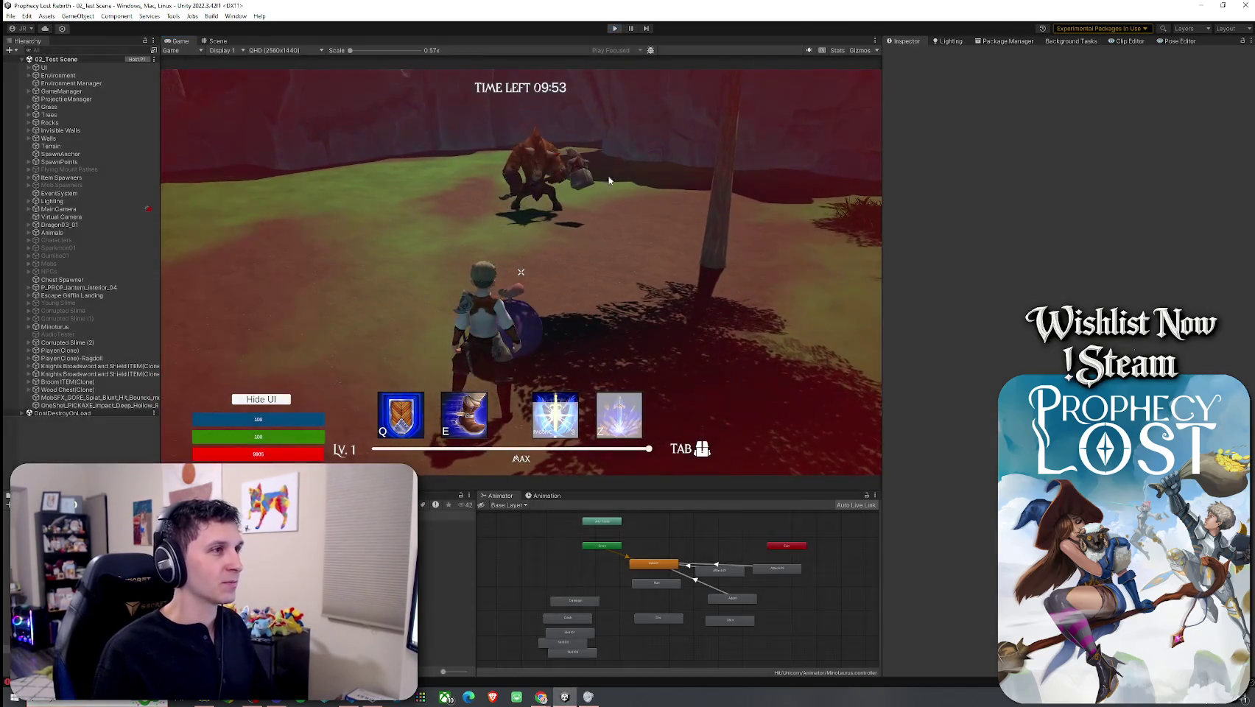
pyautogui.click(615, 28)
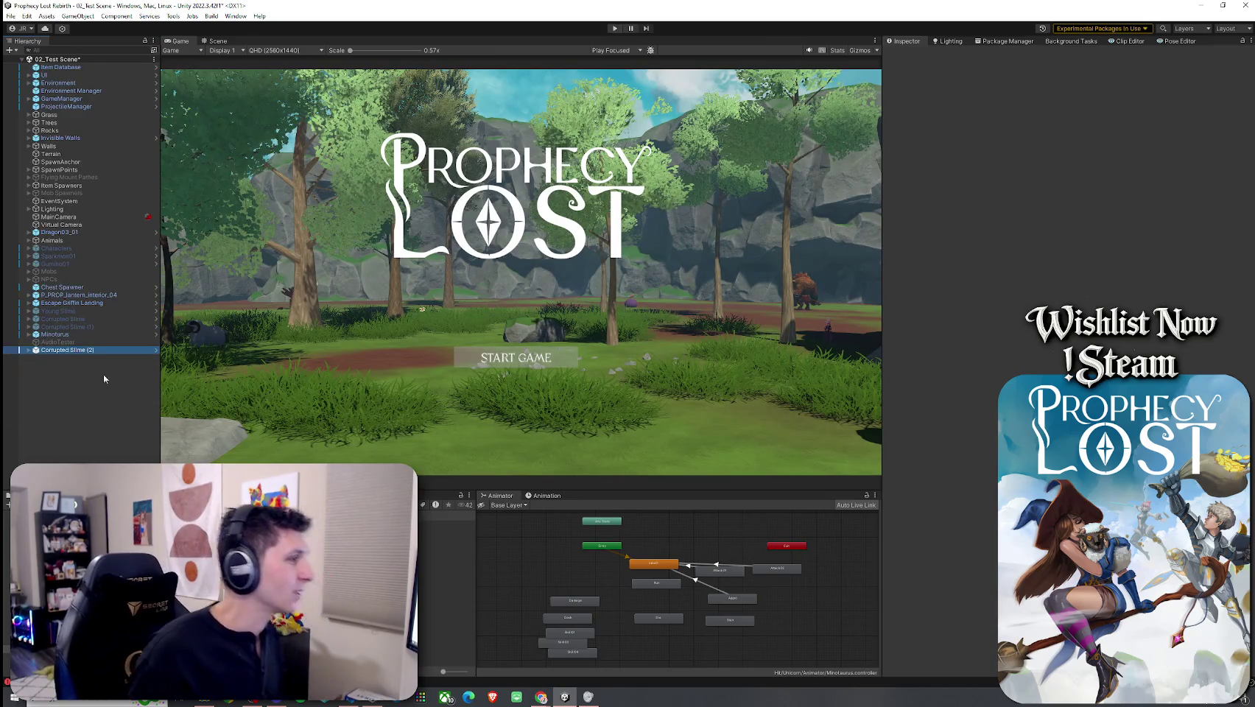
# Step: Deactivate the Corrupted Slime (2) object
pyautogui.click(74, 334)
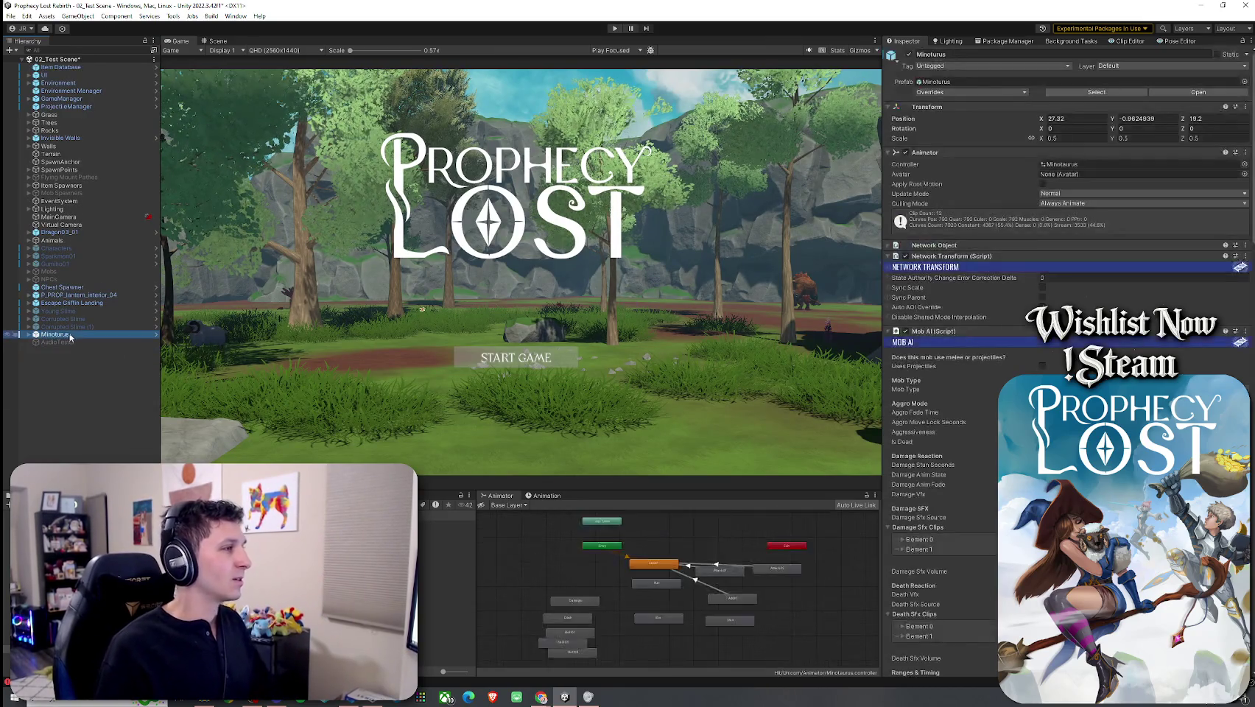
pyautogui.click(75, 368)
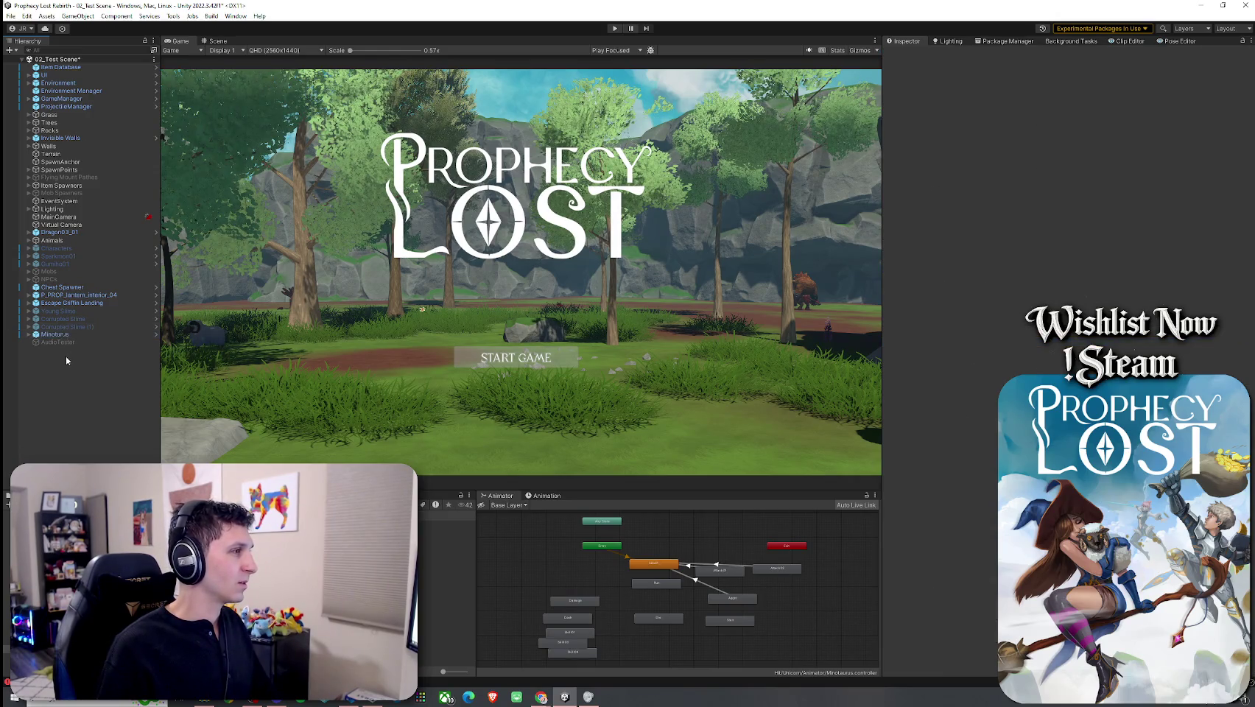
pyautogui.hotkey('ctrl', 'v')
pyautogui.click(908, 54)
pyautogui.click(11, 15)
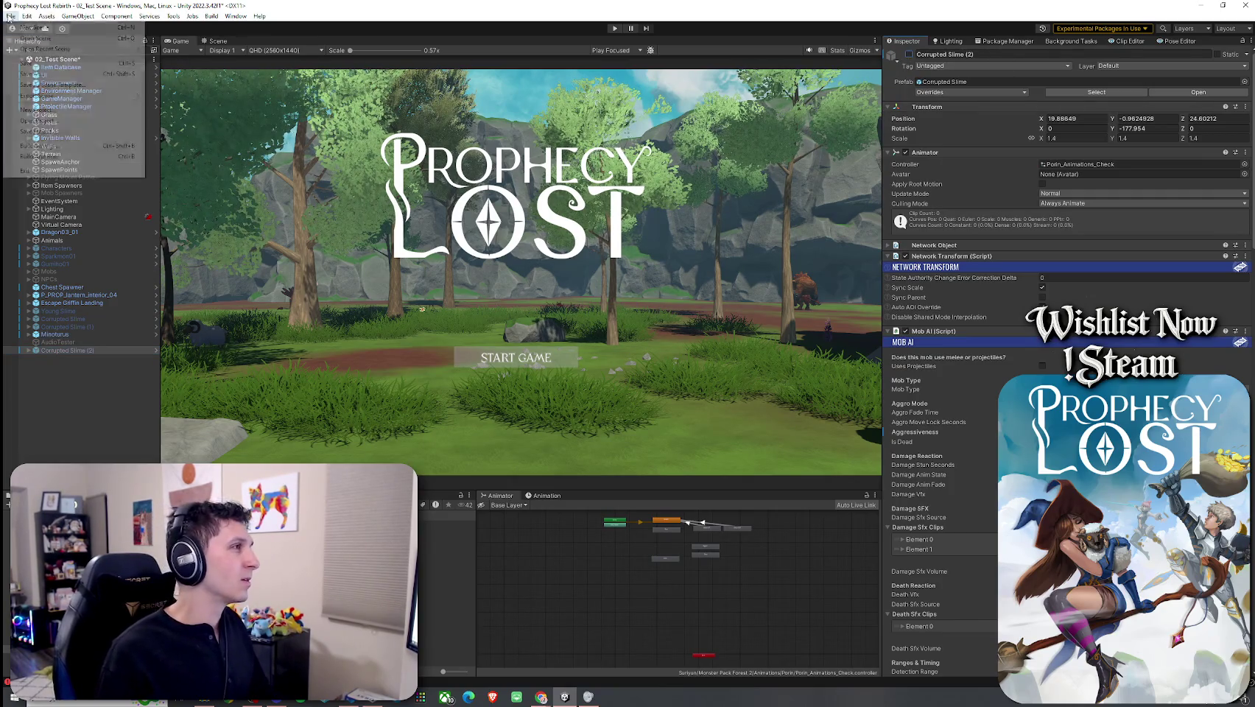
pyautogui.click(197, 61)
# Step: Fly the Scene view camera up close to the minotaur and select Minotaurus
pyautogui.click(217, 40)
pyautogui.moveTo(486, 197)
pyautogui.mouseDown()
pyautogui.moveTo(375, 190)
pyautogui.moveTo(344, 171)
pyautogui.mouseUp()
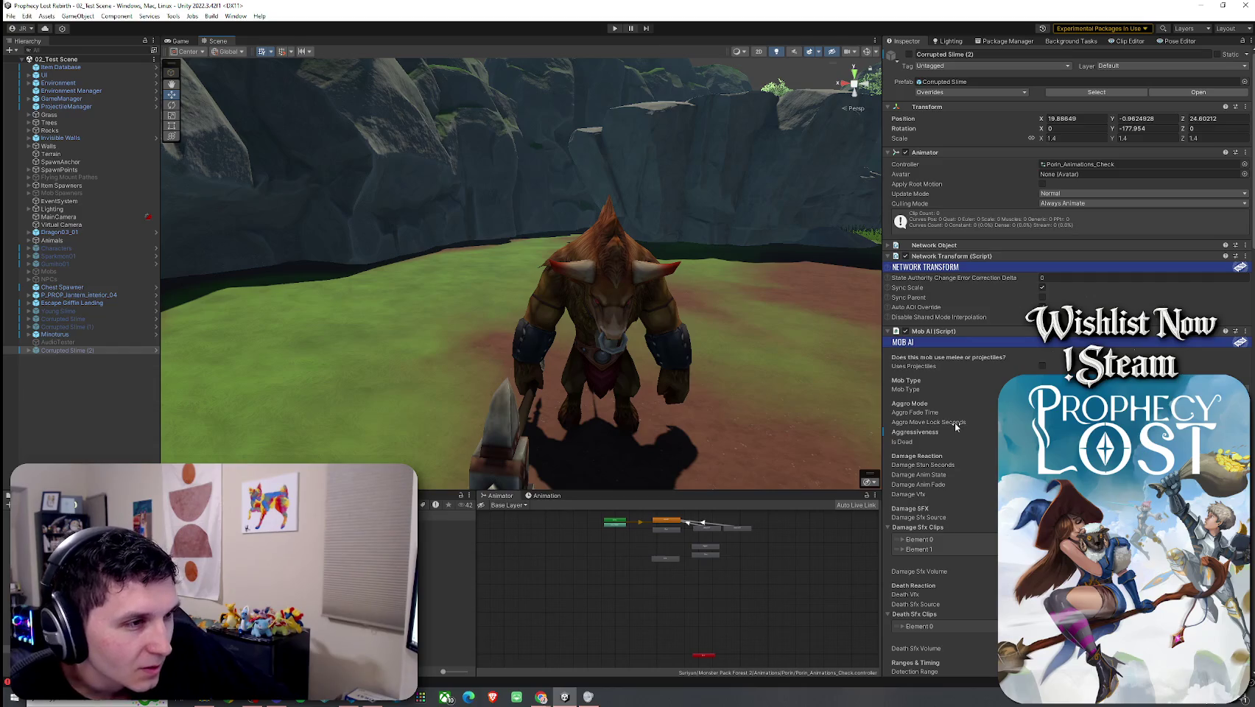
pyautogui.click(955, 423)
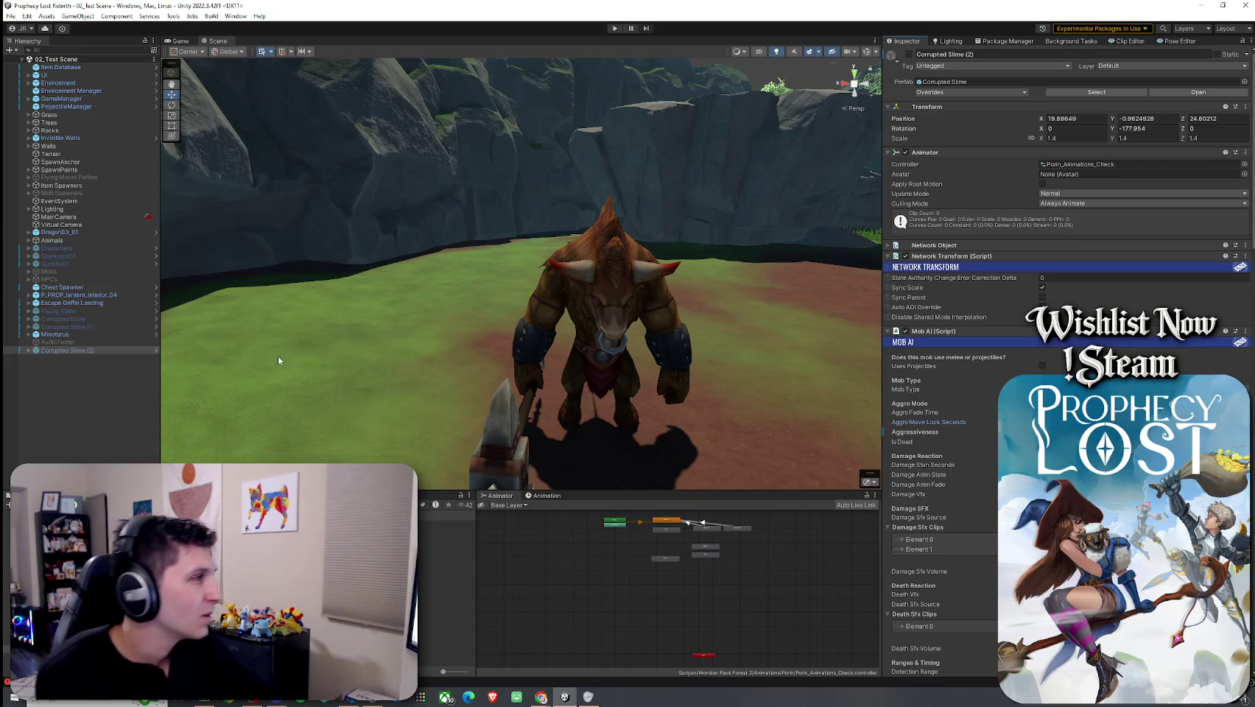
pyautogui.click(85, 334)
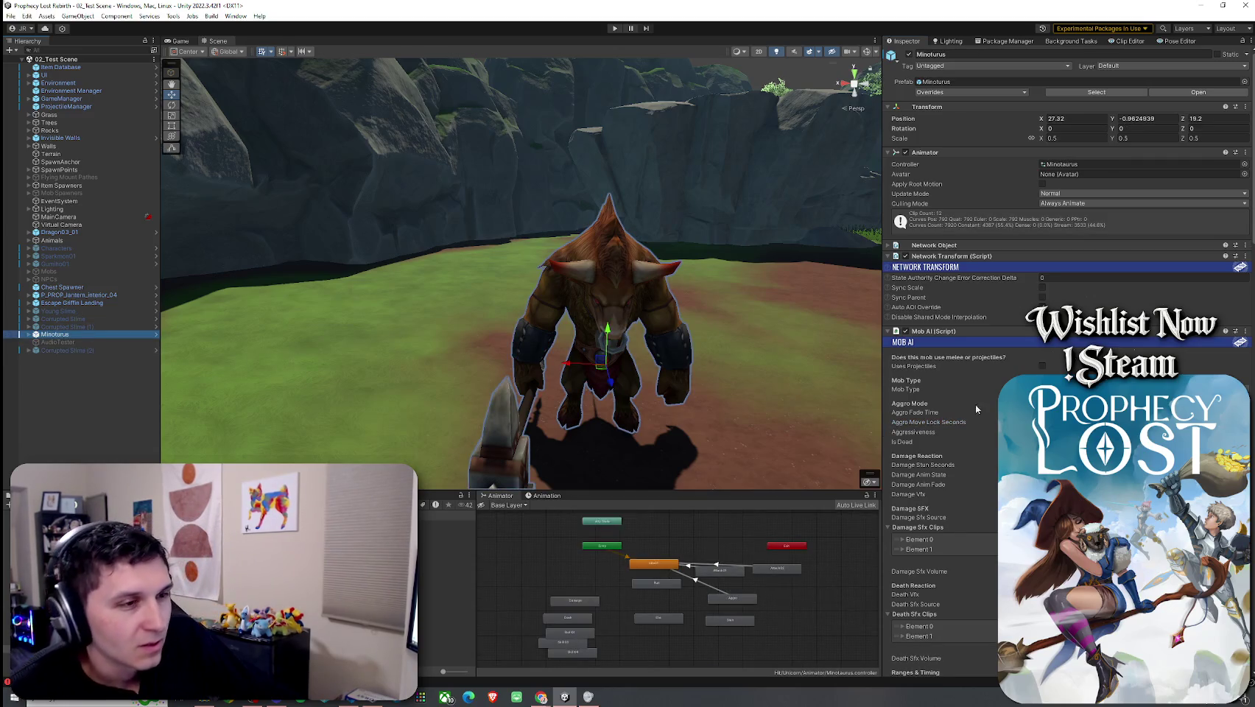
# Step: Open the Minotaurus Aggro animation clip and scrub it to frame 50
pyautogui.click(731, 600)
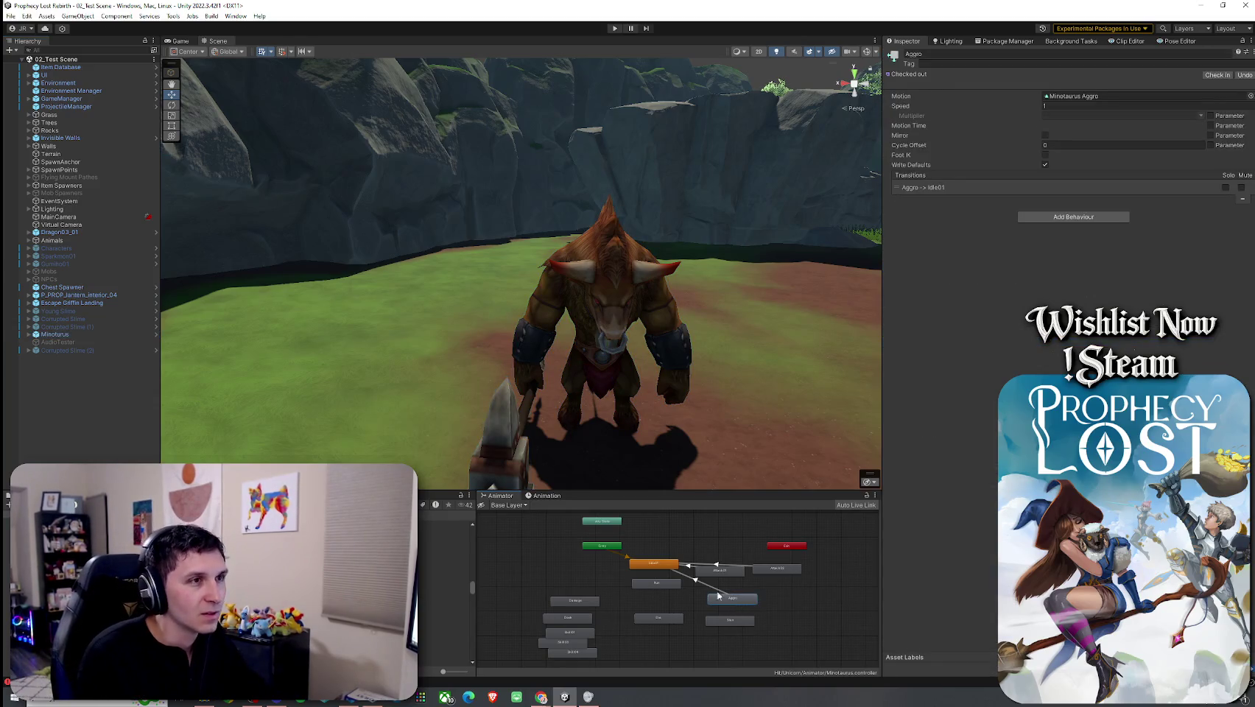
pyautogui.doubleClick(1075, 96)
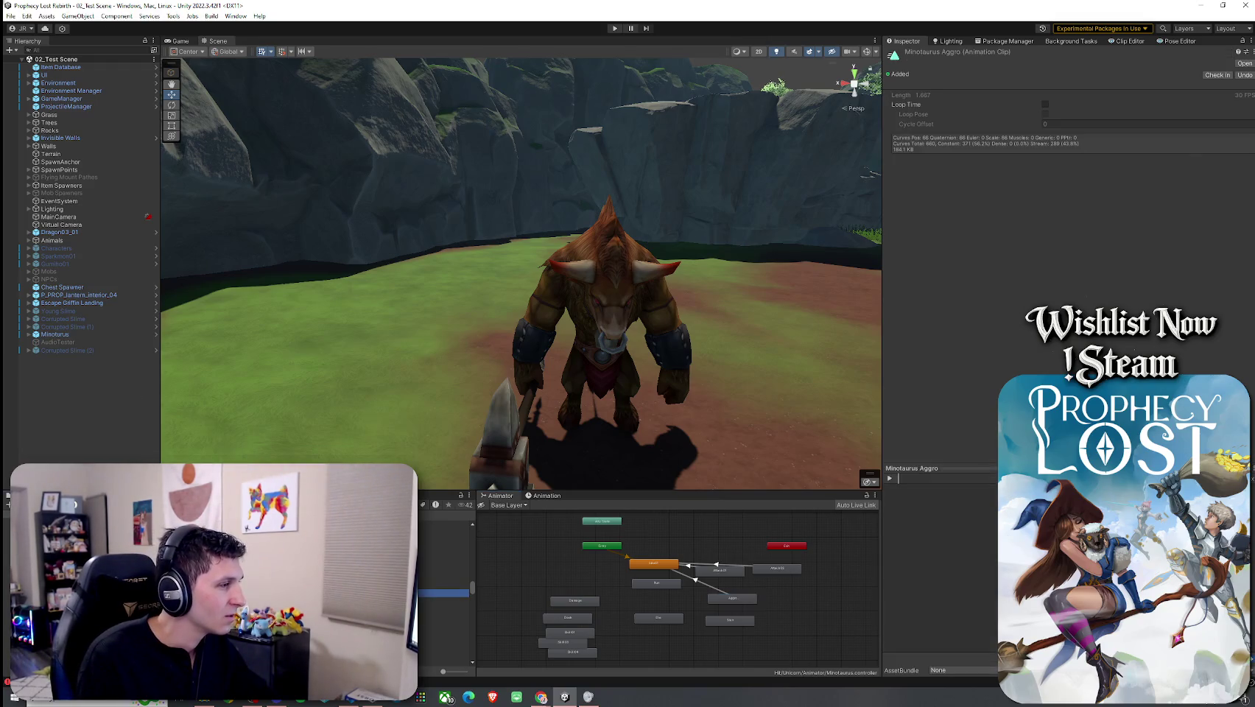
pyautogui.click(546, 495)
pyautogui.moveTo(645, 509)
pyautogui.mouseDown()
pyautogui.moveTo(856, 515)
pyautogui.moveTo(637, 523)
pyautogui.mouseUp()
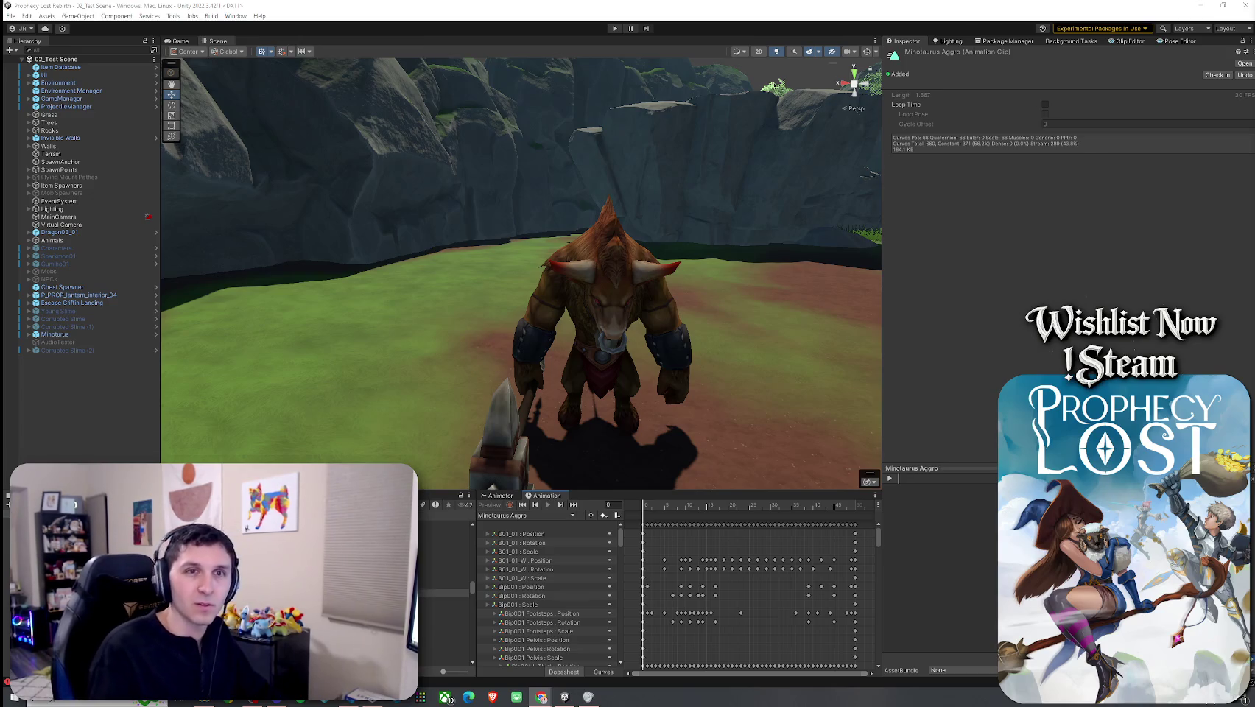
# Step: Change the Minotaurus Mob AI Aggro Move Lock Seconds value
pyautogui.click(153, 334)
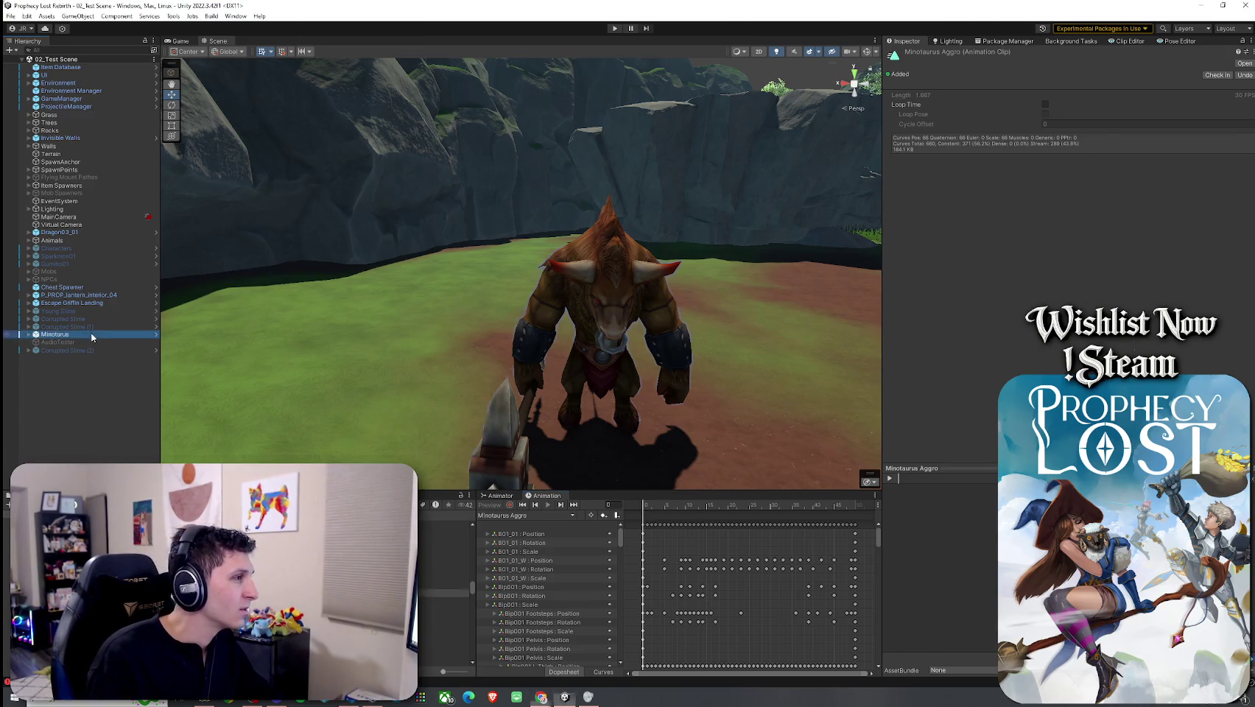
pyautogui.click(1090, 422)
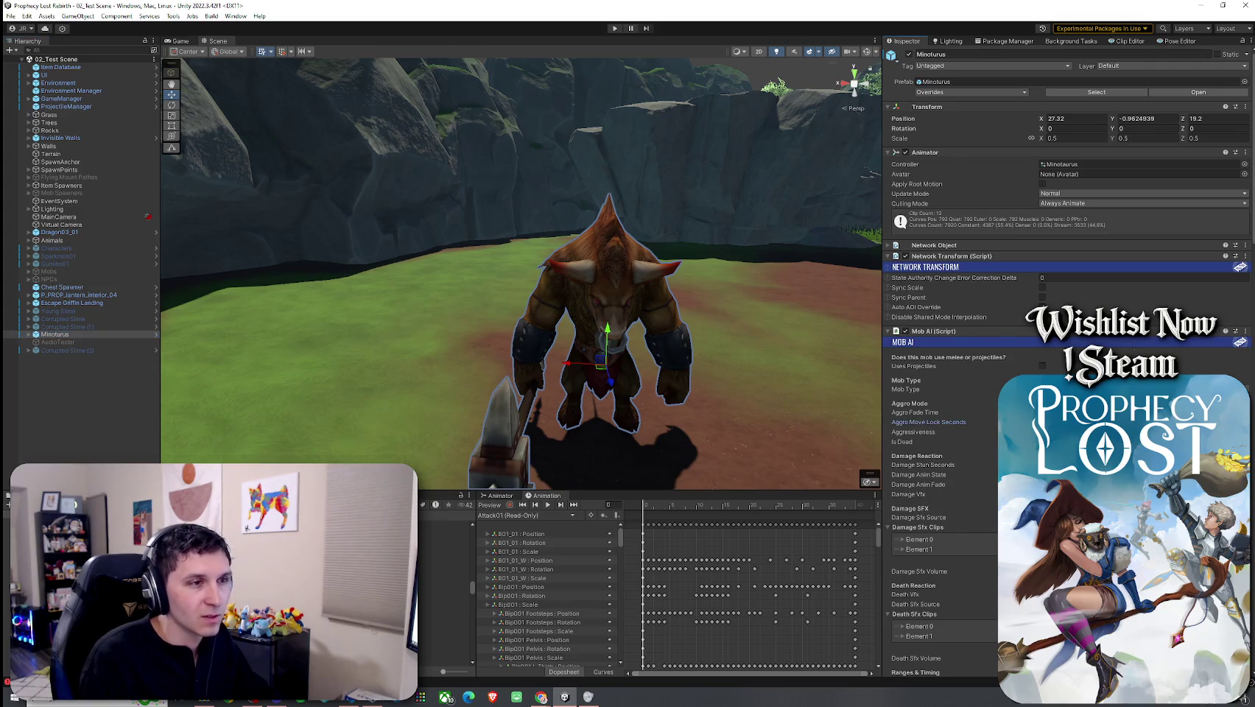
pyautogui.press('Return')
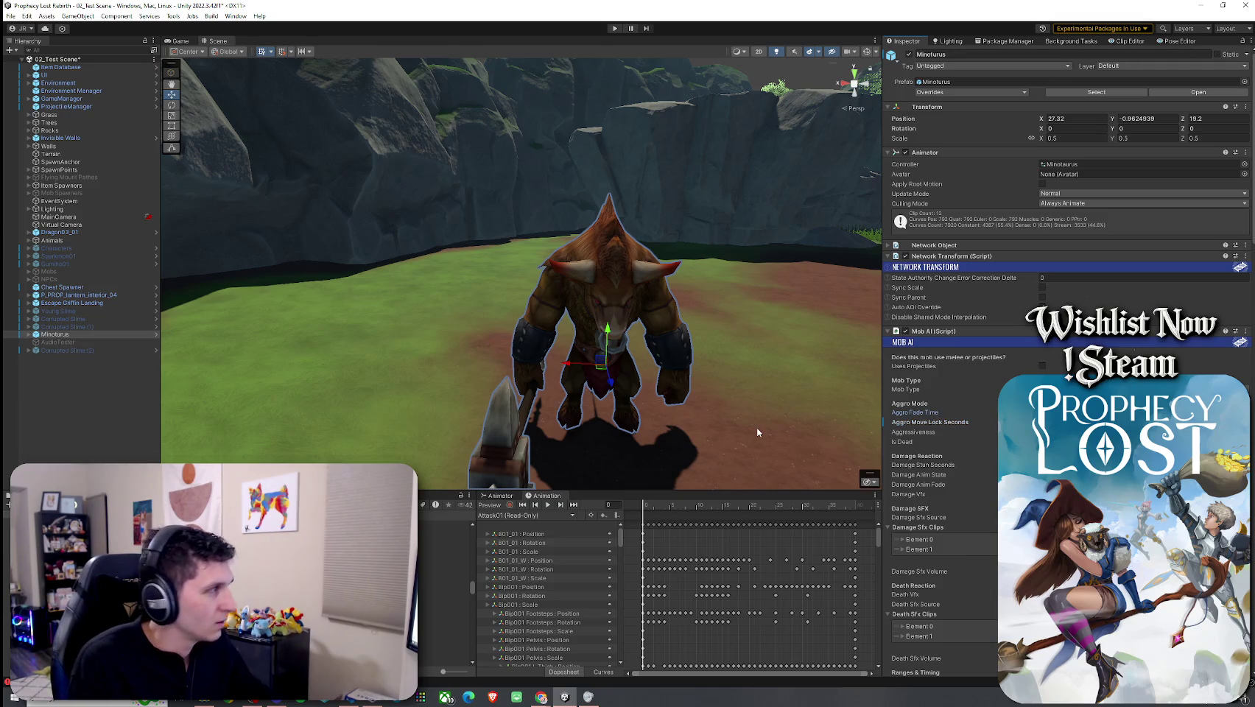
pyautogui.click(26, 15)
pyautogui.click(10, 15)
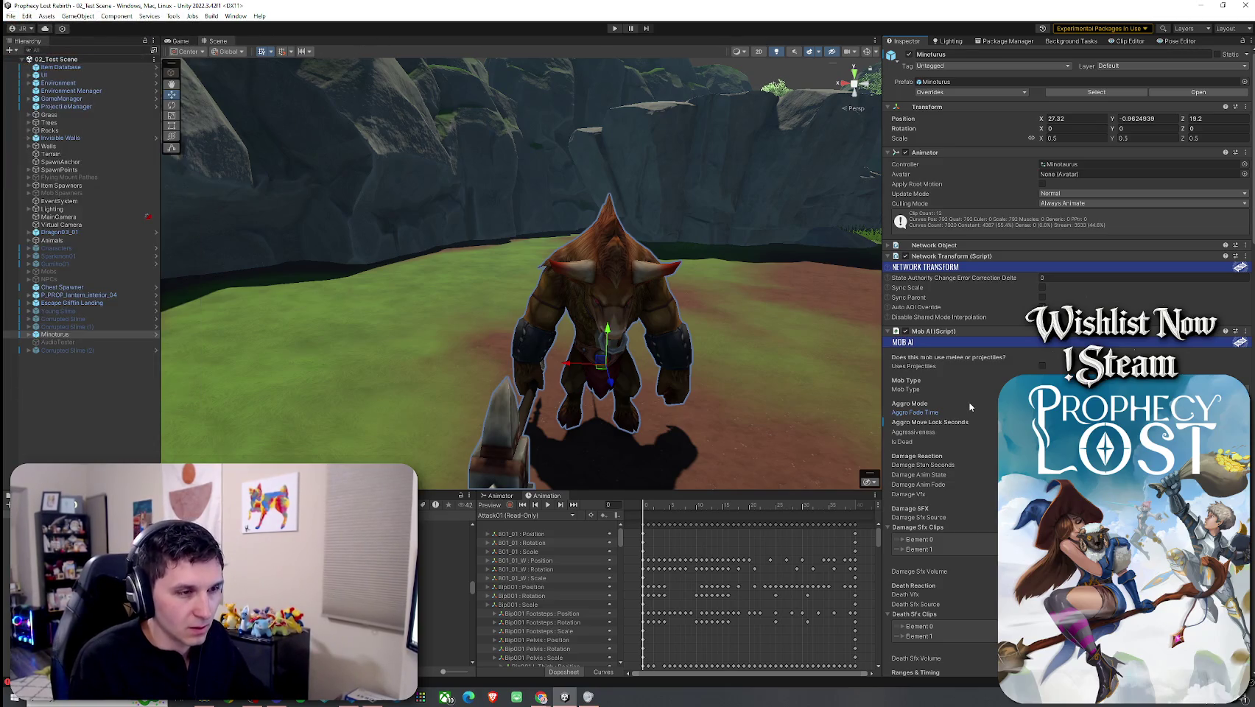
pyautogui.scroll(-5, 969, 393)
pyautogui.scroll(-10, 969, 394)
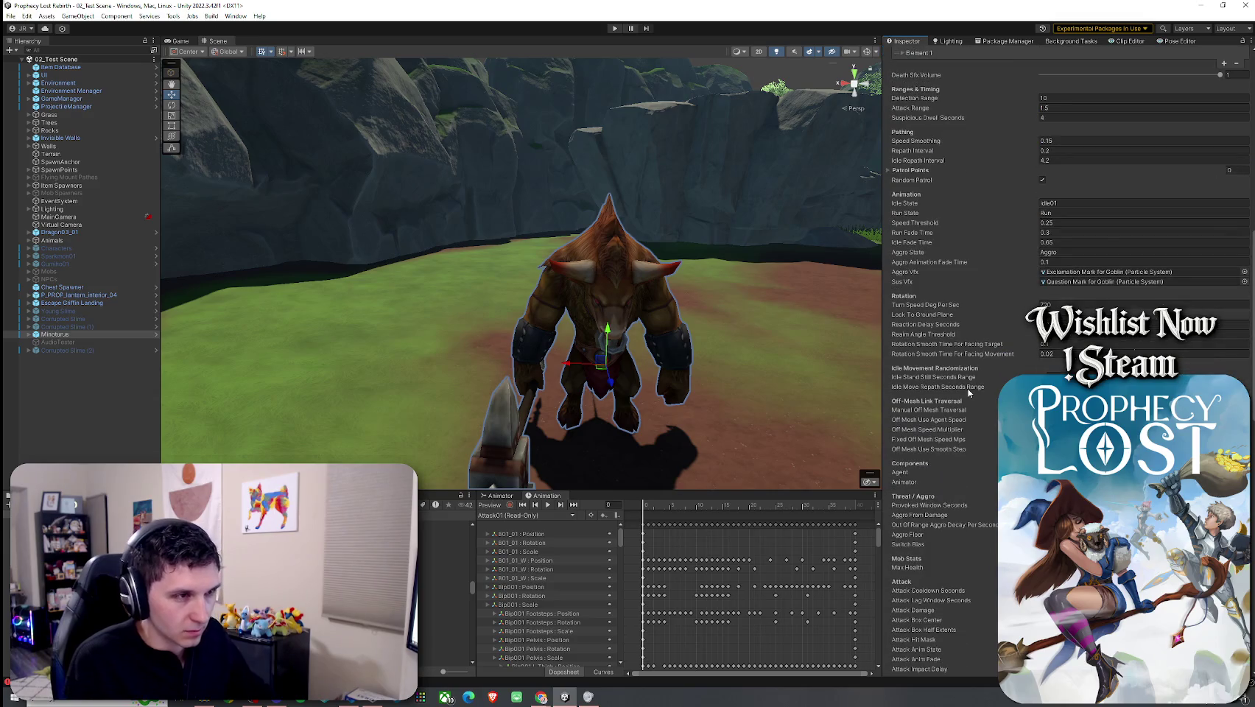
pyautogui.scroll(-5, 969, 393)
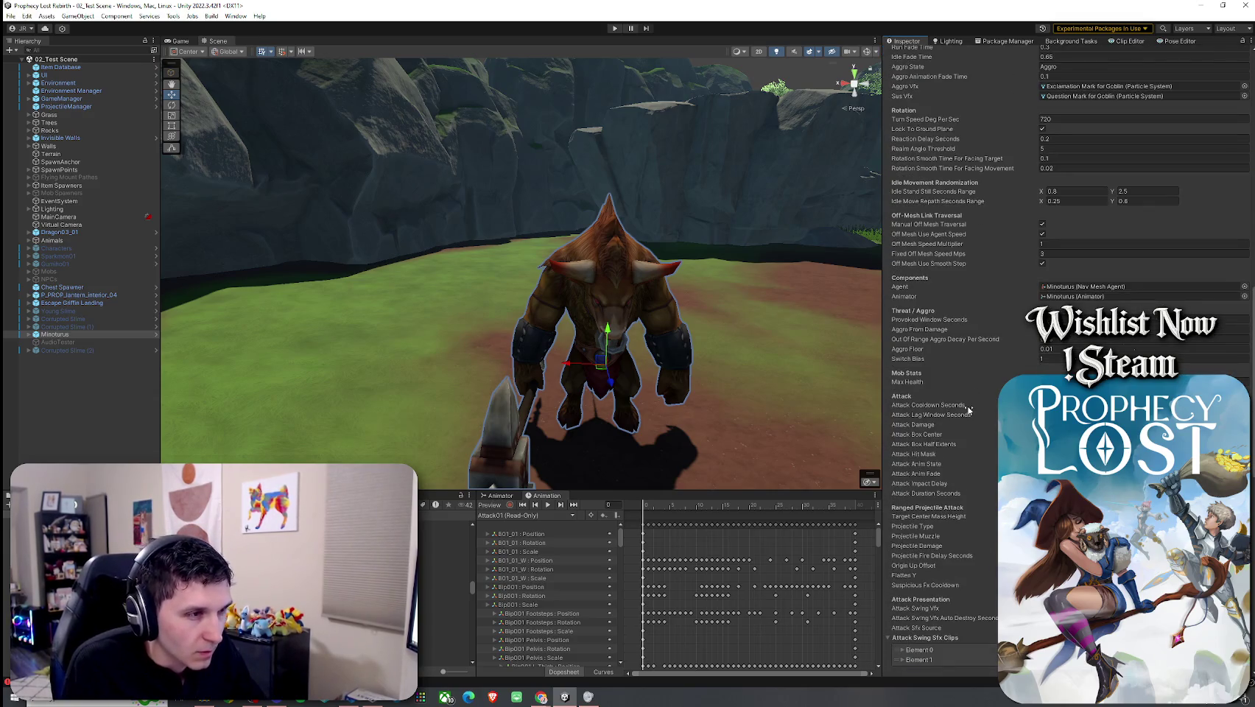
pyautogui.scroll(-4, 969, 404)
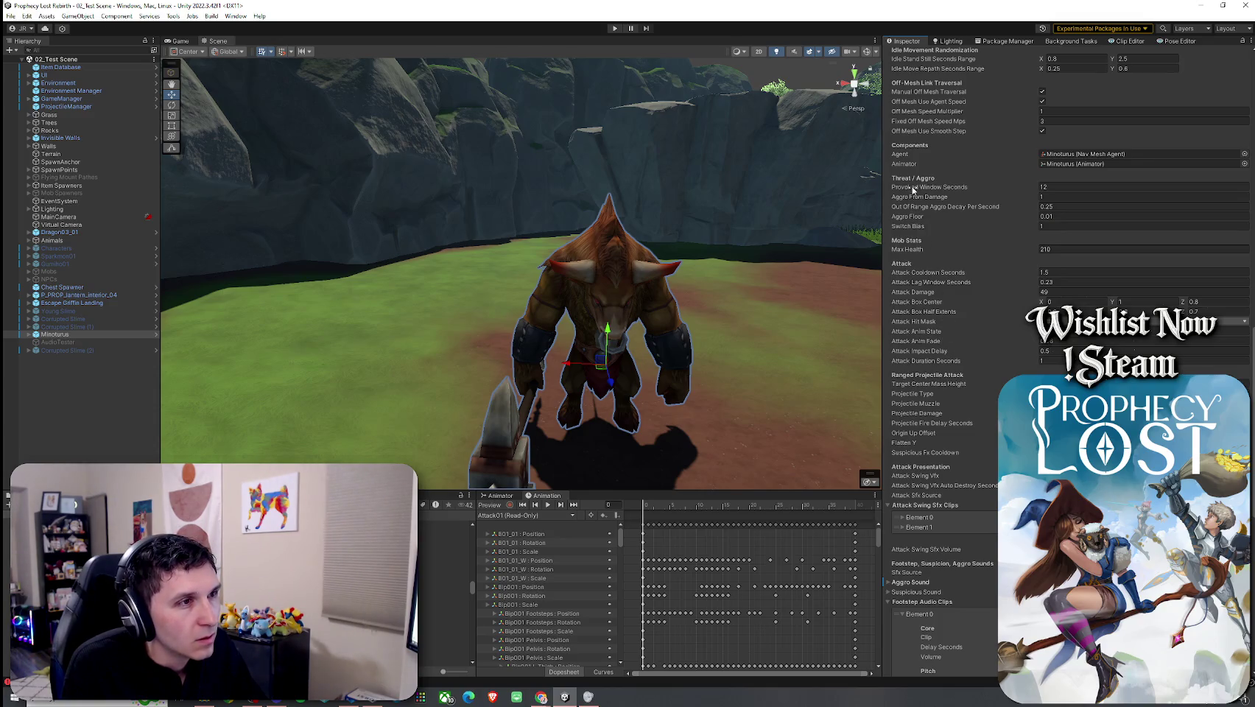
pyautogui.scroll(3, 920, 191)
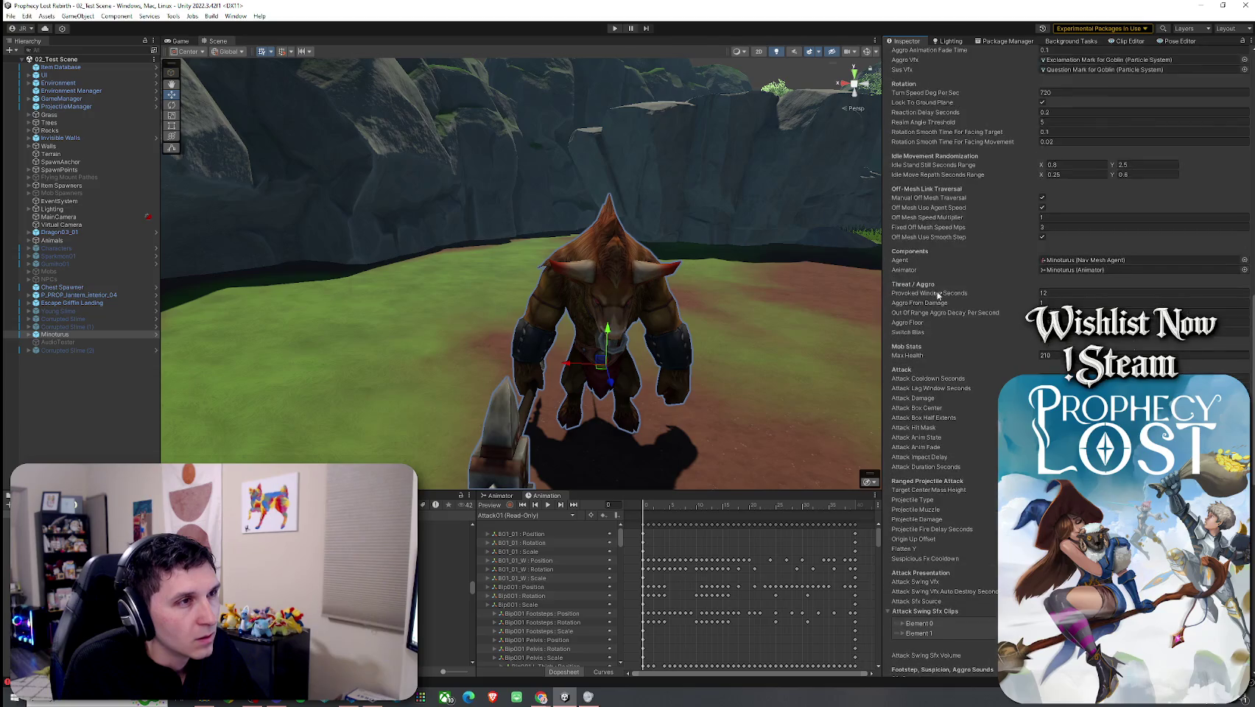
pyautogui.scroll(6, 953, 479)
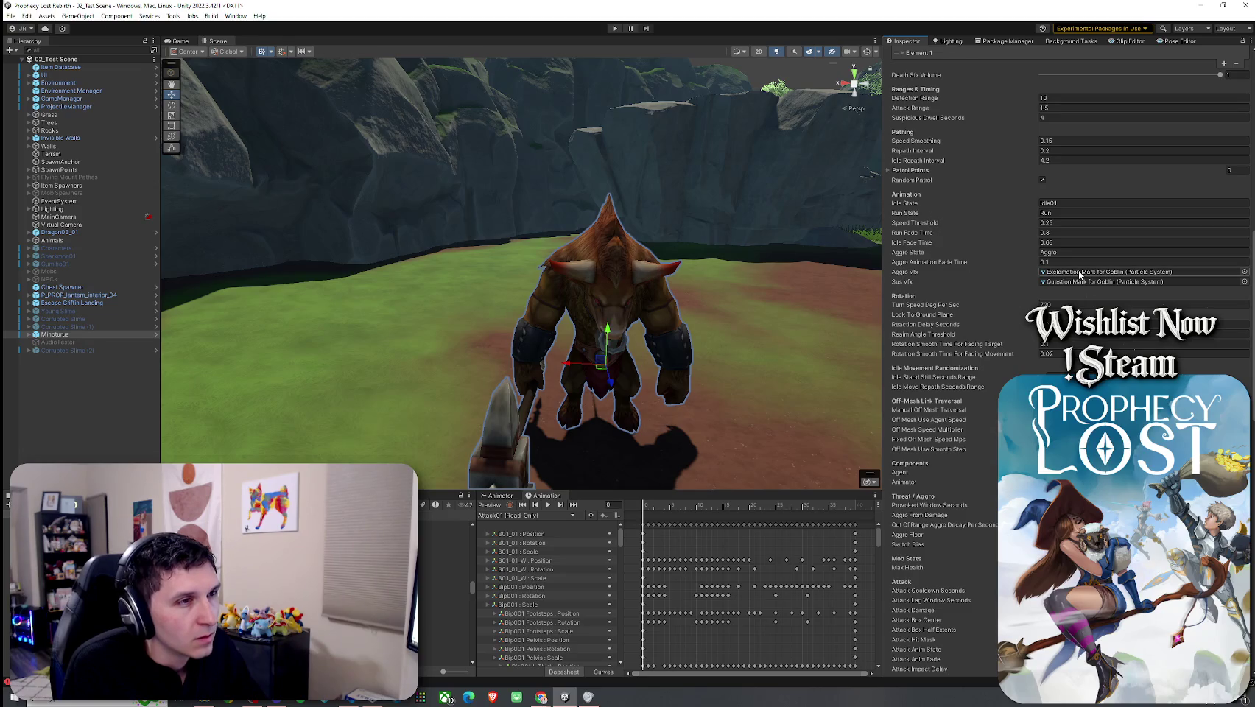
pyautogui.click(27, 15)
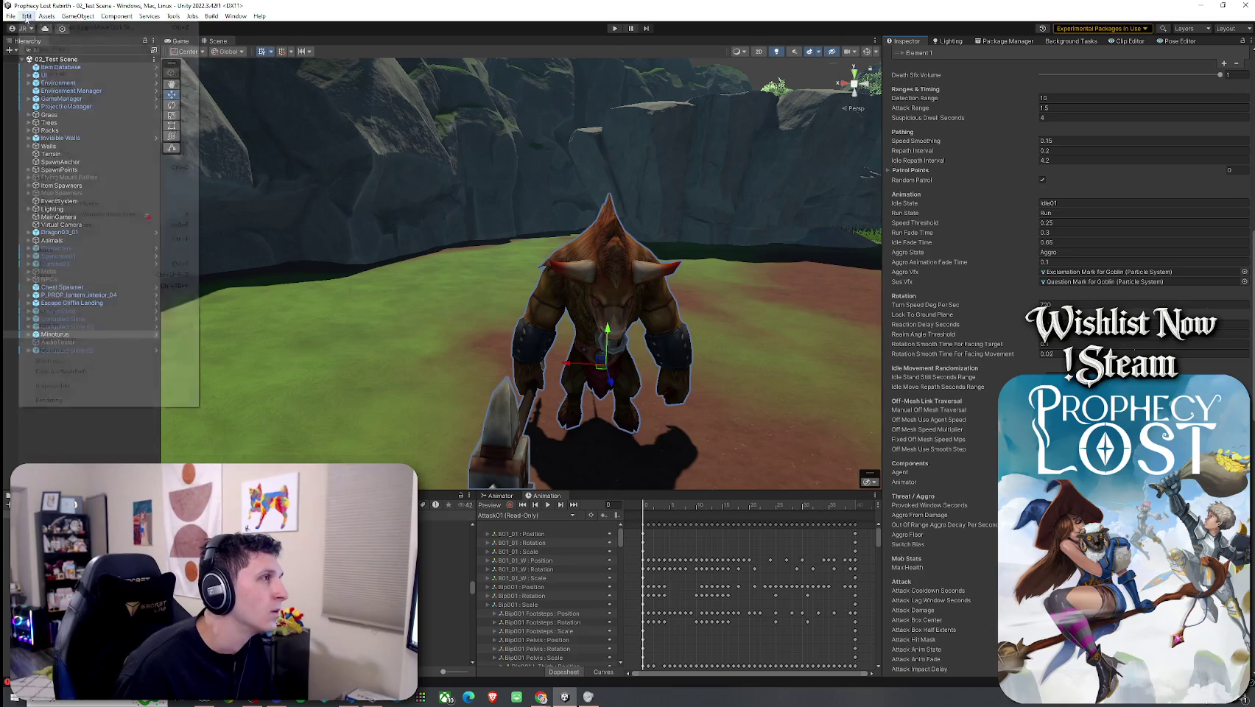
pyautogui.click(11, 16)
pyautogui.hotkey('ctrl', 'p')
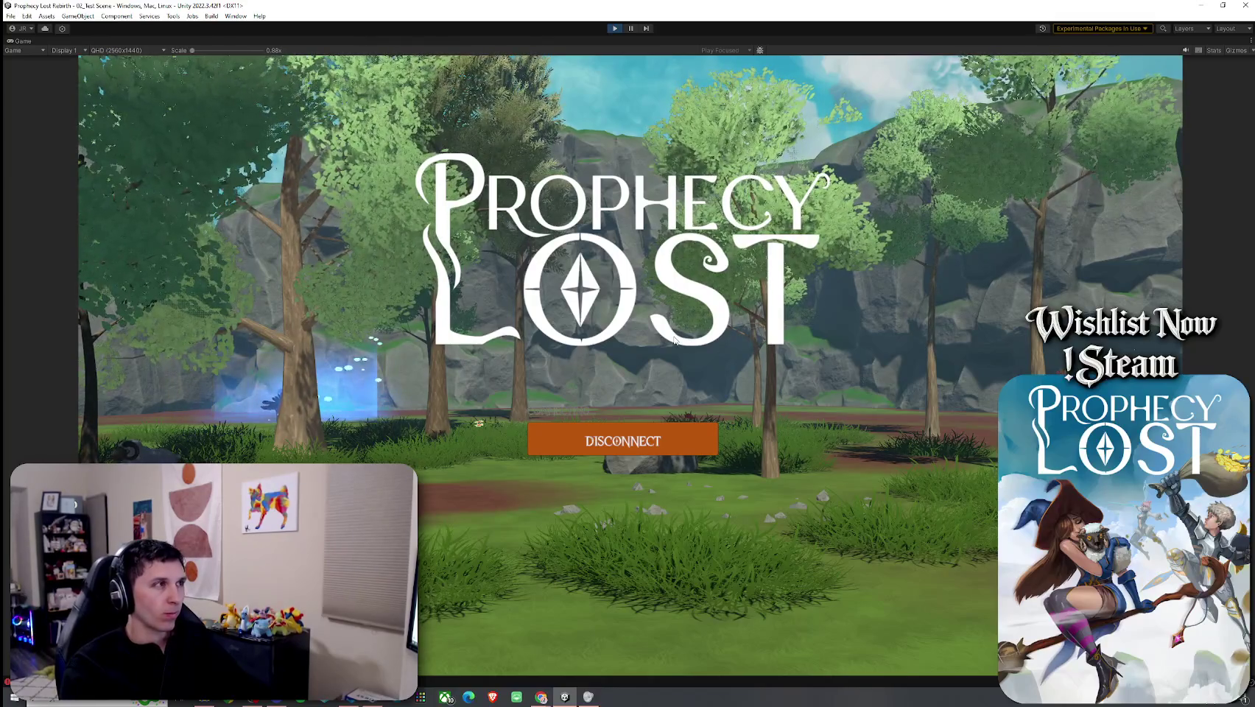
# Step: Start gameplay and run the player through the clearing up to the minotaur
pyautogui.press('w')
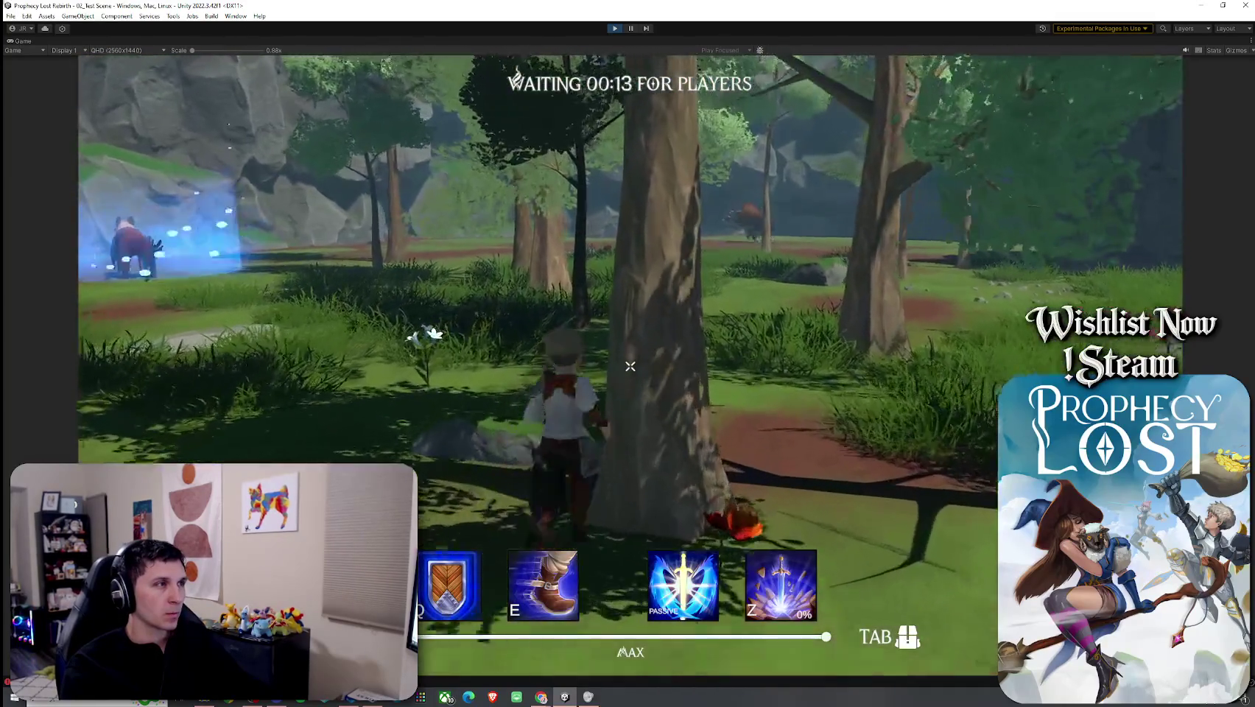
pyautogui.press('w')
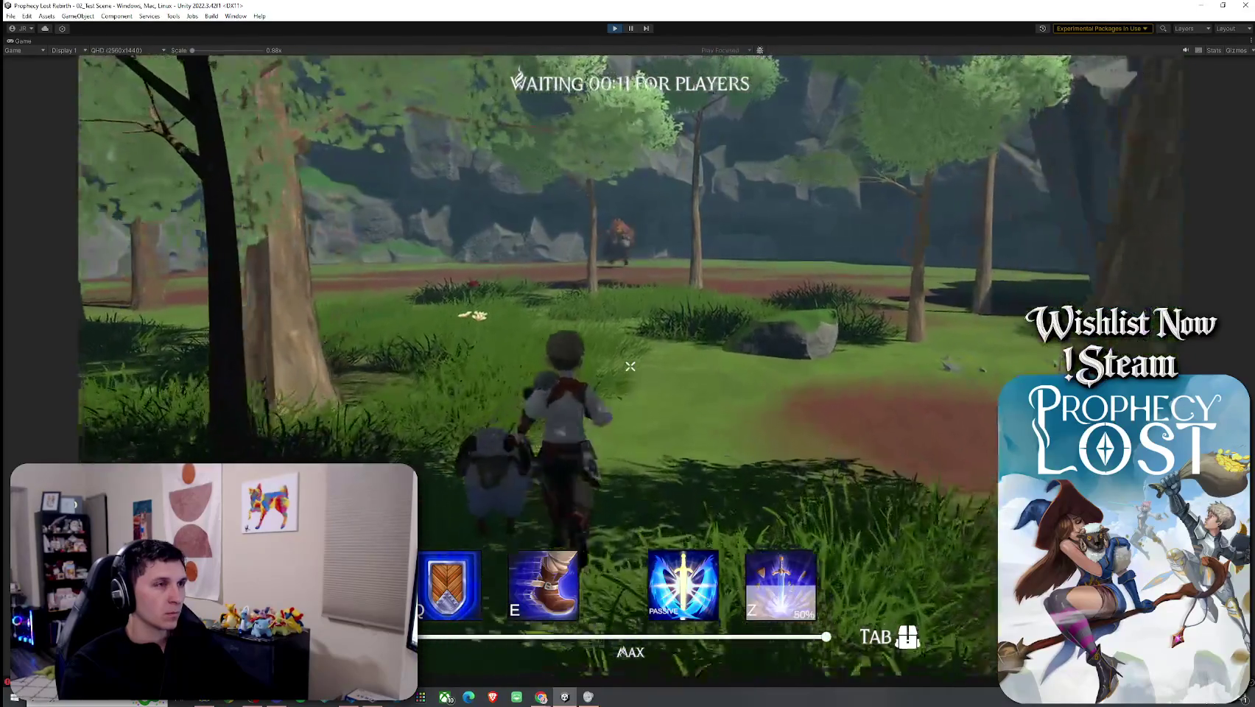
pyautogui.press('w')
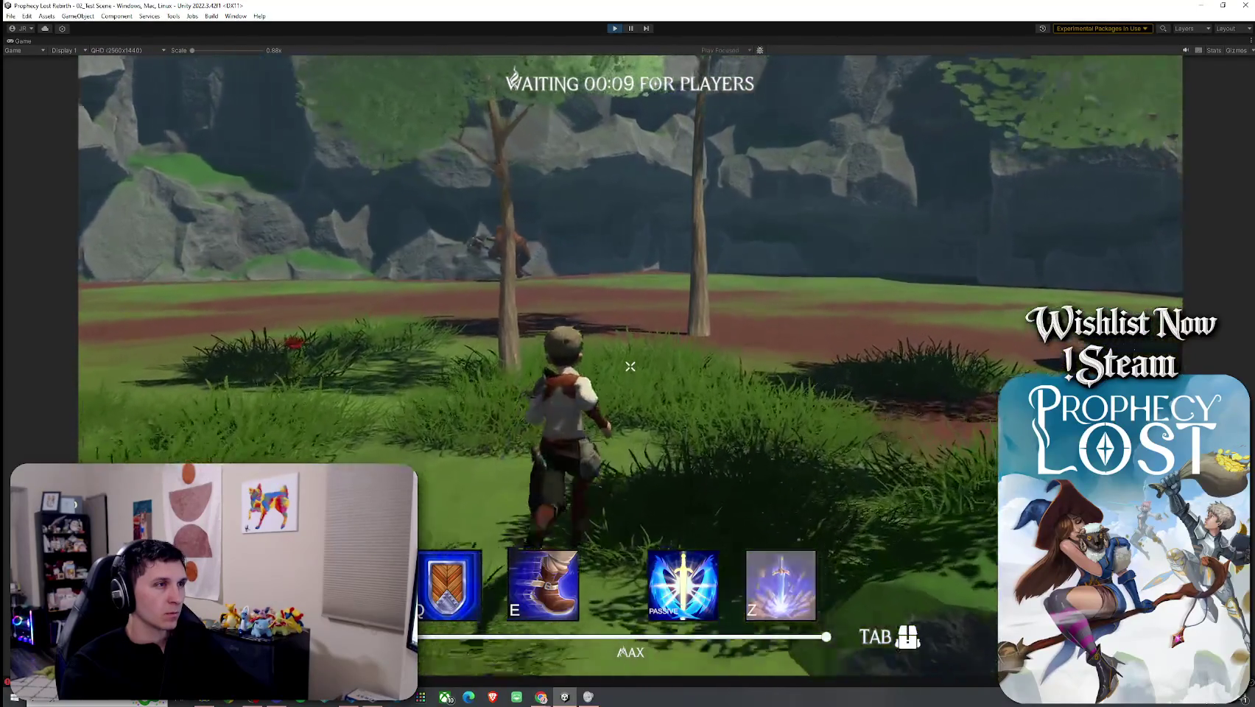
pyautogui.press('w')
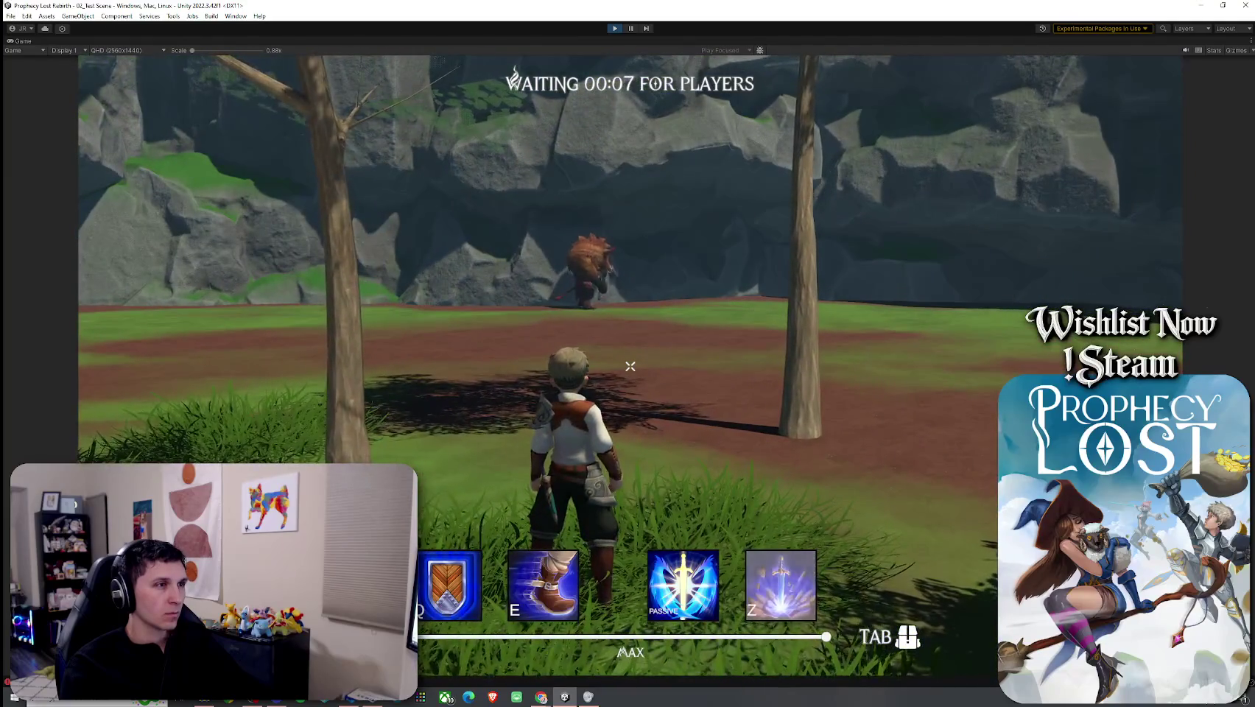
pyautogui.press('w')
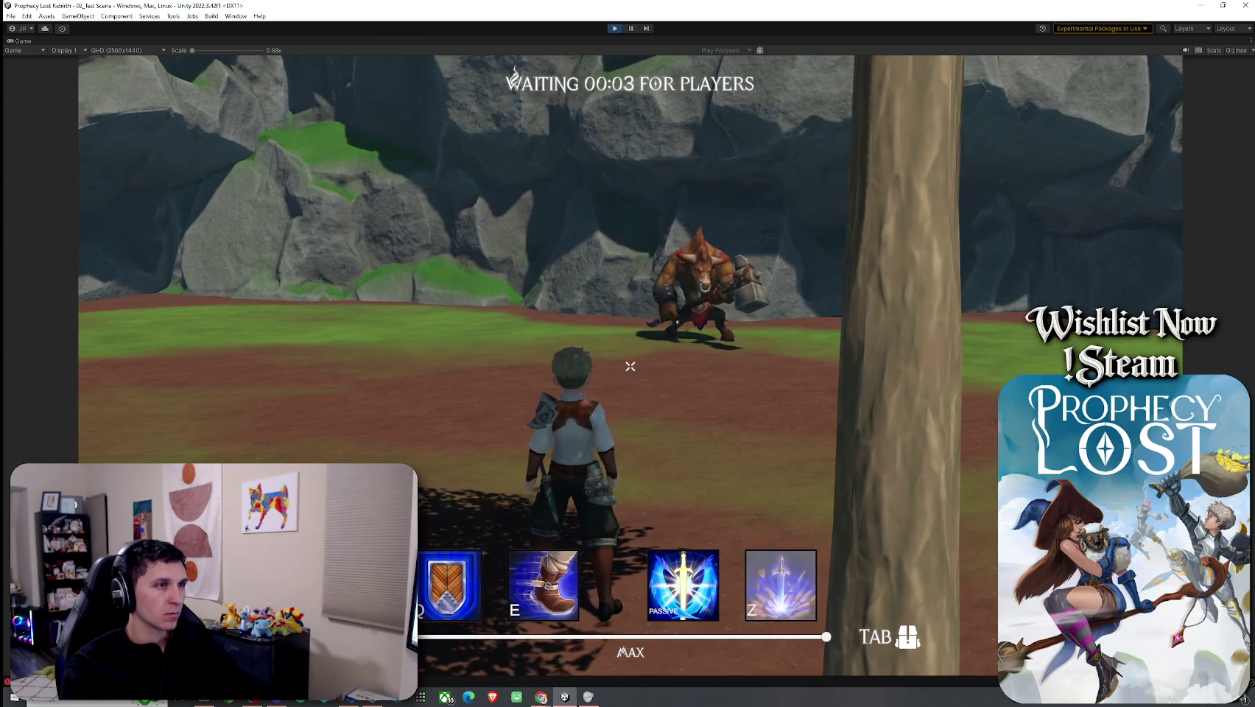
pyautogui.press('w')
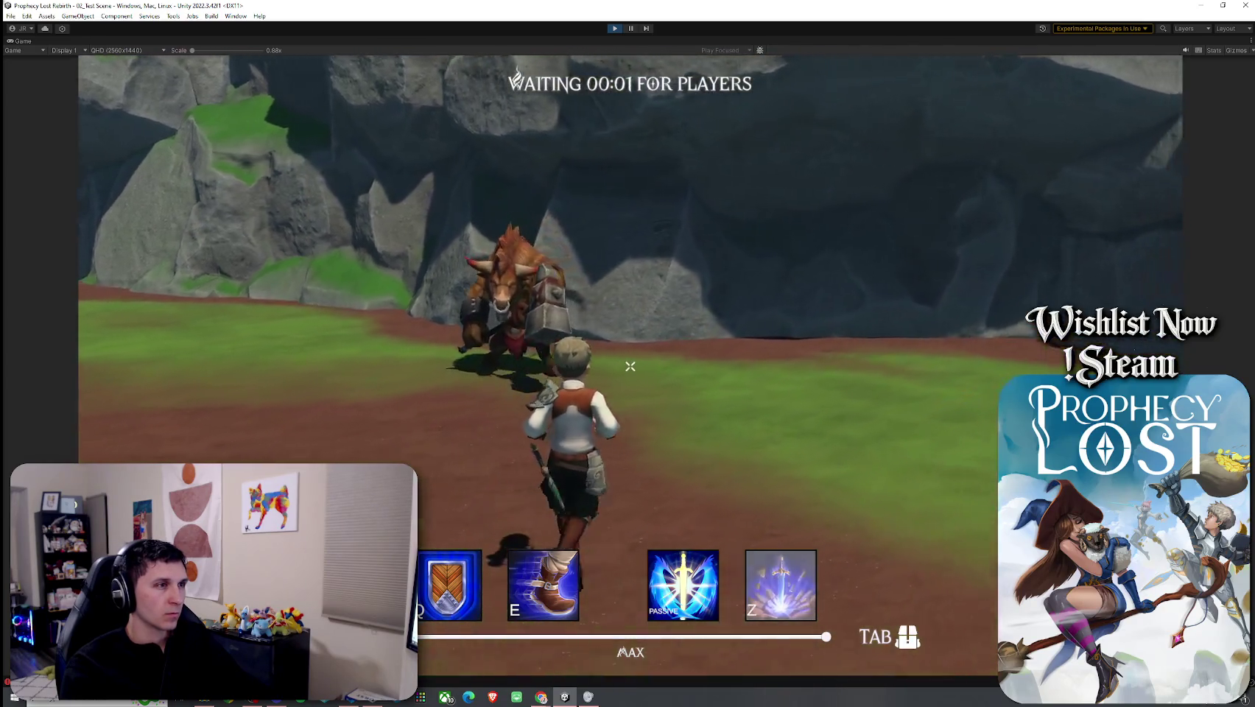
pyautogui.press('w')
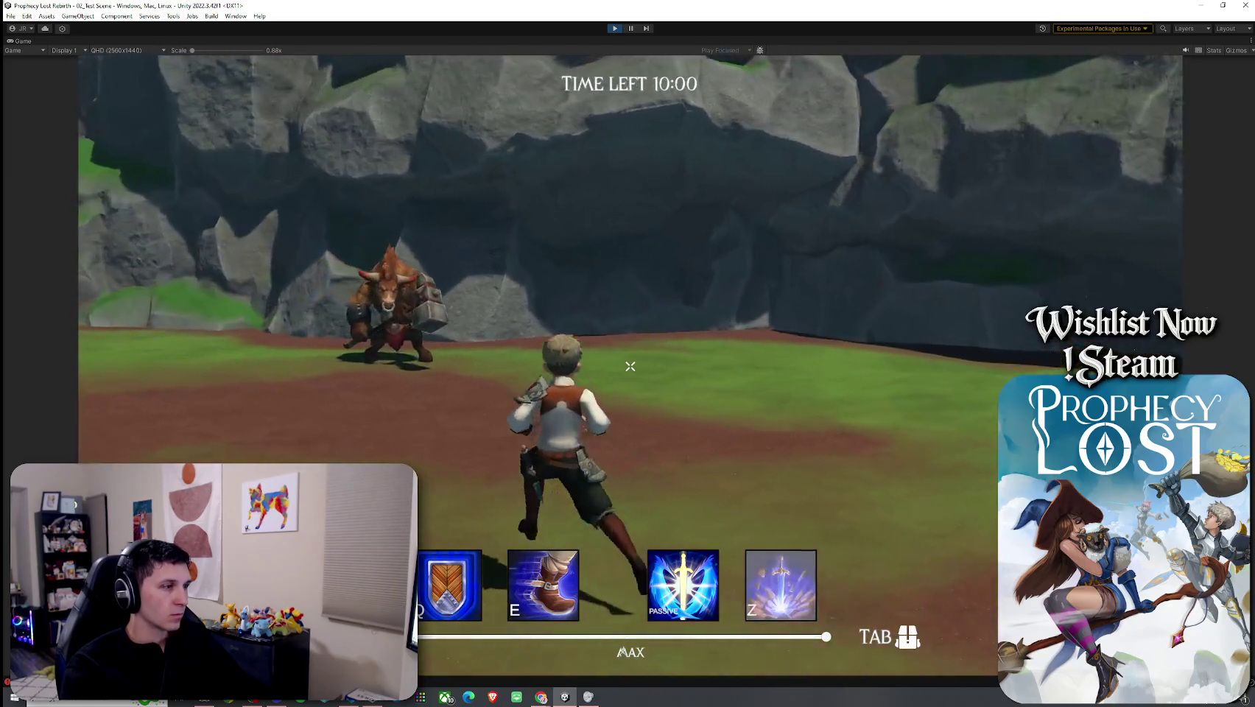
# Step: Check the Player.cs attack error's stack trace in the Console, then close it
pyautogui.hotkey('ctrl', 'shift', 'c')
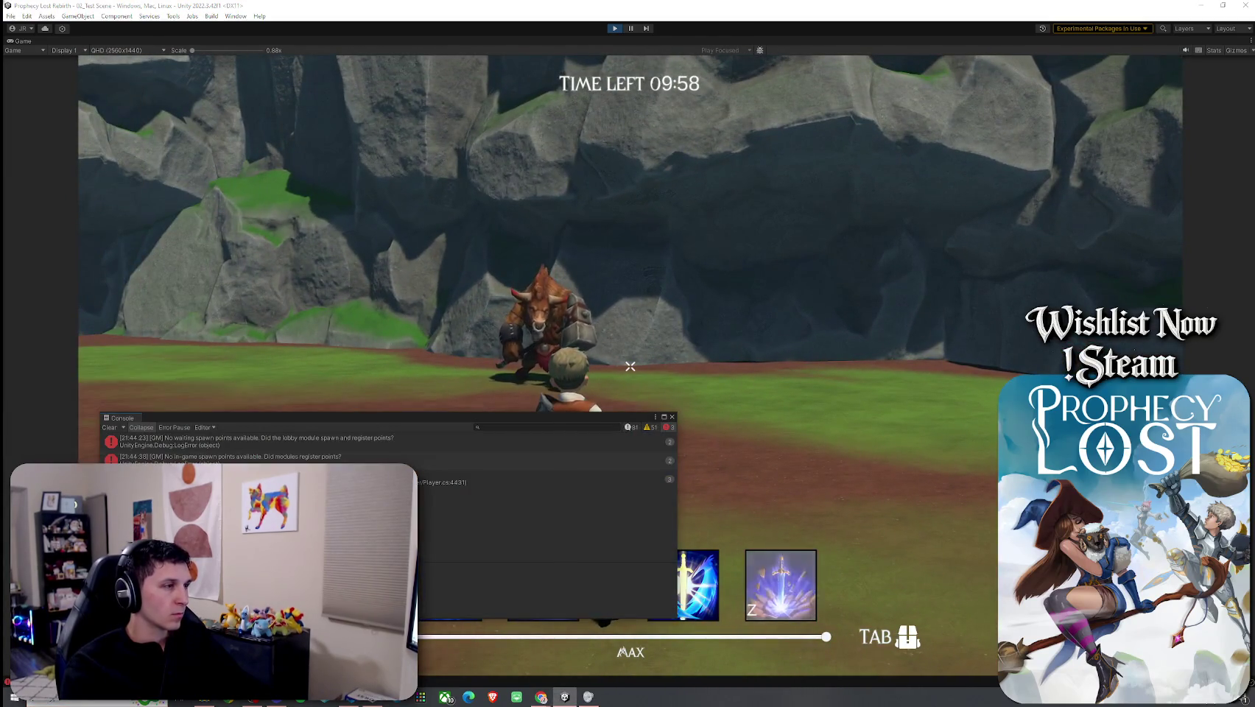
pyautogui.click(515, 479)
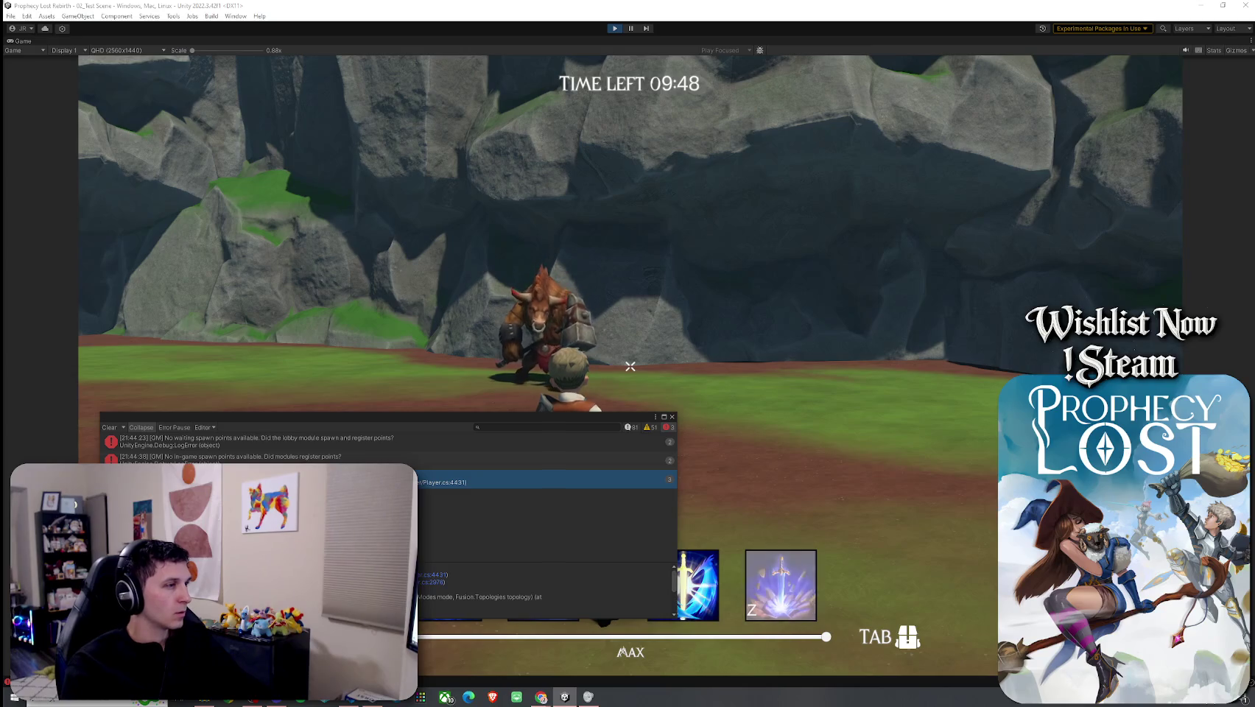
pyautogui.moveTo(674, 421); pyautogui.dragTo(773, 385)
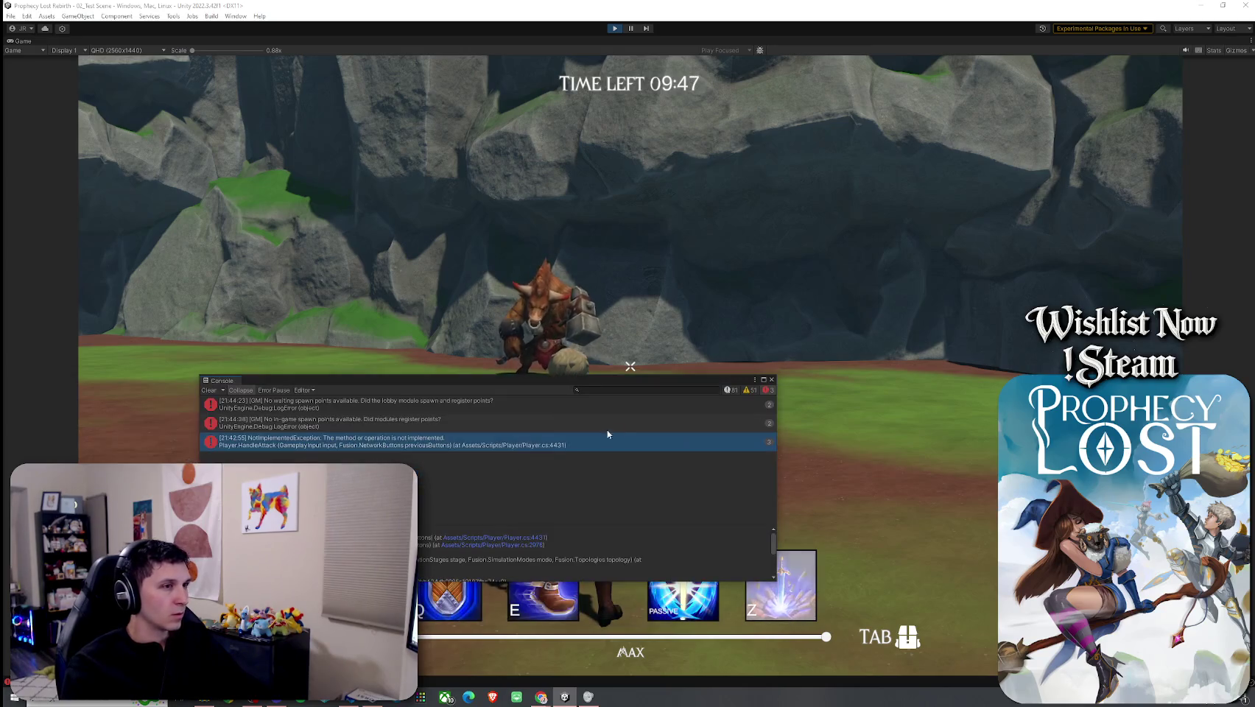
pyautogui.click(771, 380)
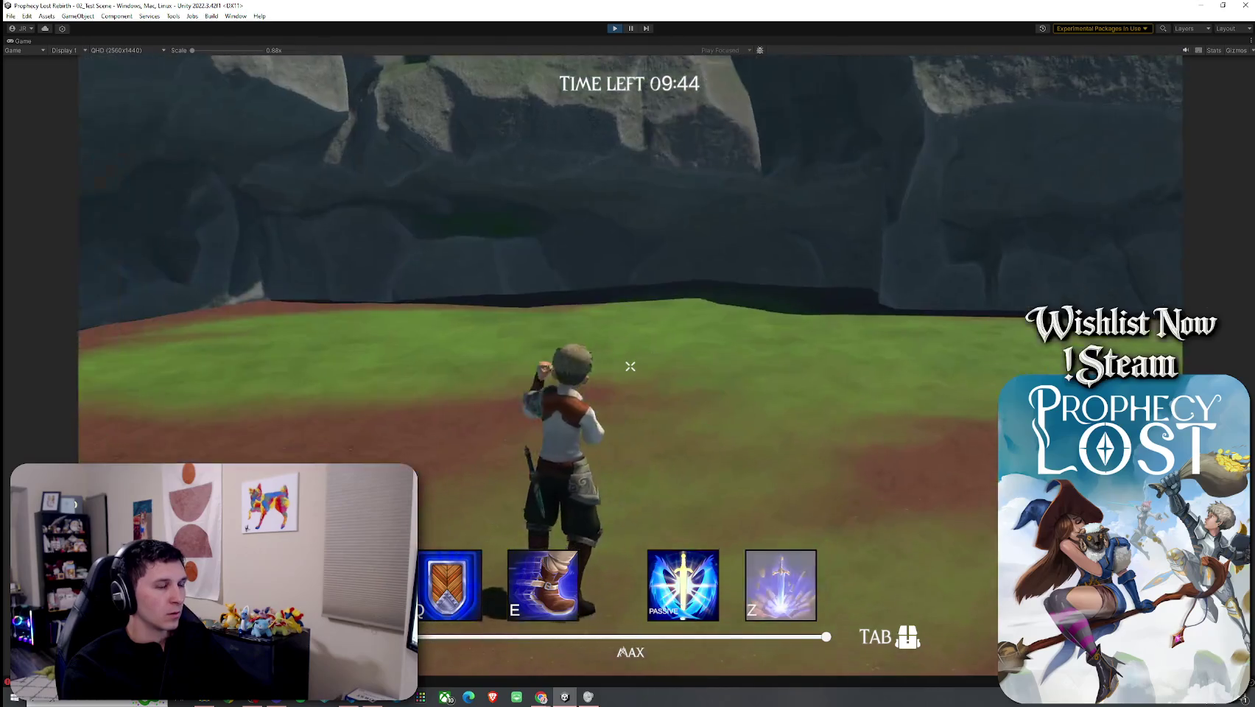
# Step: Run toward the minotaur once more and stop Play mode
pyautogui.press('w')
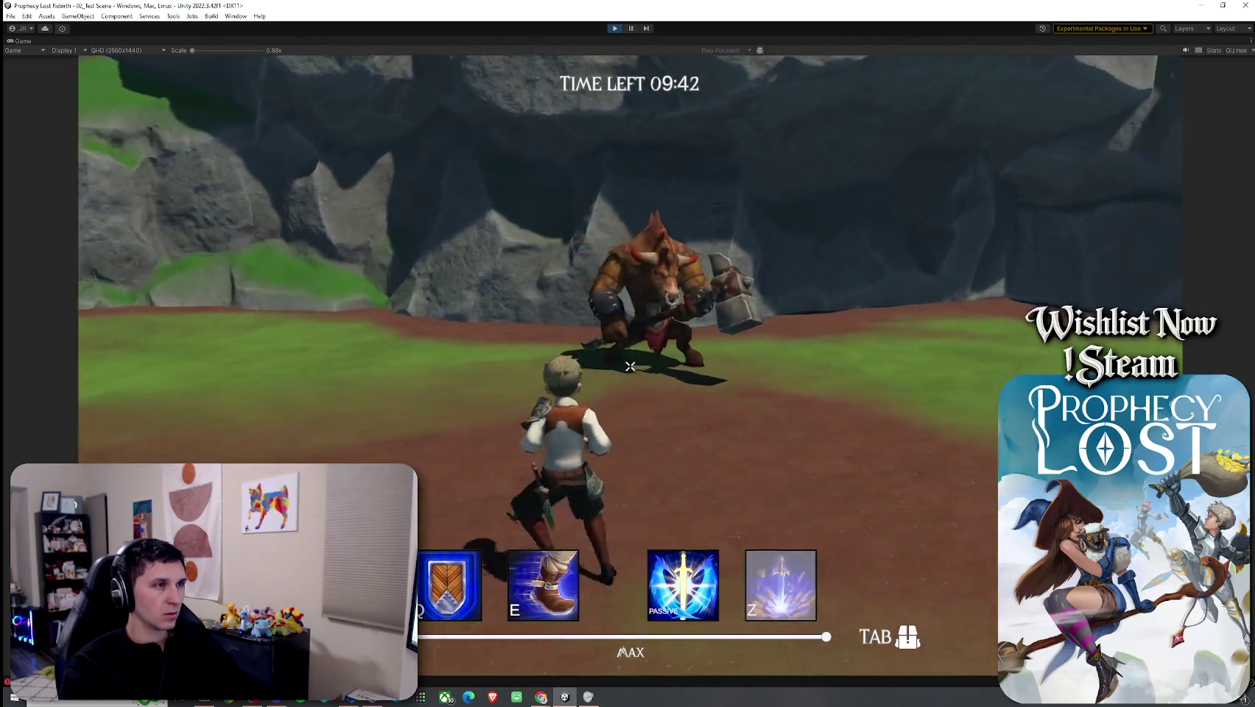
pyautogui.press('super')
pyautogui.hotkey('ctrl', 'p')
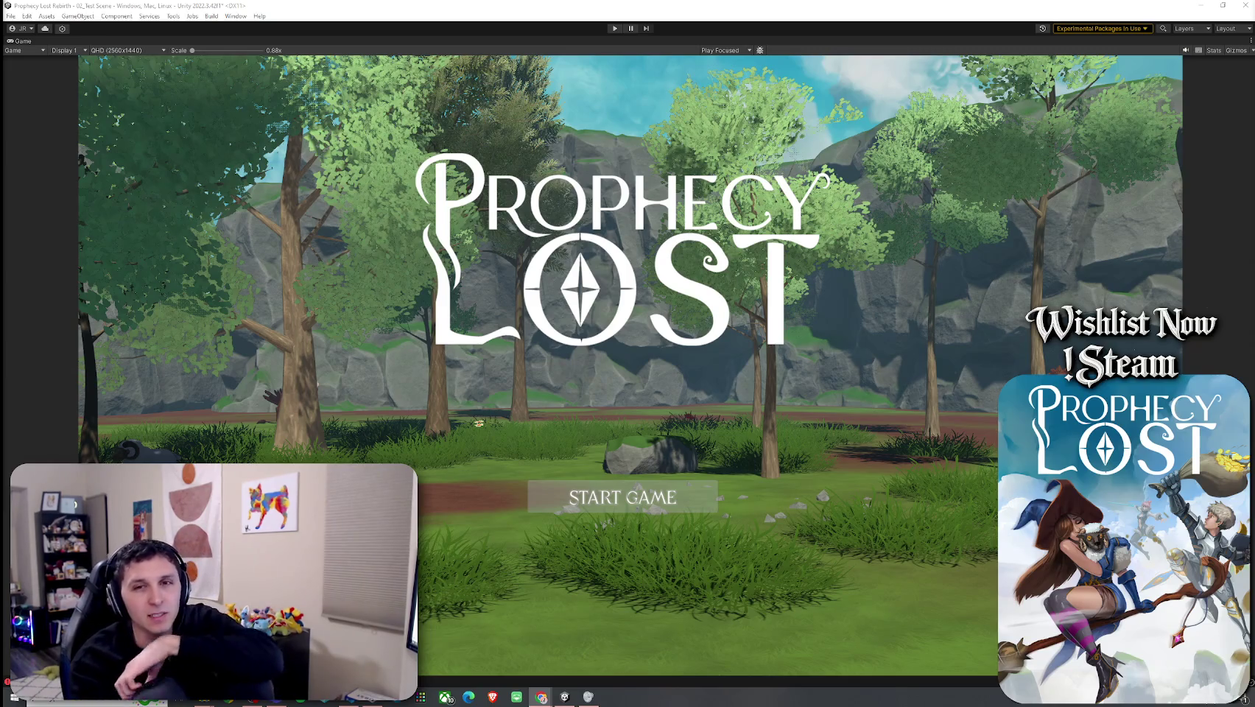
pyautogui.hotkey('alt', 'Tab')
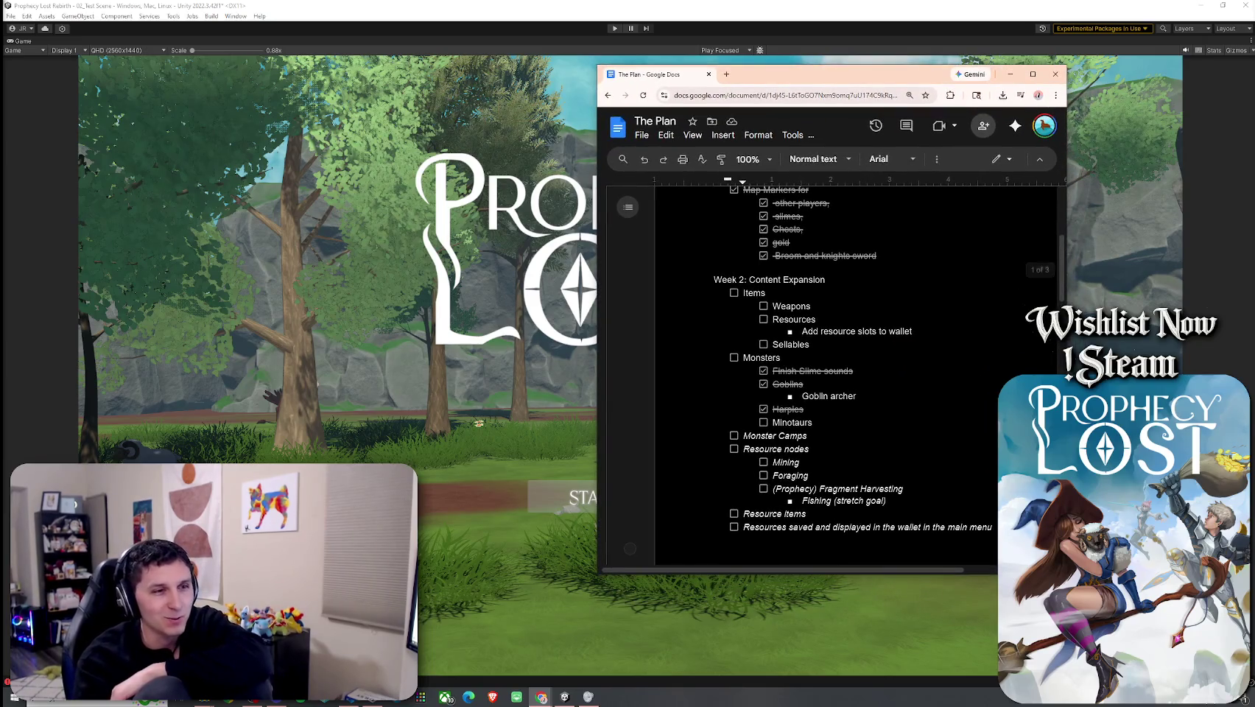
# Step: Rename the Week 2 heading from Content Expansion to Monsters
pyautogui.moveTo(1065, 571); pyautogui.dragTo(1198, 627)
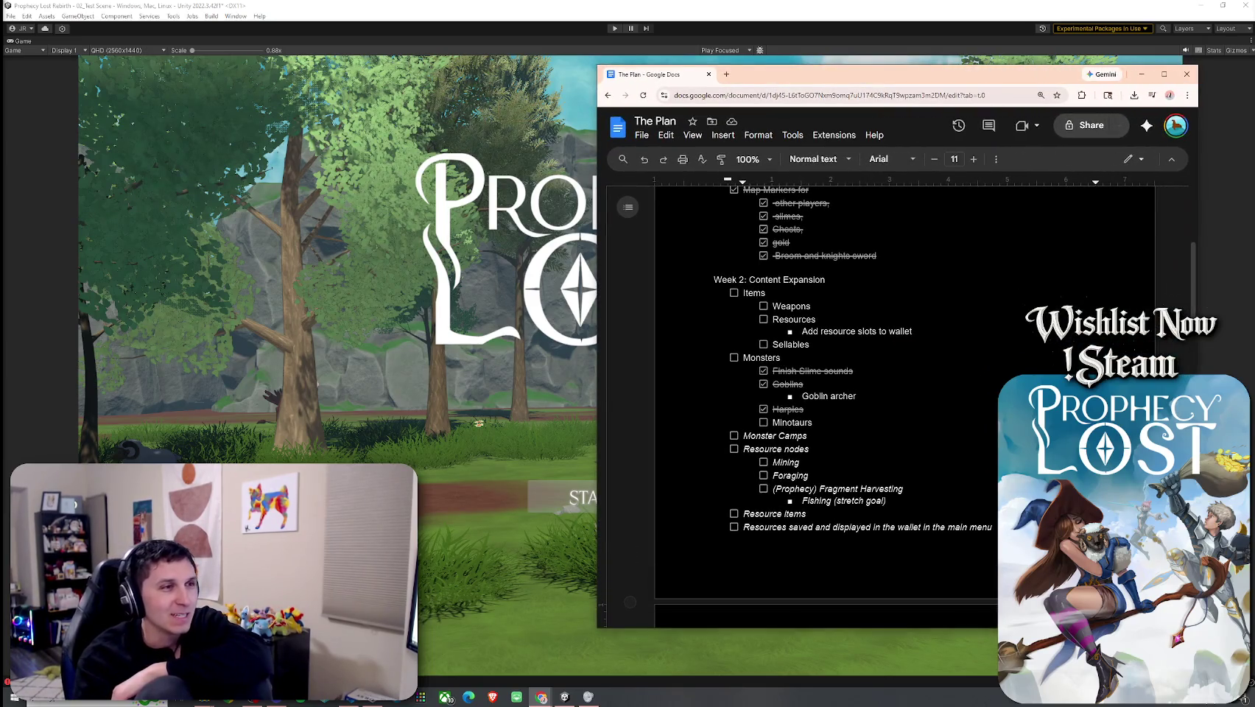
pyautogui.scroll(5, 910, 421)
pyautogui.scroll(-2, 910, 421)
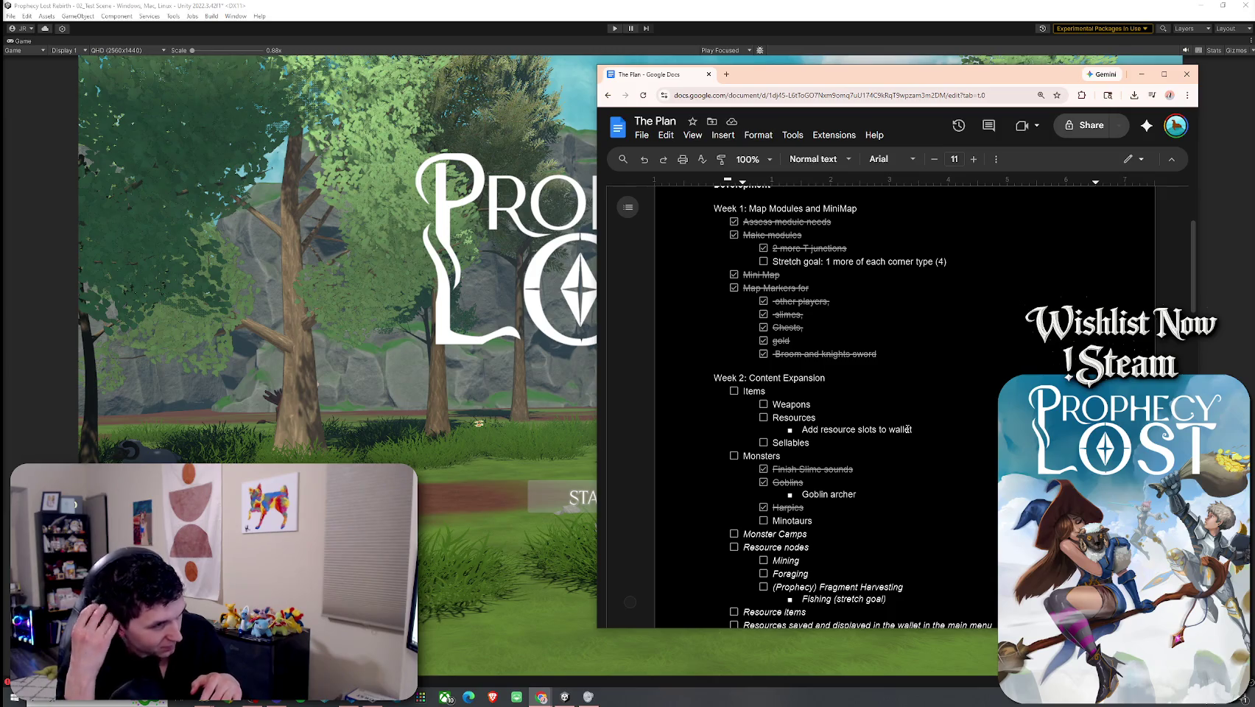
pyautogui.scroll(-3, 869, 391)
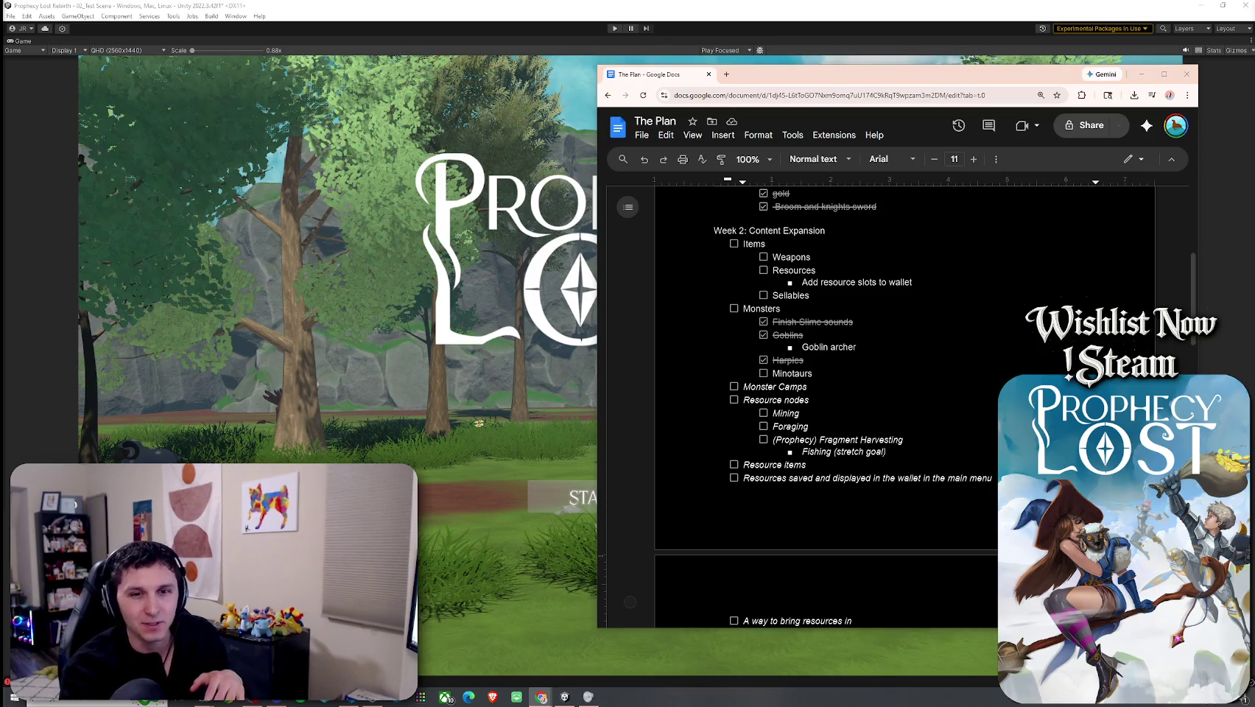
pyautogui.scroll(1, 838, 316)
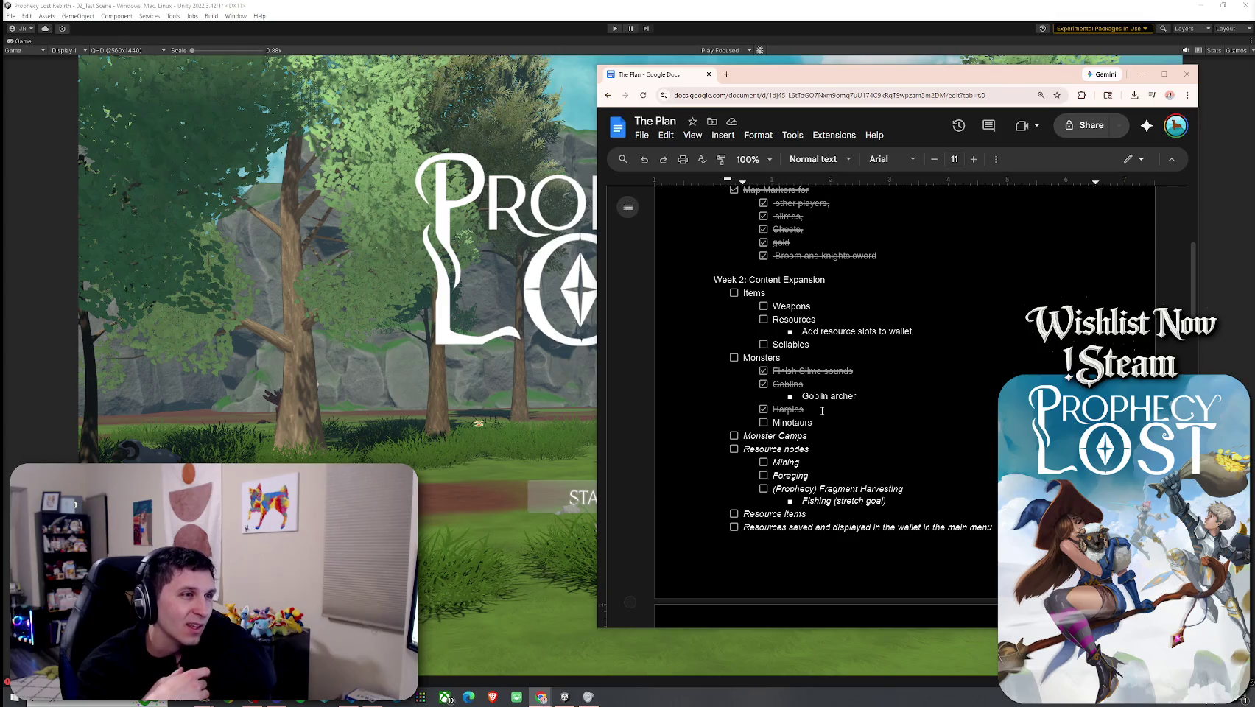
pyautogui.click(746, 355)
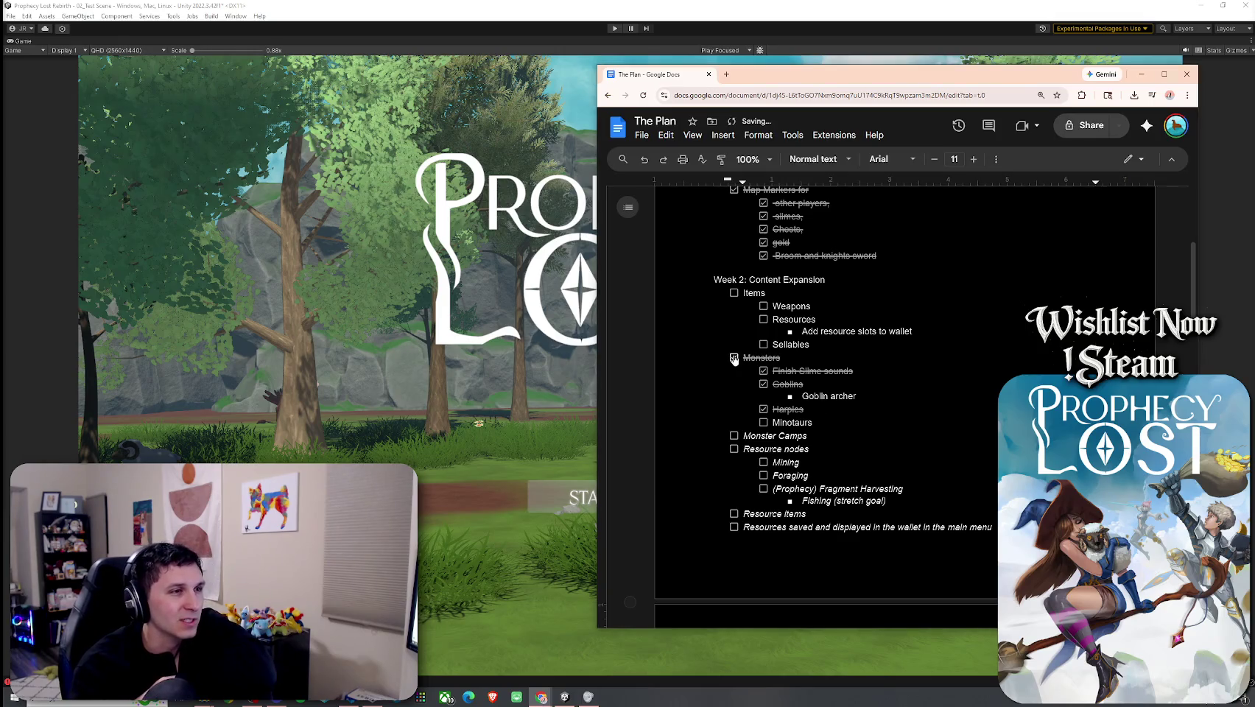
pyautogui.moveTo(828, 347); pyautogui.dragTo(730, 292)
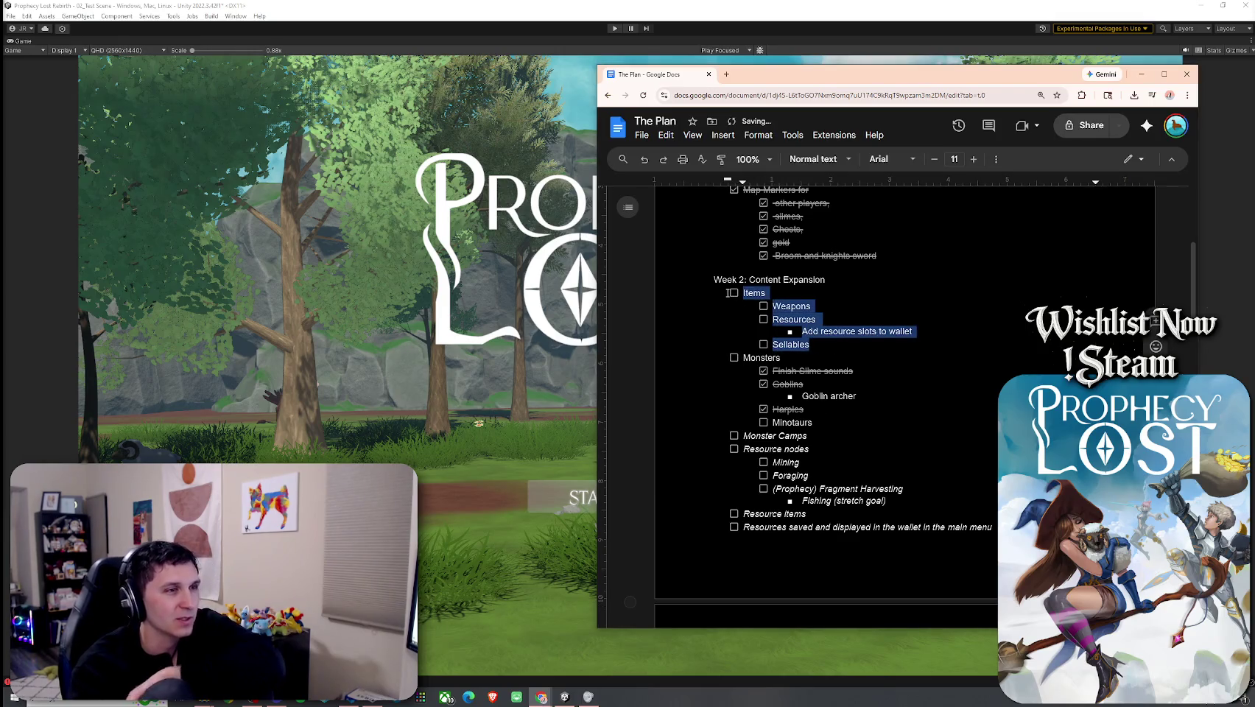
pyautogui.tripleClick(775, 280)
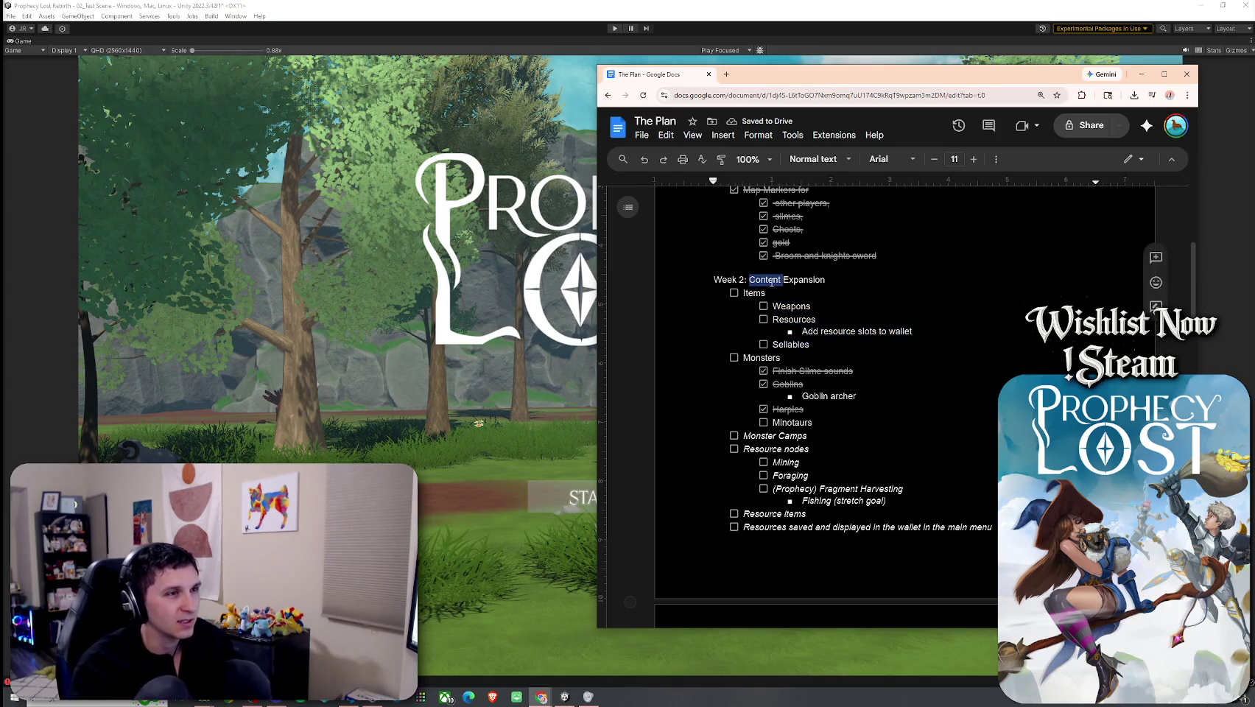
pyautogui.moveTo(826, 279); pyautogui.dragTo(755, 280)
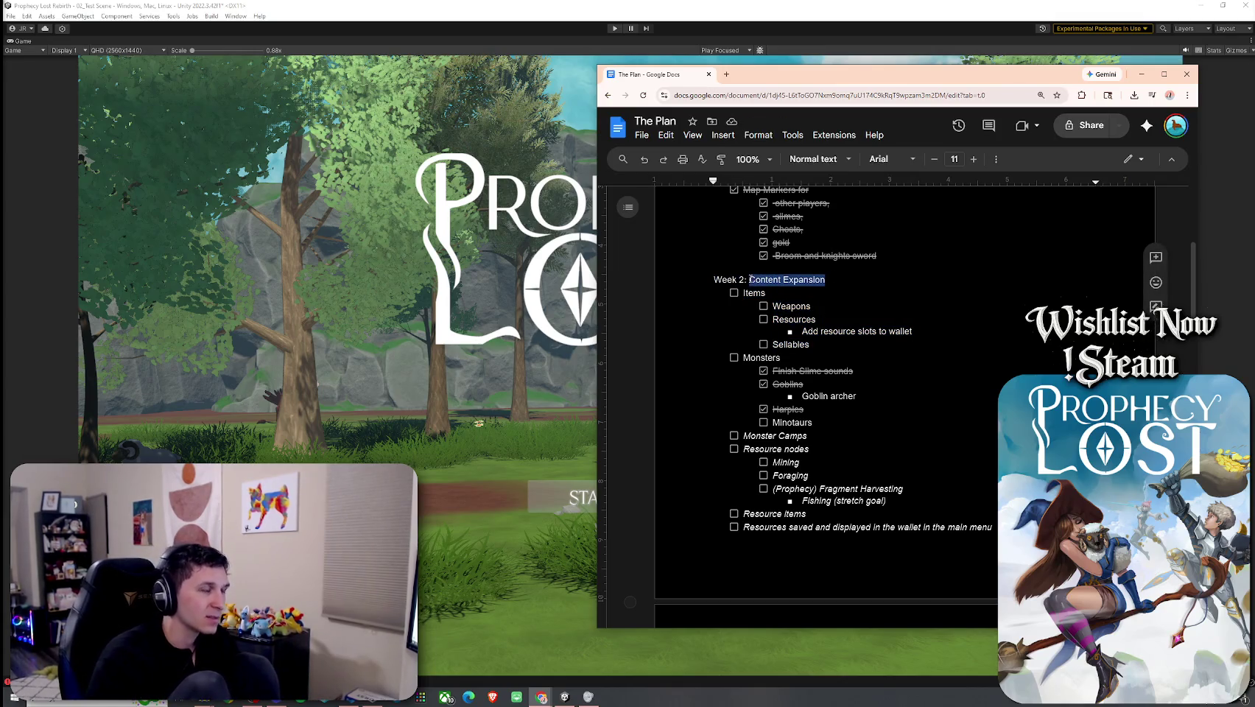
pyautogui.write('Monsters')
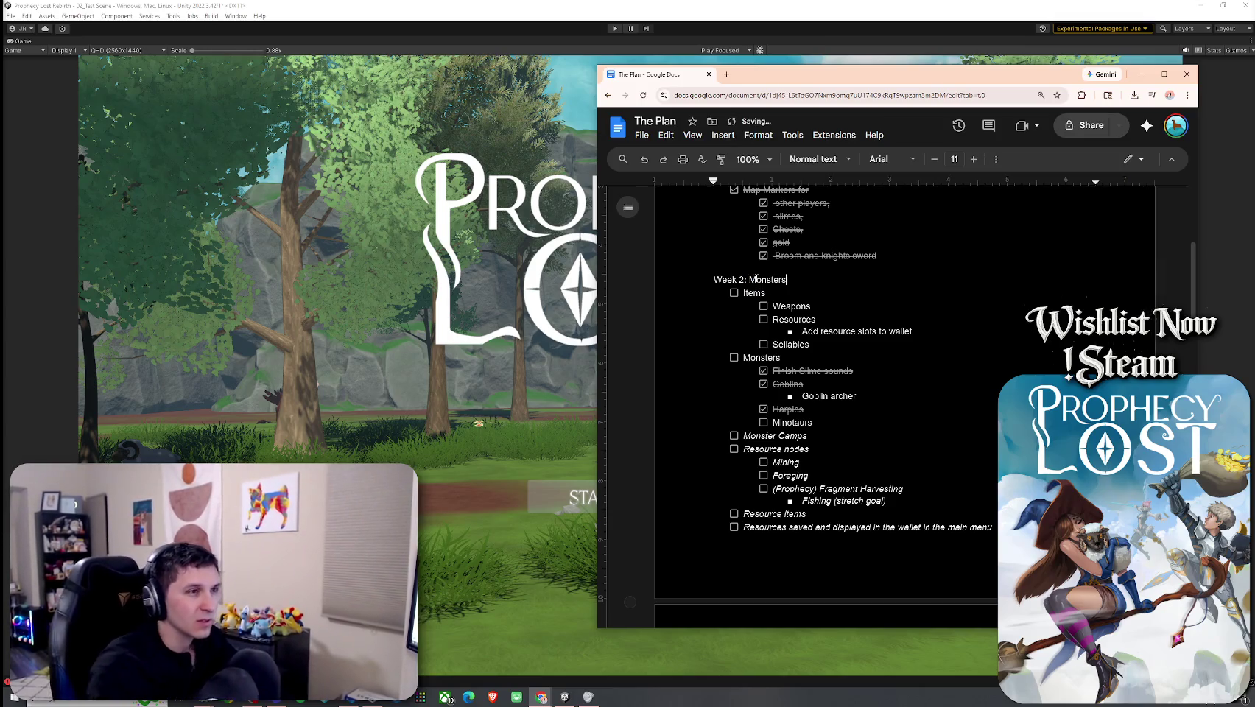
# Step: Move the Items block under Minotaurs and make Weapons through Sellables checklist items
pyautogui.moveTo(810, 344); pyautogui.dragTo(742, 293)
pyautogui.hotkey('ctrl', 'c')
pyautogui.press('BackSpace')
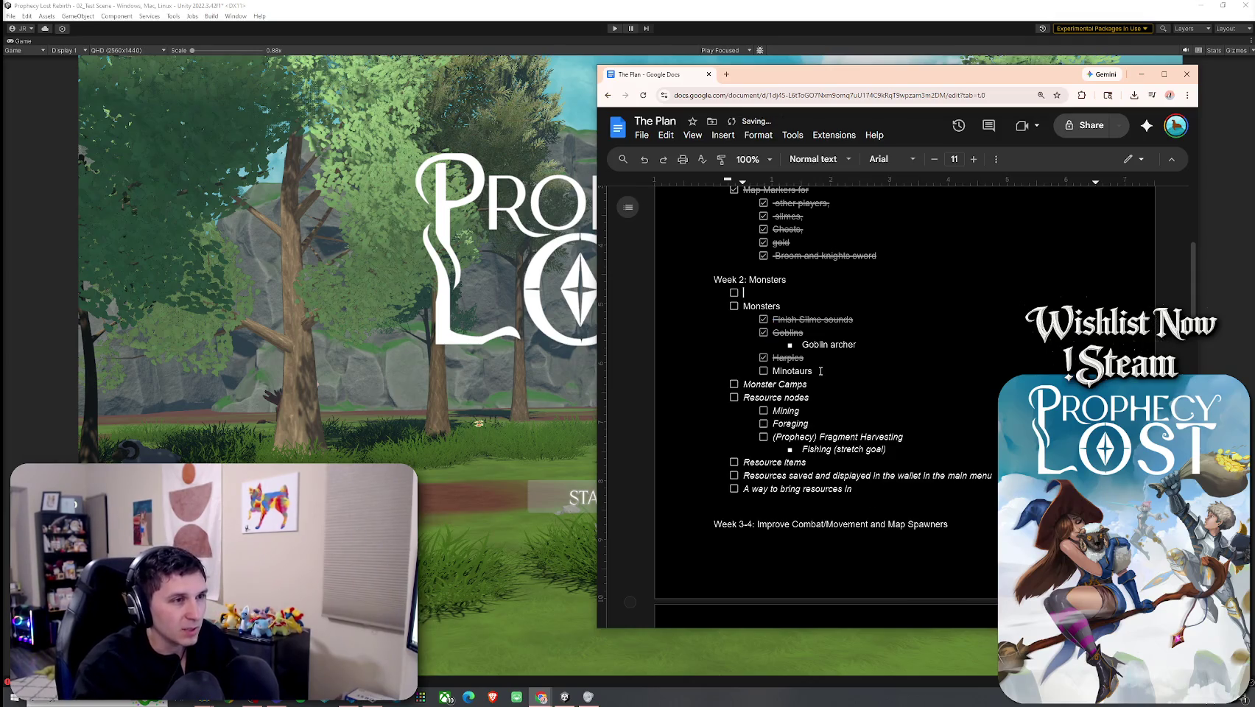
pyautogui.click(821, 370)
pyautogui.press('Return')
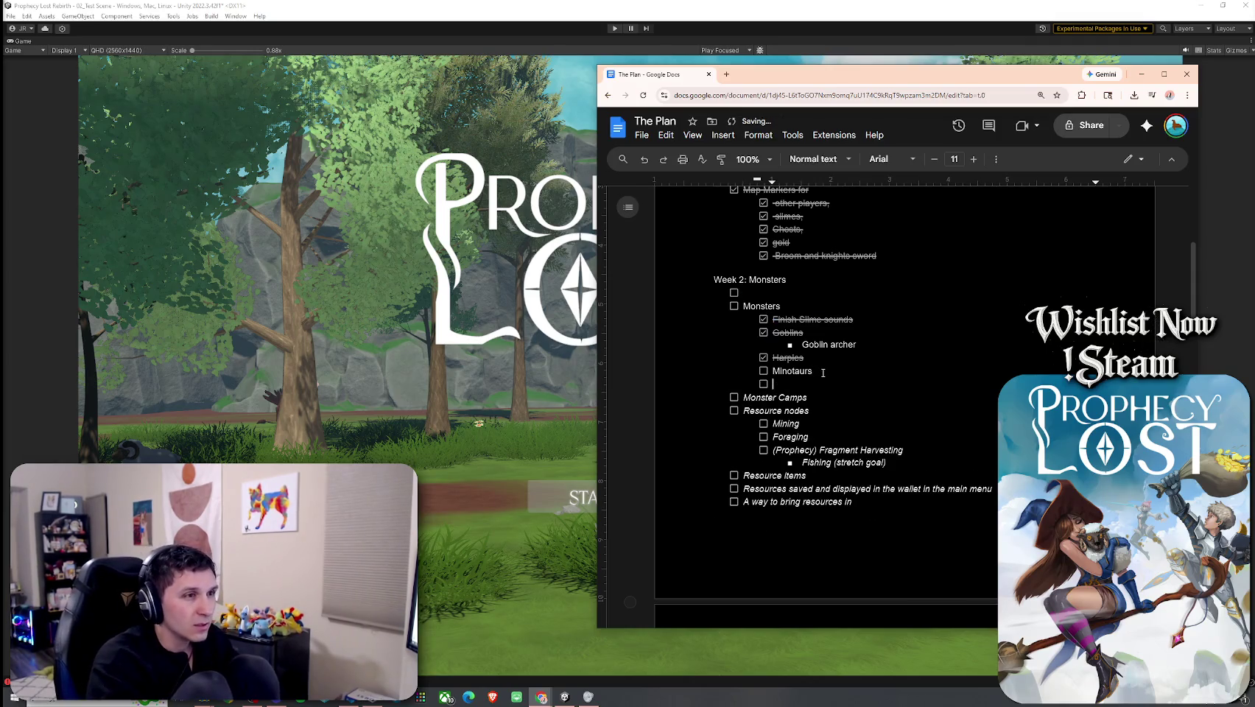
pyautogui.hotkey('ctrl', 'v')
pyautogui.press('Up')
pyautogui.press('Up')
pyautogui.press('Up')
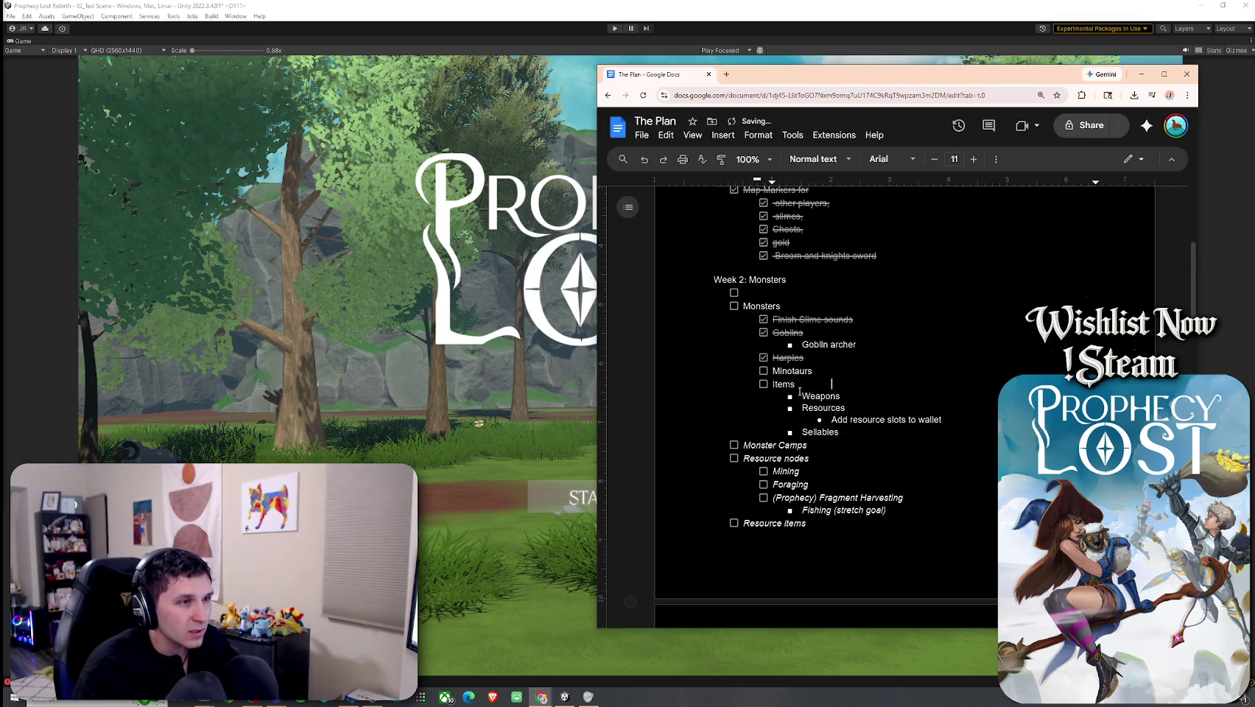
pyautogui.hotkey('shift', 'Tab')
pyautogui.press('Down')
pyautogui.keyDown('shift'); pyautogui.click(854, 432); pyautogui.keyUp('shift')
pyautogui.hotkey('ctrl', 'shift', '9')
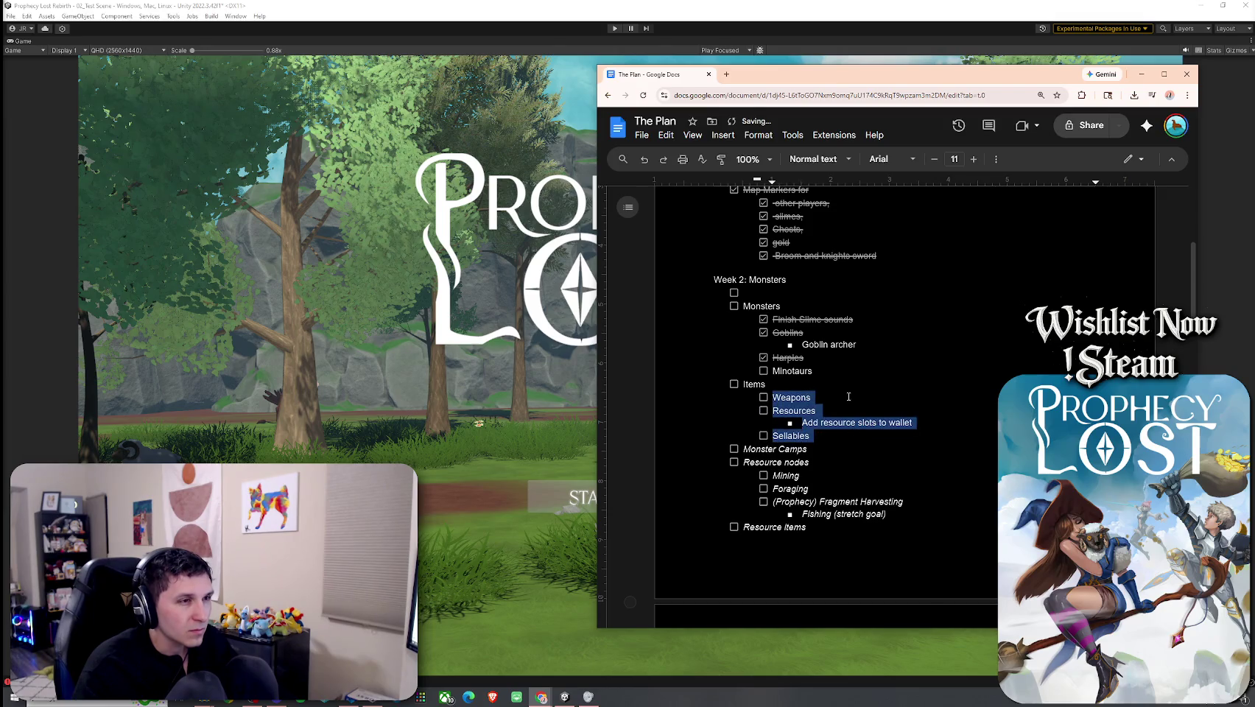
# Step: Outdent the resource slots bullet to checklist level and remove the empty Week 2 checklist line
pyautogui.click(850, 424)
pyautogui.press('Home')
pyautogui.hotkey('shift', 'Tab')
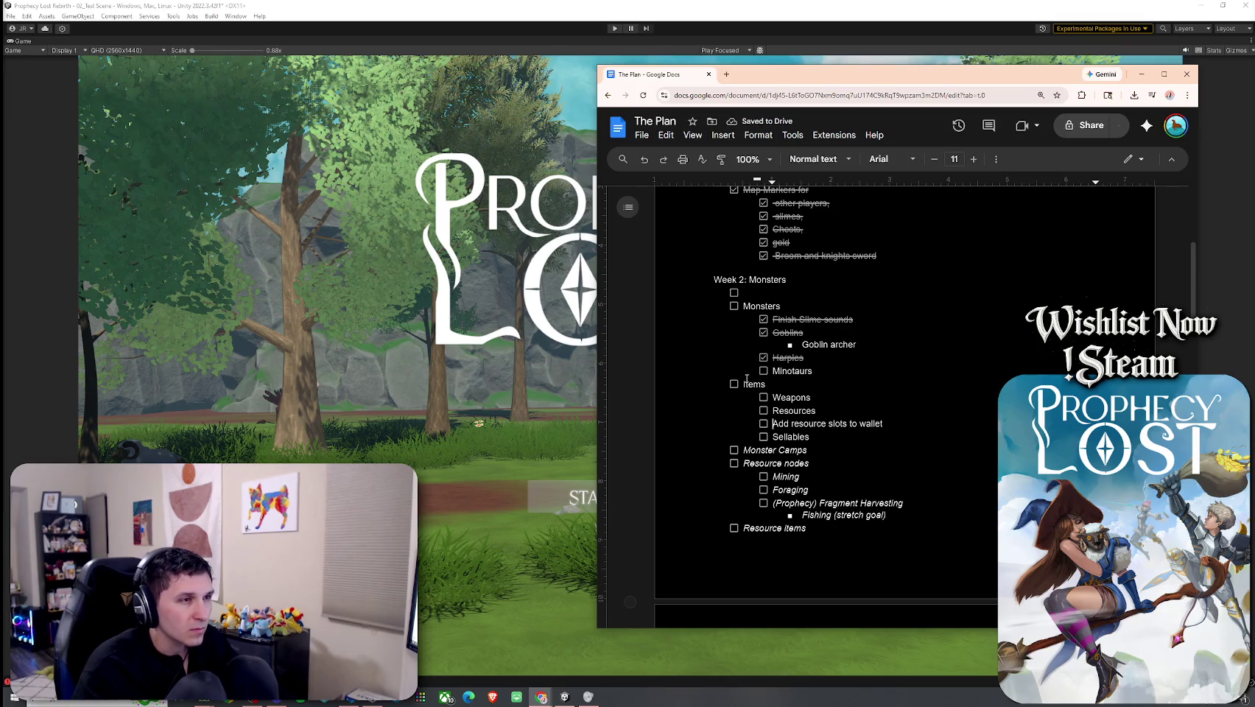
pyautogui.click(758, 295)
pyautogui.hotkey('ctrl', 'z')
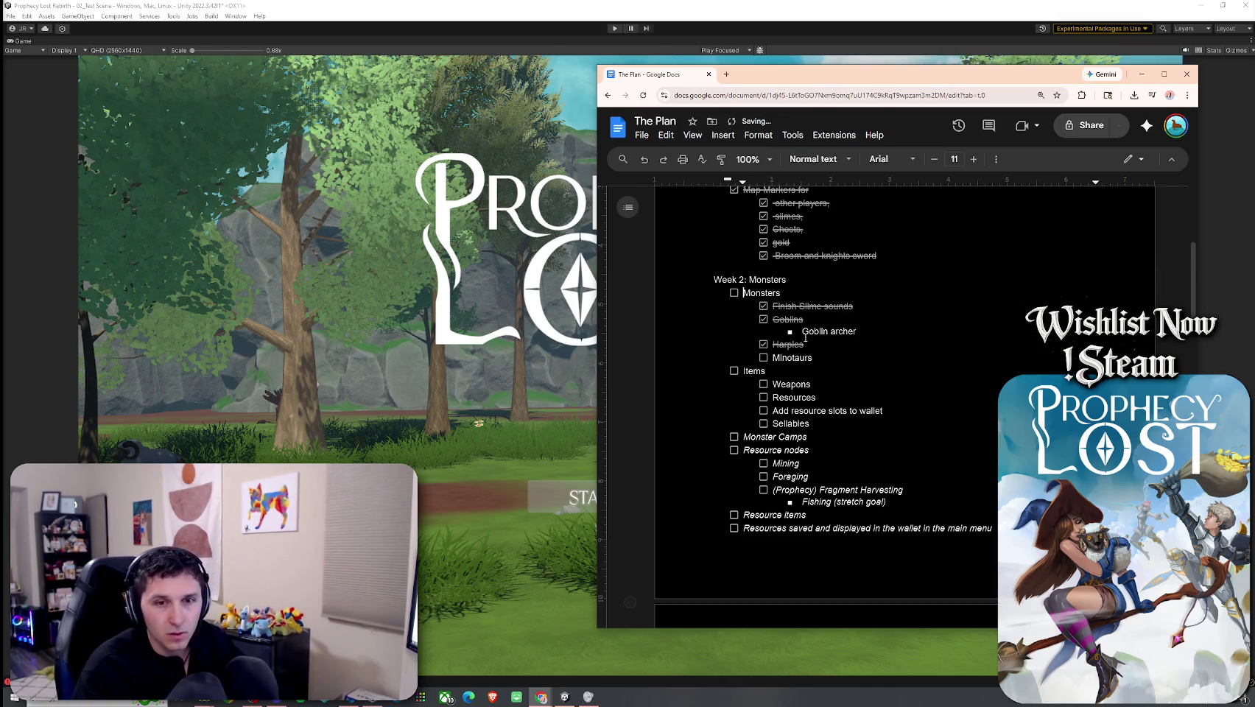
pyautogui.moveTo(802, 83); pyautogui.dragTo(722, 79)
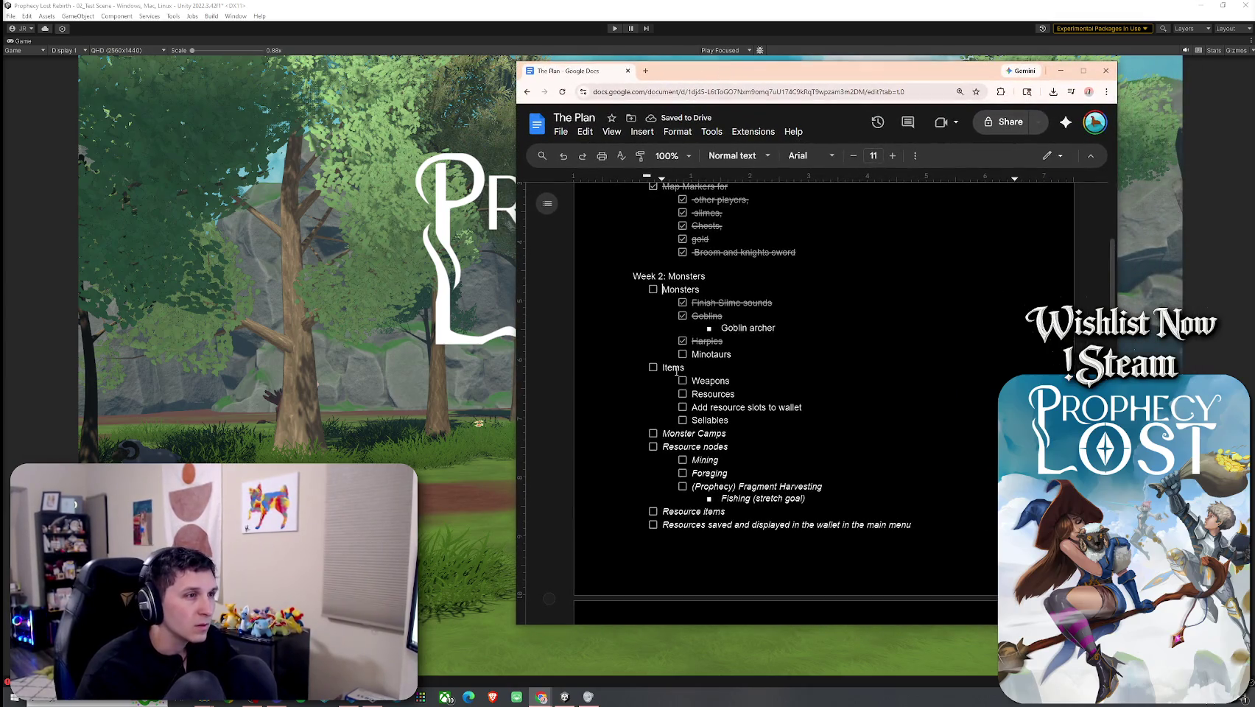
# Step: Cut the selected Items block, then undo to restore it
pyautogui.moveTo(662, 367)
pyautogui.mouseDown()
pyautogui.moveTo(733, 412)
pyautogui.moveTo(729, 401)
pyautogui.moveTo(729, 464)
pyautogui.moveTo(685, 430)
pyautogui.moveTo(916, 426)
pyautogui.mouseUp()
pyautogui.scroll(-1, 732, 406)
pyautogui.scroll(-1, 729, 464)
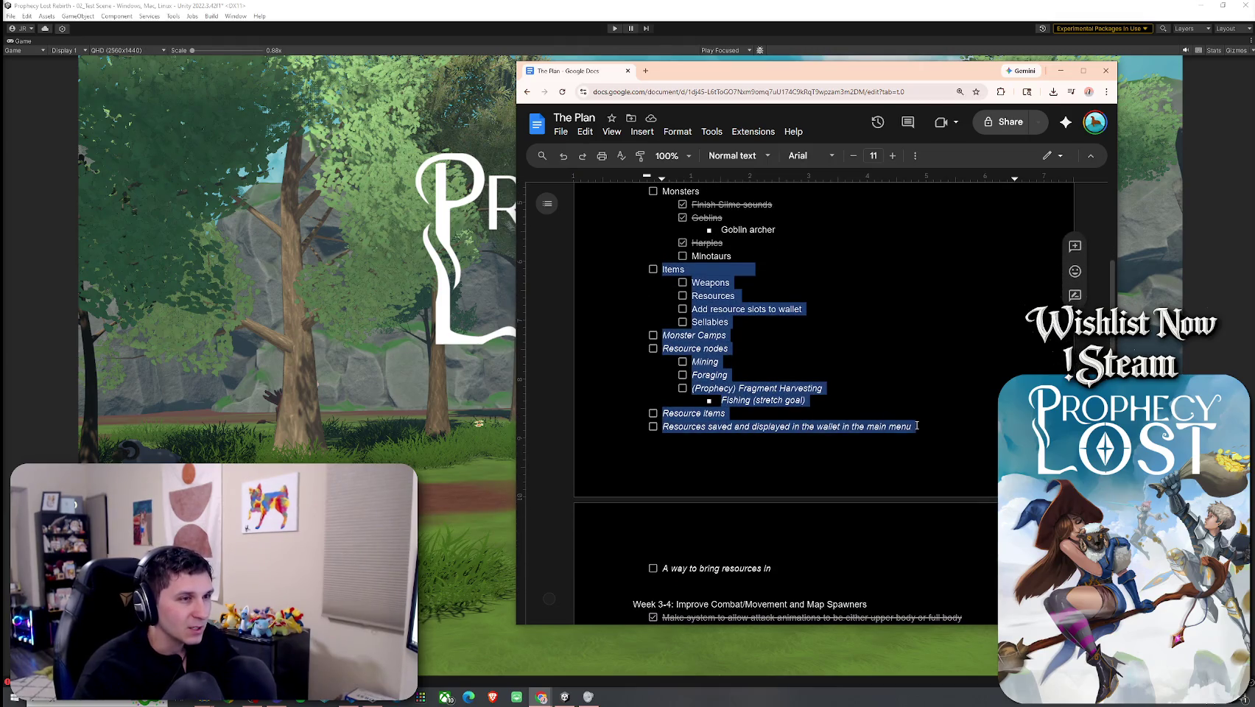
pyautogui.rightClick(684, 298)
pyautogui.click(713, 318)
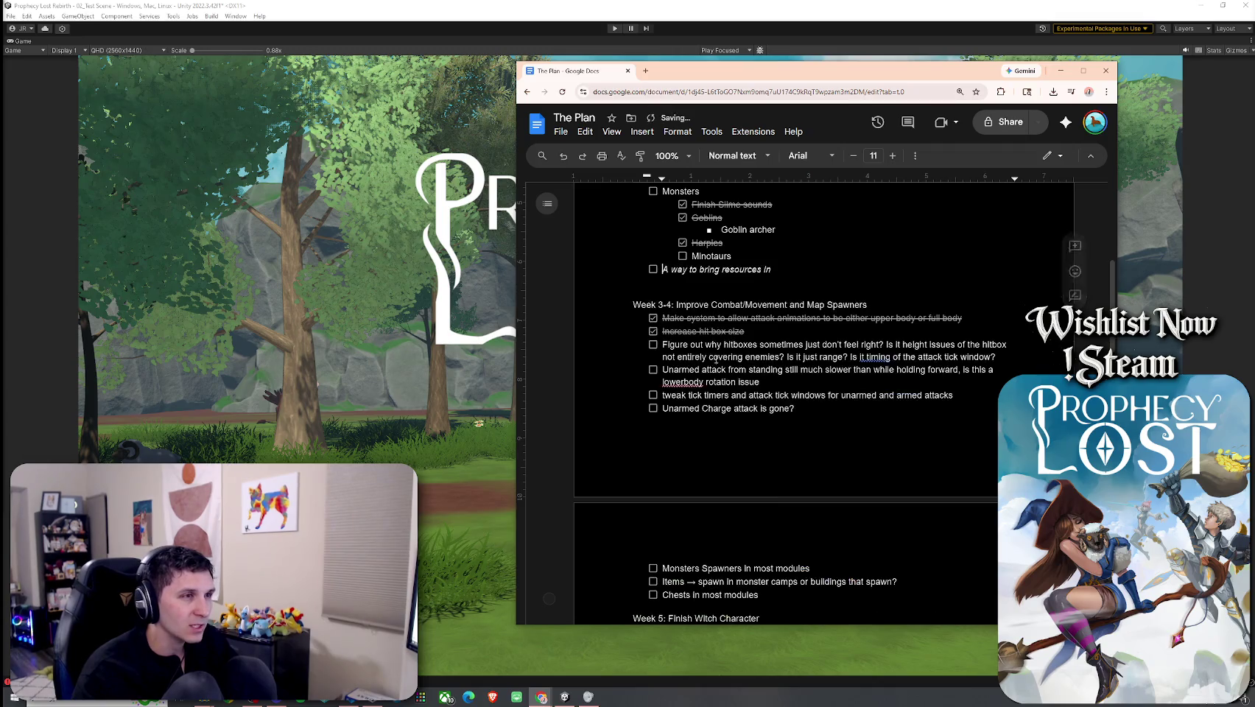
pyautogui.hotkey('ctrl', 'z')
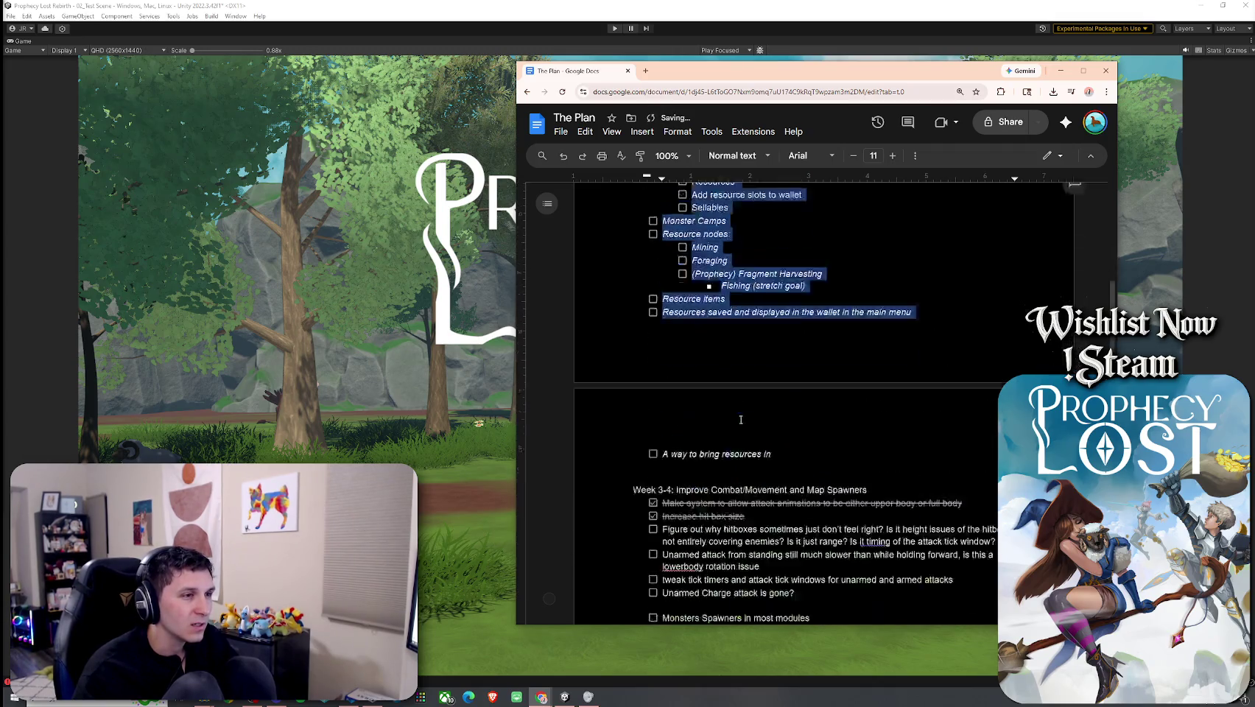
# Step: Extend the item to read 'A way to bring resources in to the match'
pyautogui.scroll(-2, 741, 419)
pyautogui.click(780, 372)
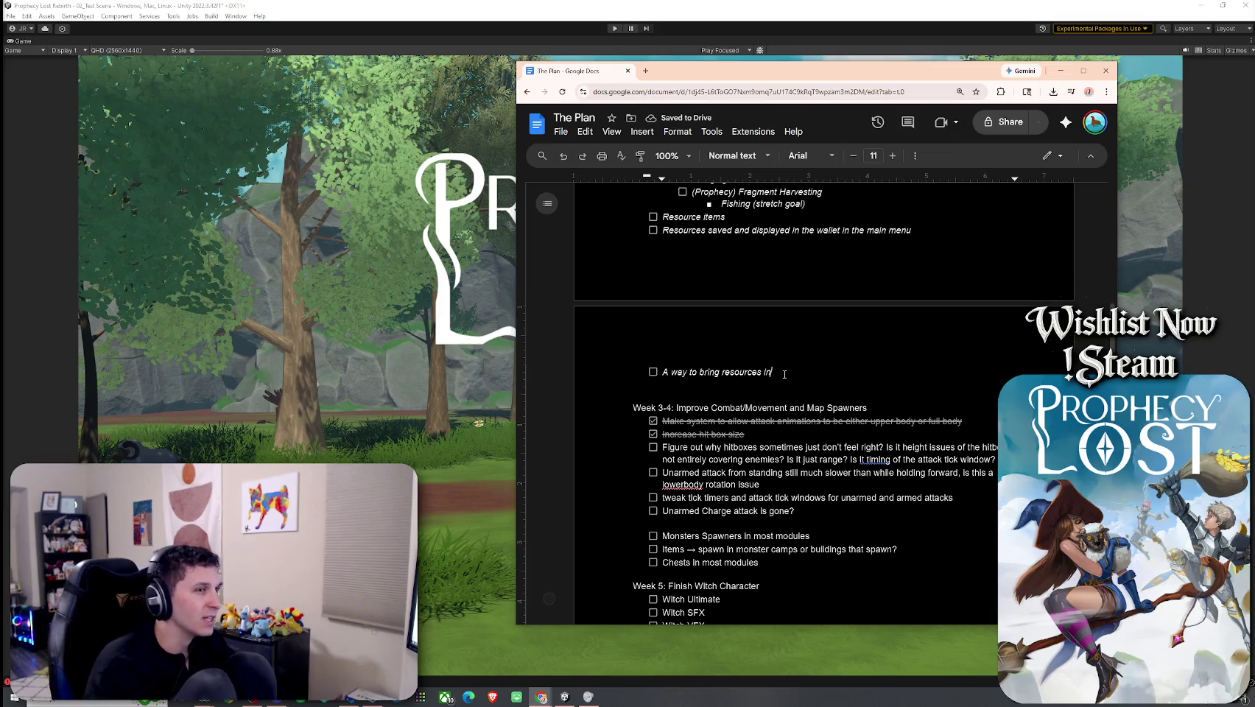
pyautogui.write(' to the match')
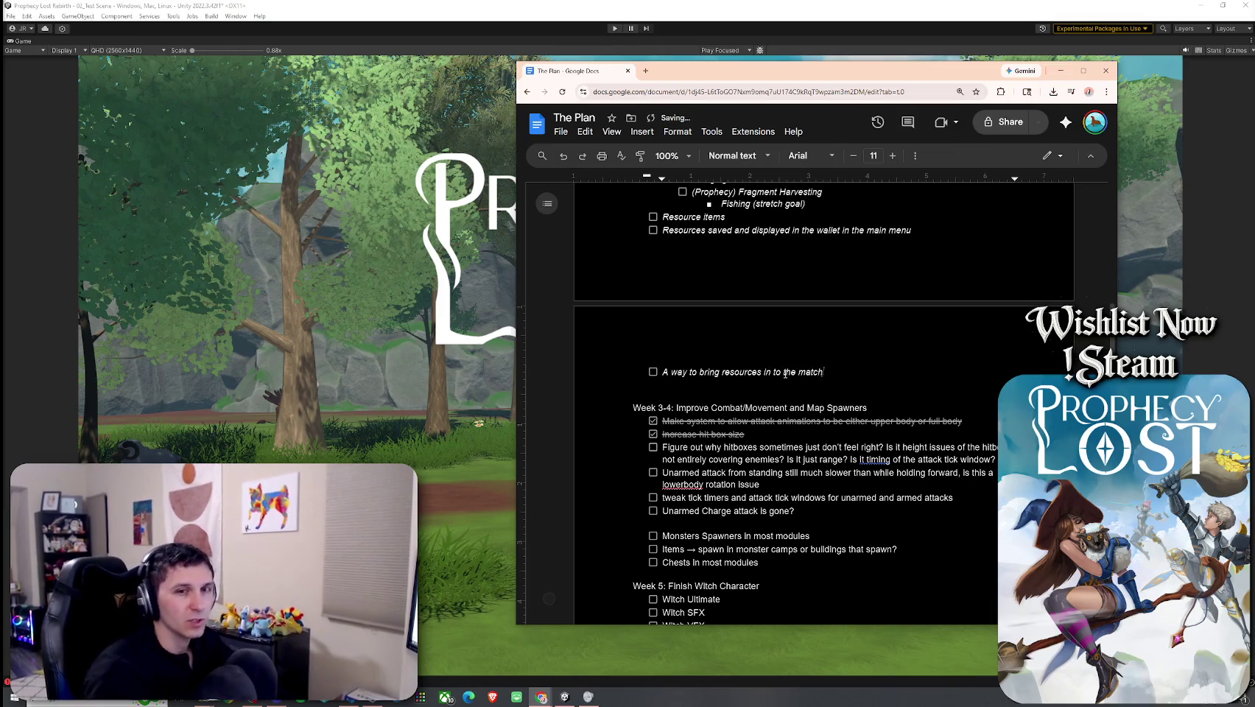
# Step: Select Items through the resources line and cut it out of Week 2
pyautogui.scroll(3, 785, 373)
pyautogui.moveTo(825, 519)
pyautogui.mouseDown()
pyautogui.moveTo(736, 450)
pyautogui.moveTo(698, 306)
pyautogui.moveTo(663, 416)
pyautogui.mouseUp()
pyautogui.hotkey('ctrl', 'c')
pyautogui.scroll(1, 698, 305)
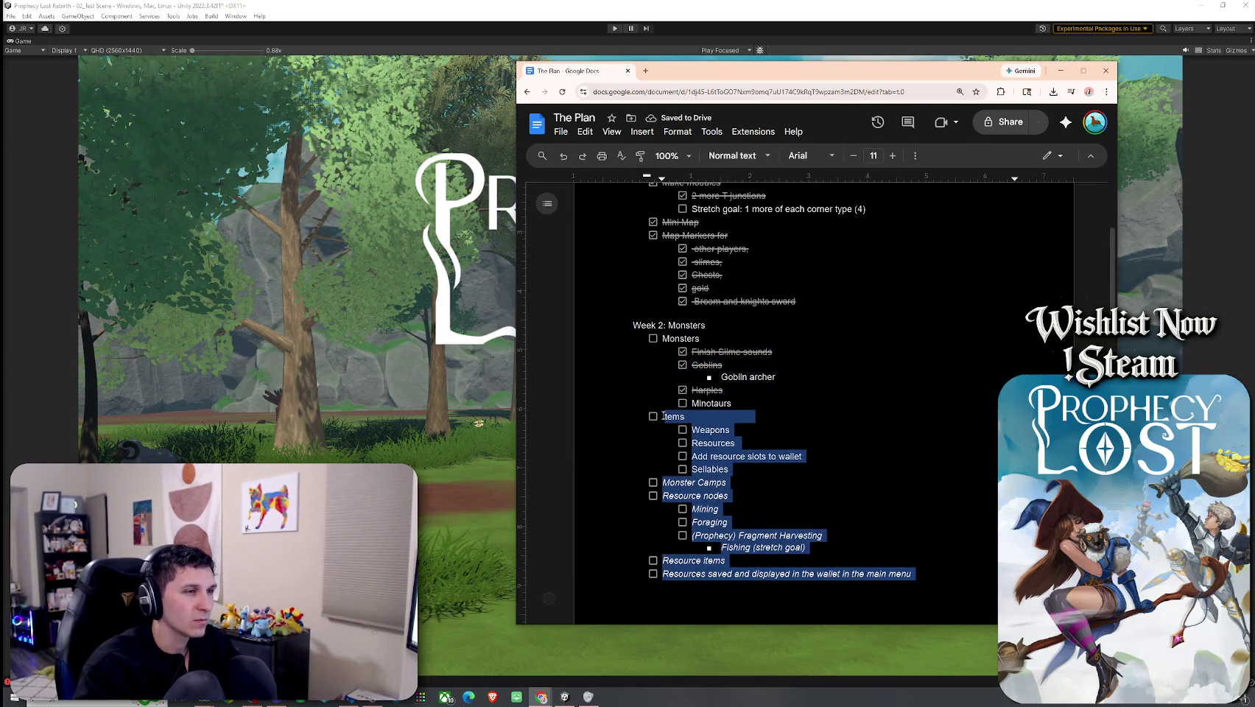
pyautogui.scroll(-3, 827, 509)
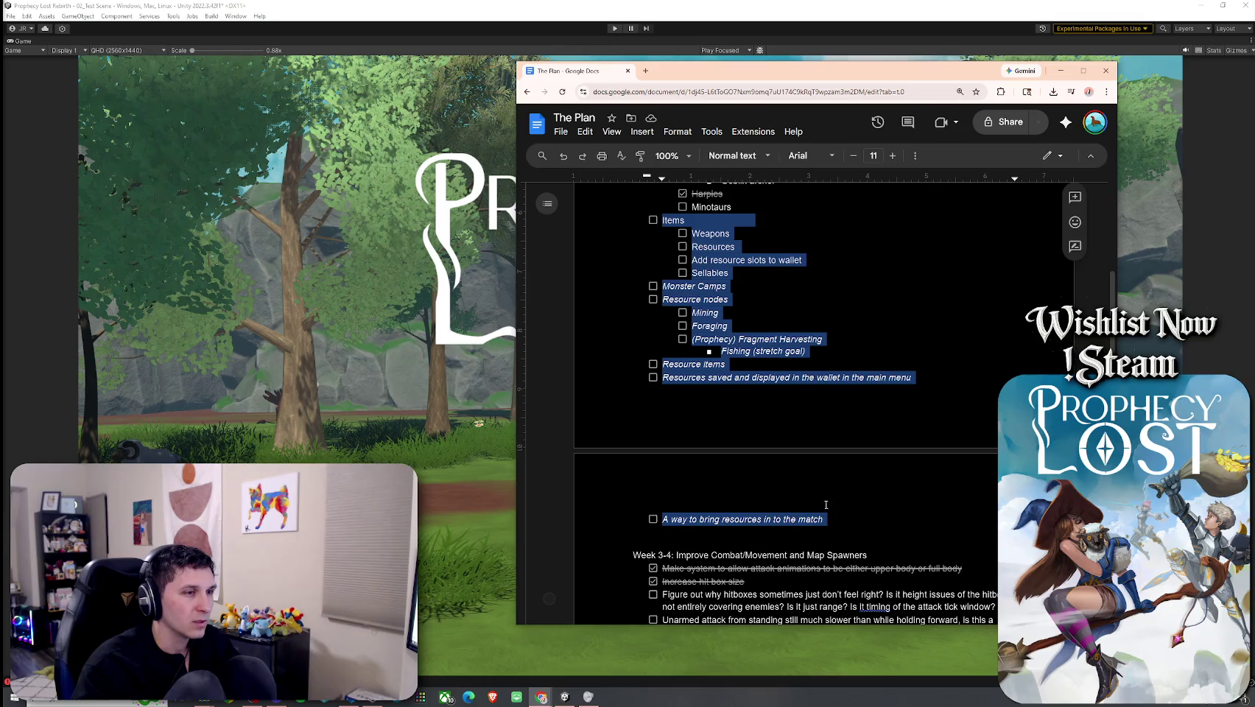
pyautogui.rightClick(731, 515)
pyautogui.click(766, 325)
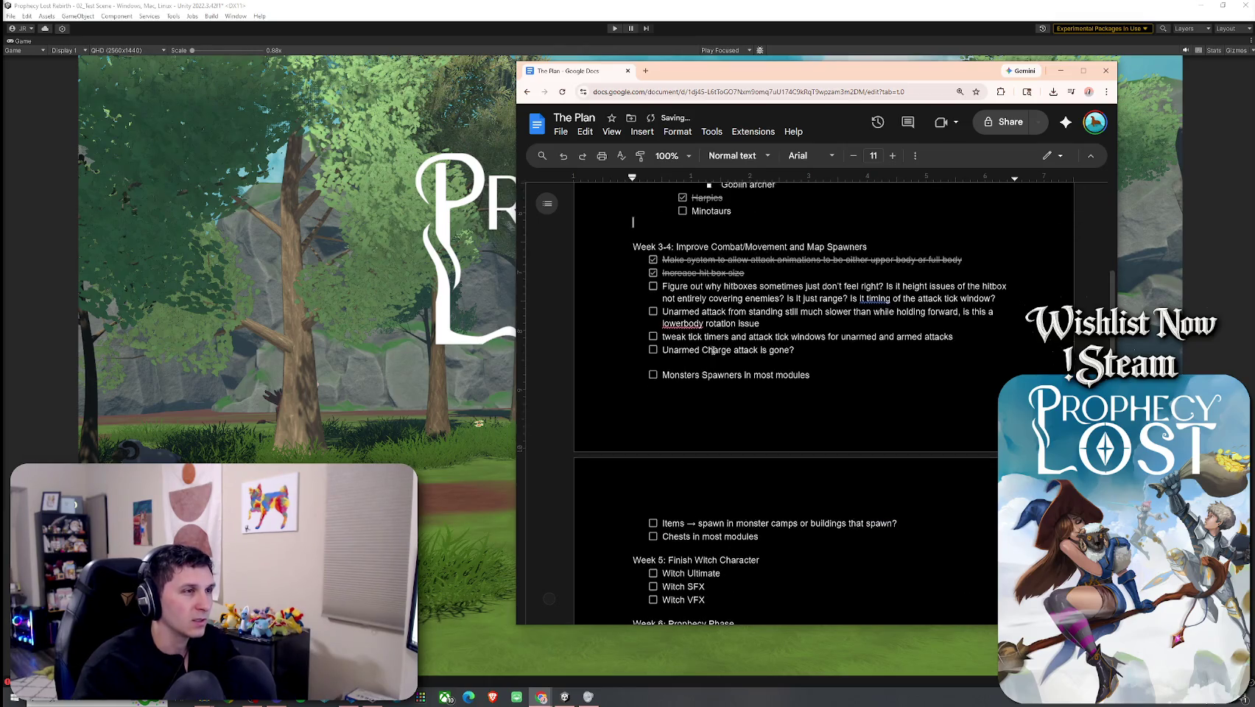
pyautogui.scroll(2, 718, 357)
# Step: Add a 'Week 3: Items and New Weapons' heading after Minotaurs with the Items block pasted below
pyautogui.press('Return')
pyautogui.write('Week ')
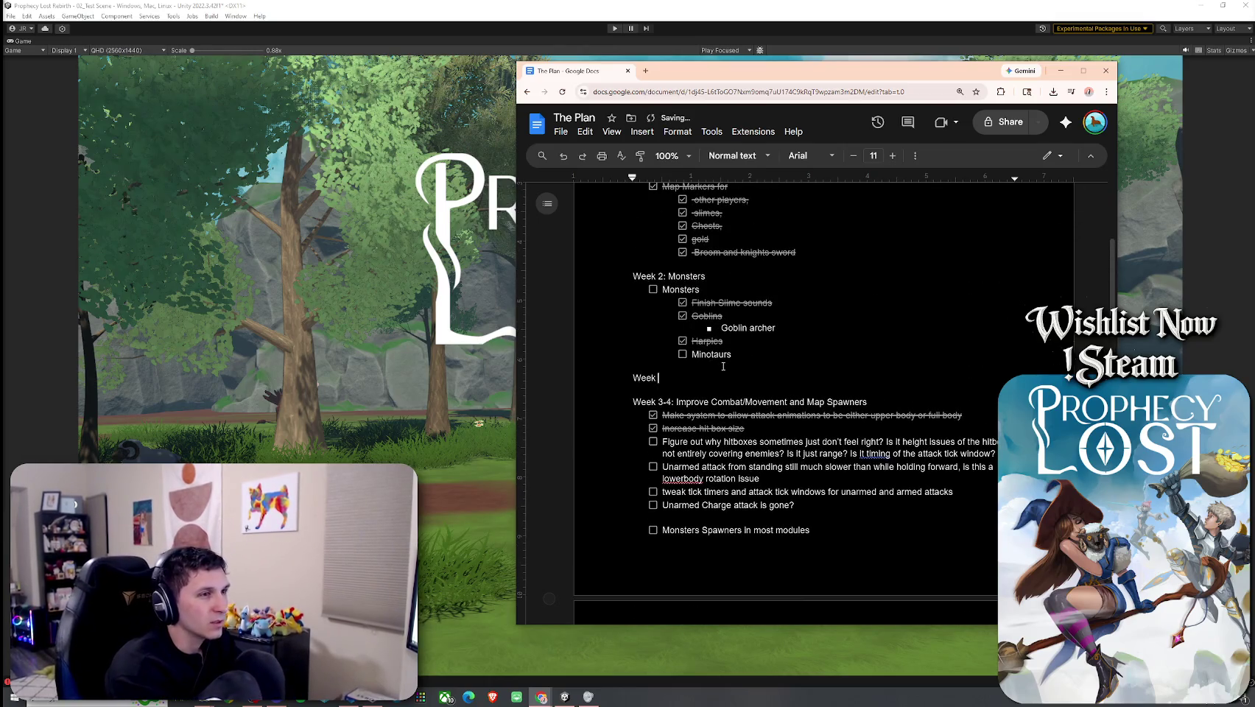
pyautogui.write('3: More Contetnt')
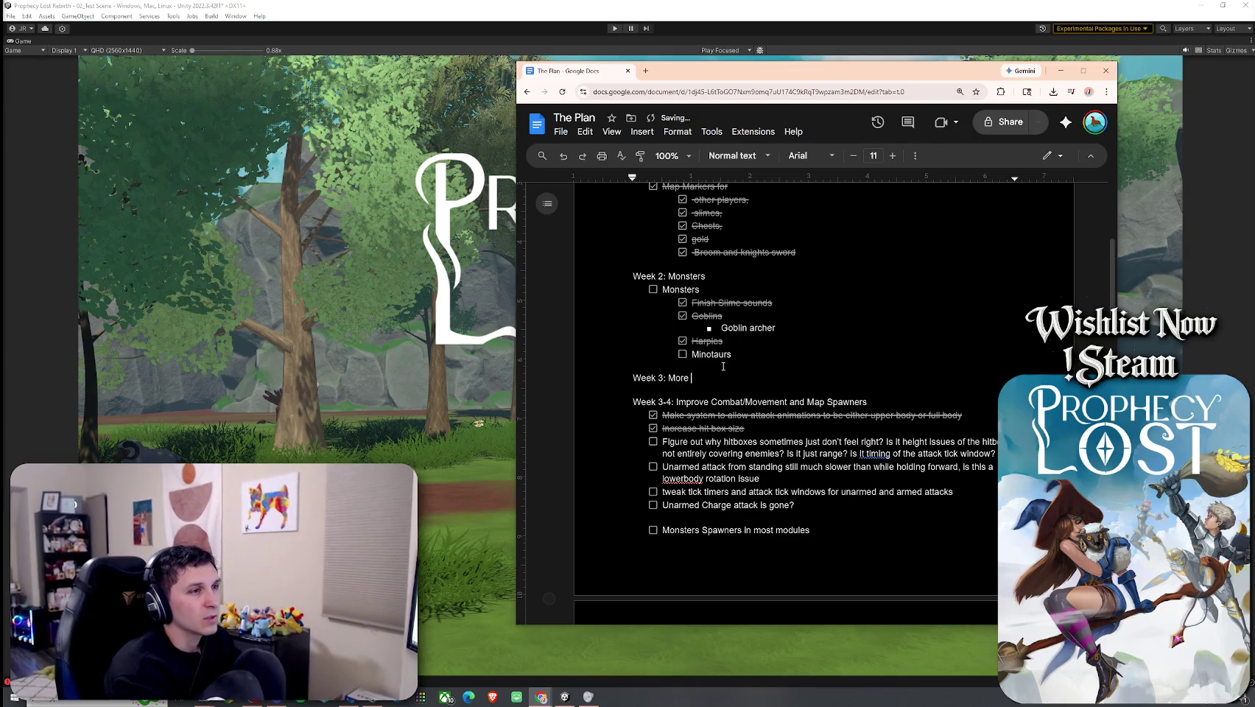
pyautogui.press('BackSpace')
pyautogui.press('BackSpace')
pyautogui.press('BackSpace')
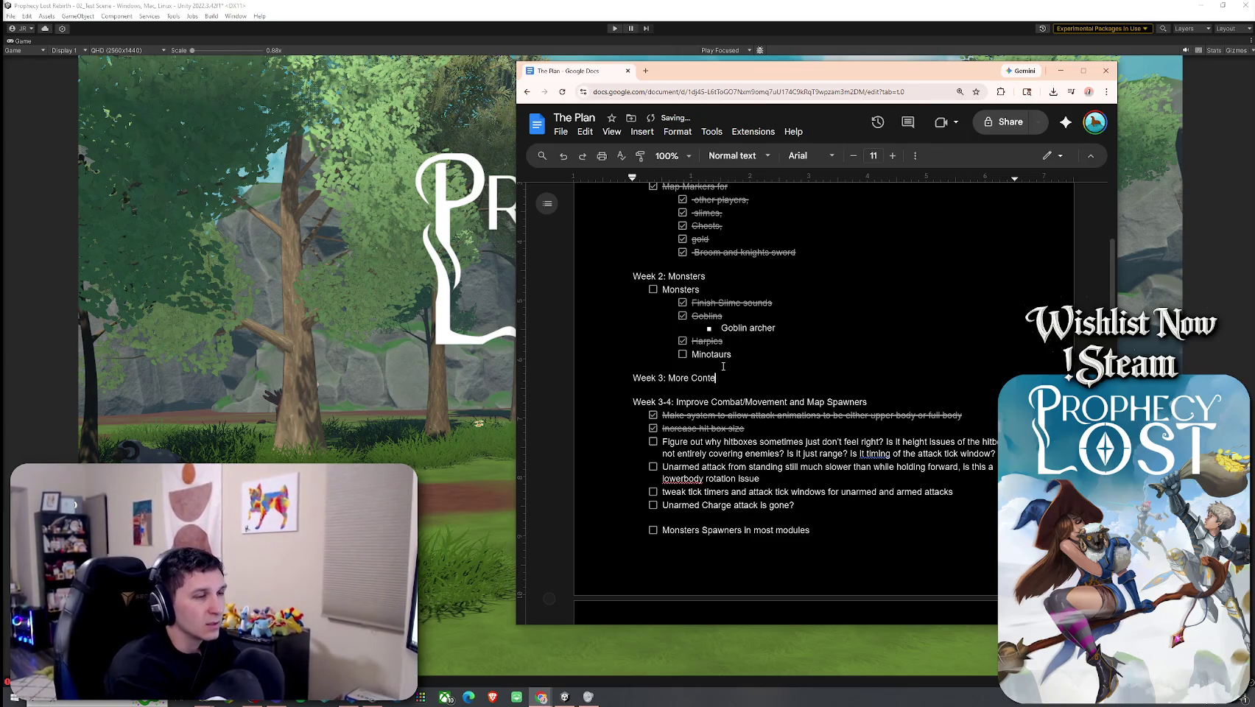
pyautogui.press('BackSpace')
pyautogui.press('BackSpace')
pyautogui.write('Items')
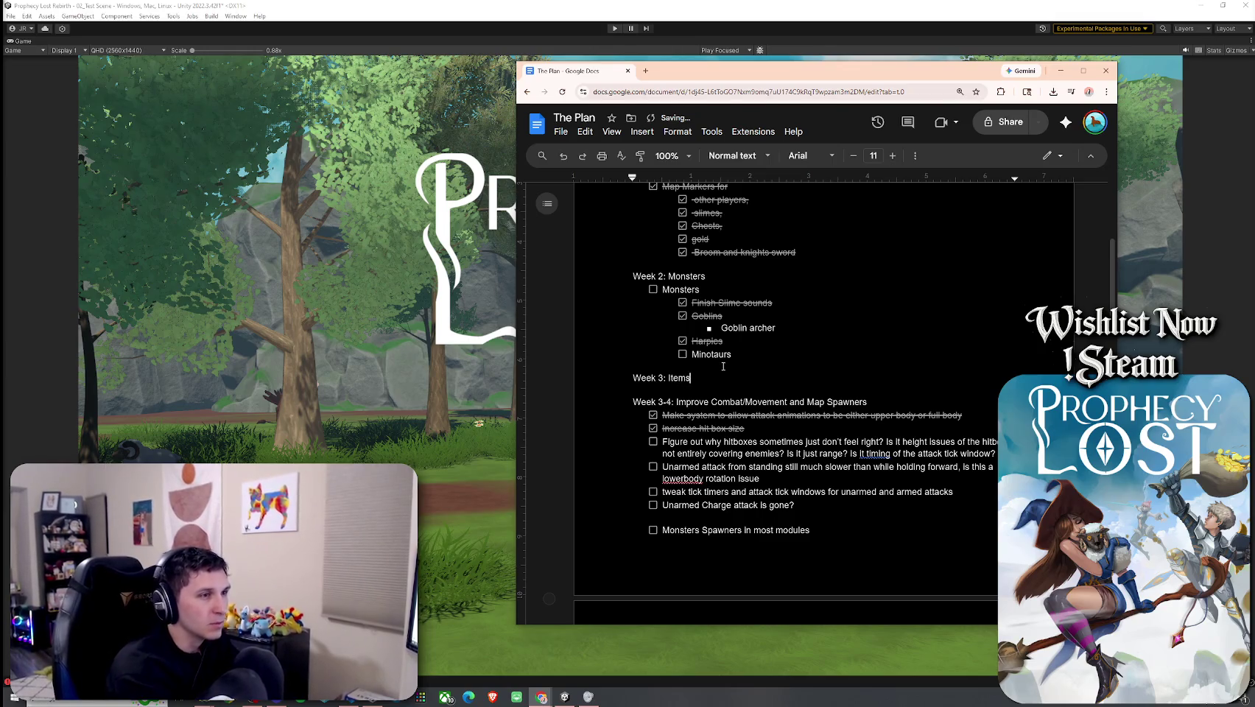
pyautogui.hotkey('ctrl', 'v')
pyautogui.click(713, 256)
pyautogui.write('and New Weapons')
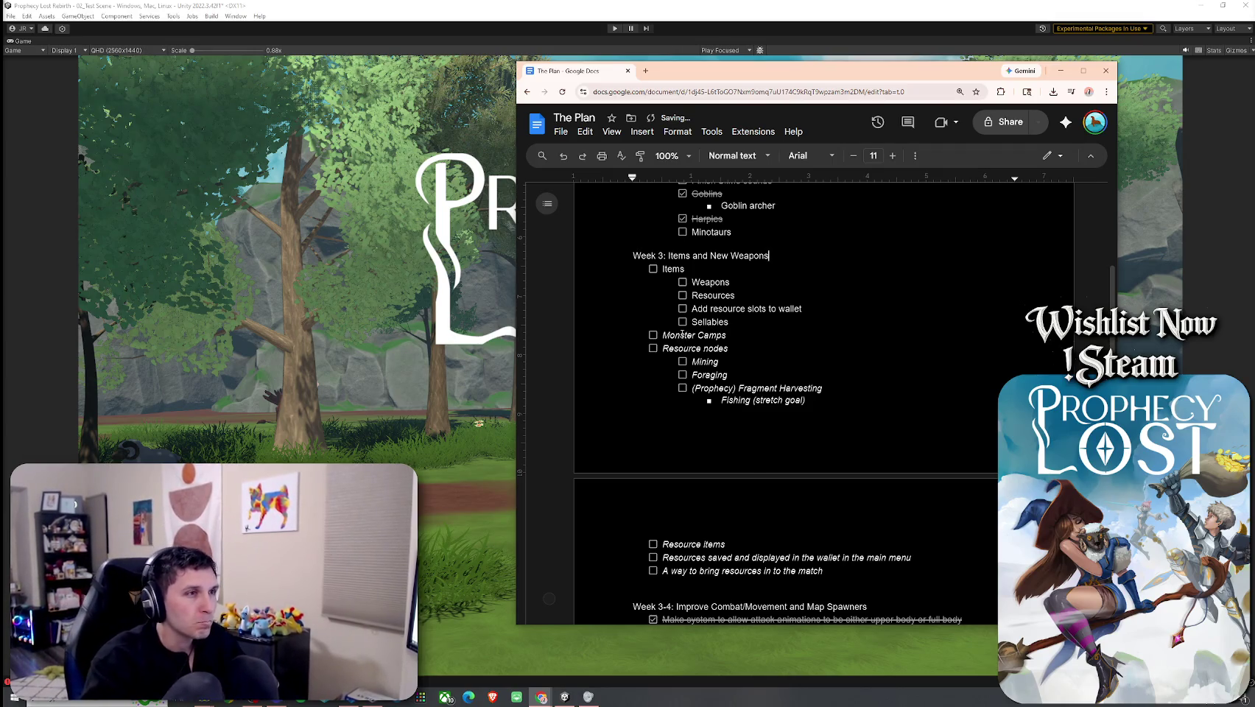
# Step: Change the 'Week 3-4' heading to 'Week 4' and review the remaining weeks
pyautogui.scroll(-1, 682, 361)
pyautogui.scroll(-1, 683, 361)
pyautogui.click(667, 461)
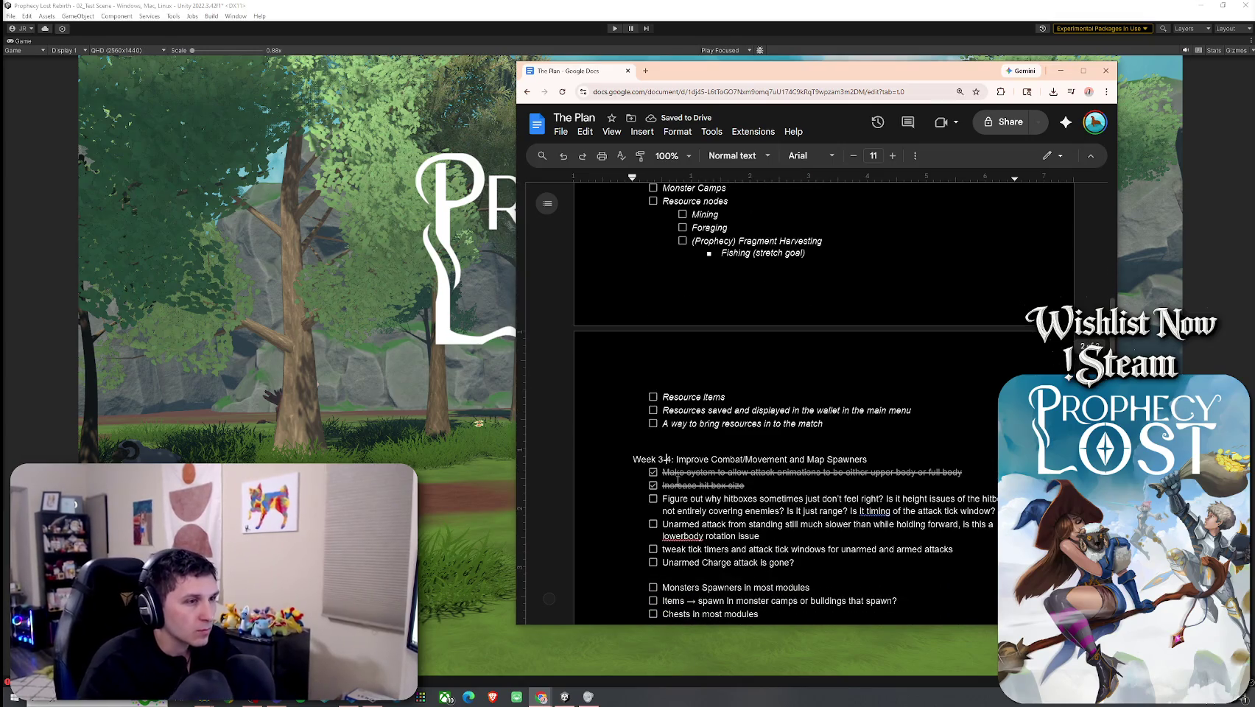
pyautogui.press('BackSpace')
pyautogui.press('BackSpace')
pyautogui.scroll(-3, 698, 433)
pyautogui.scroll(-10, 698, 433)
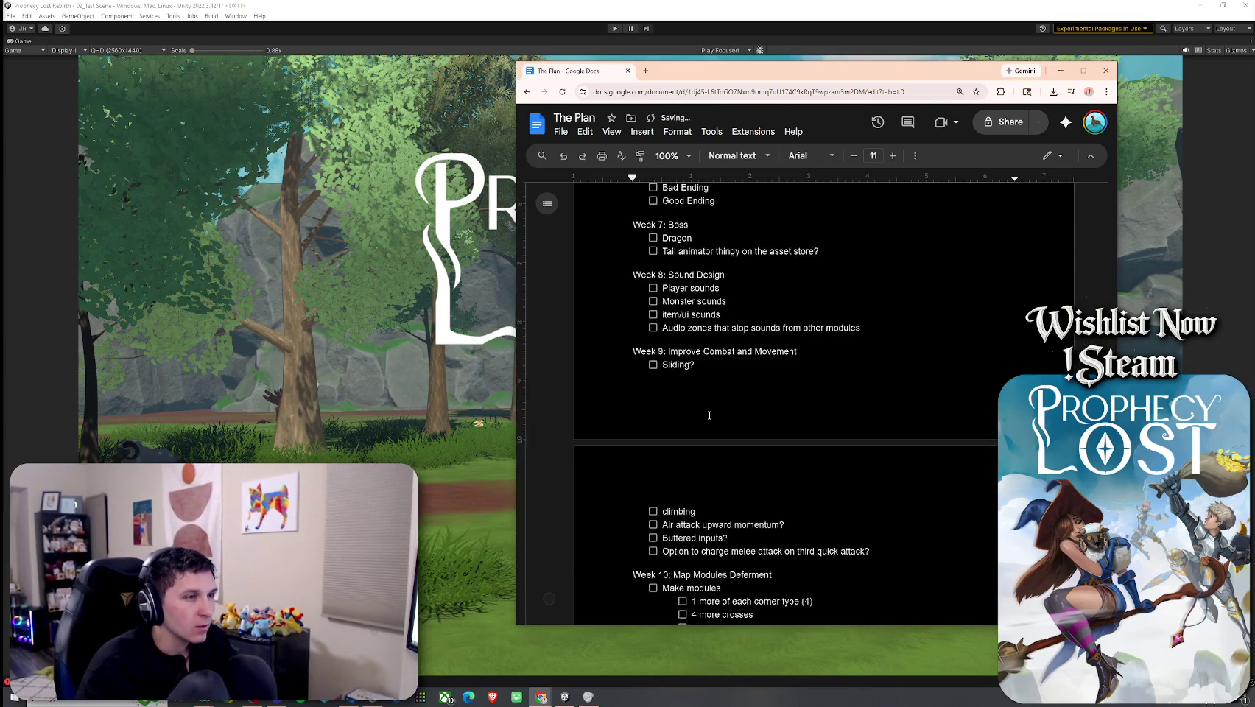
pyautogui.scroll(-1, 709, 412)
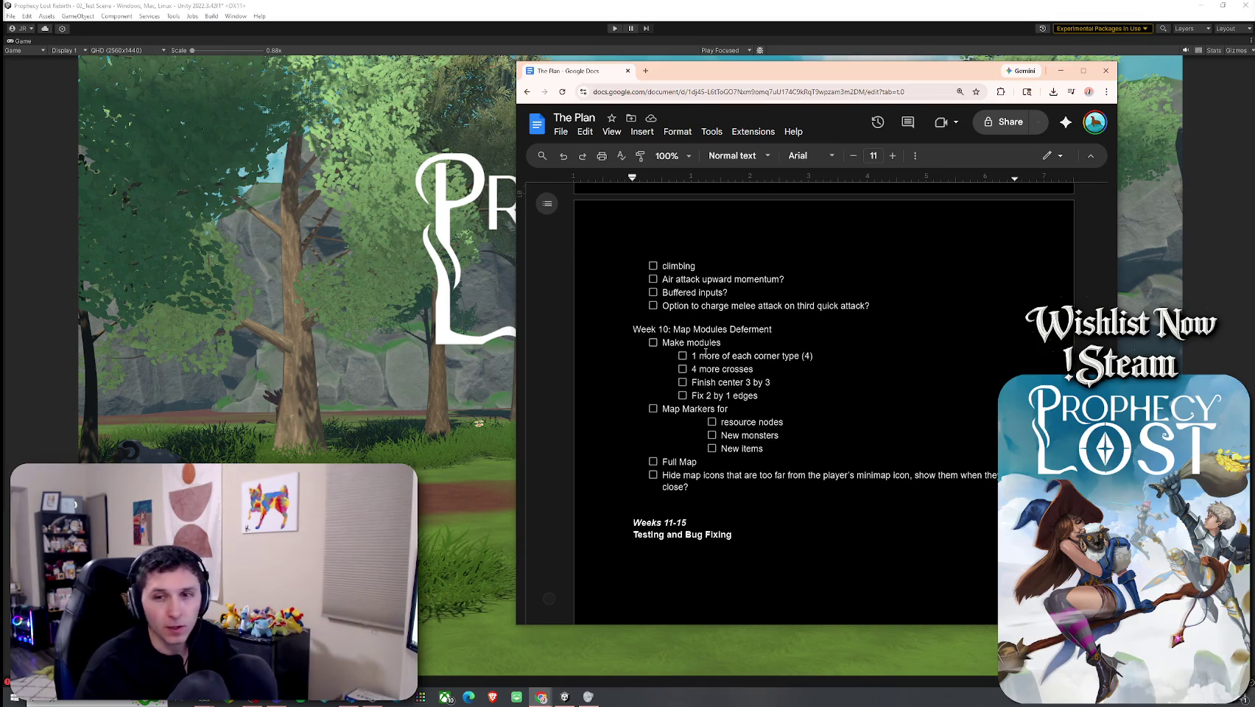
pyautogui.scroll(3, 718, 407)
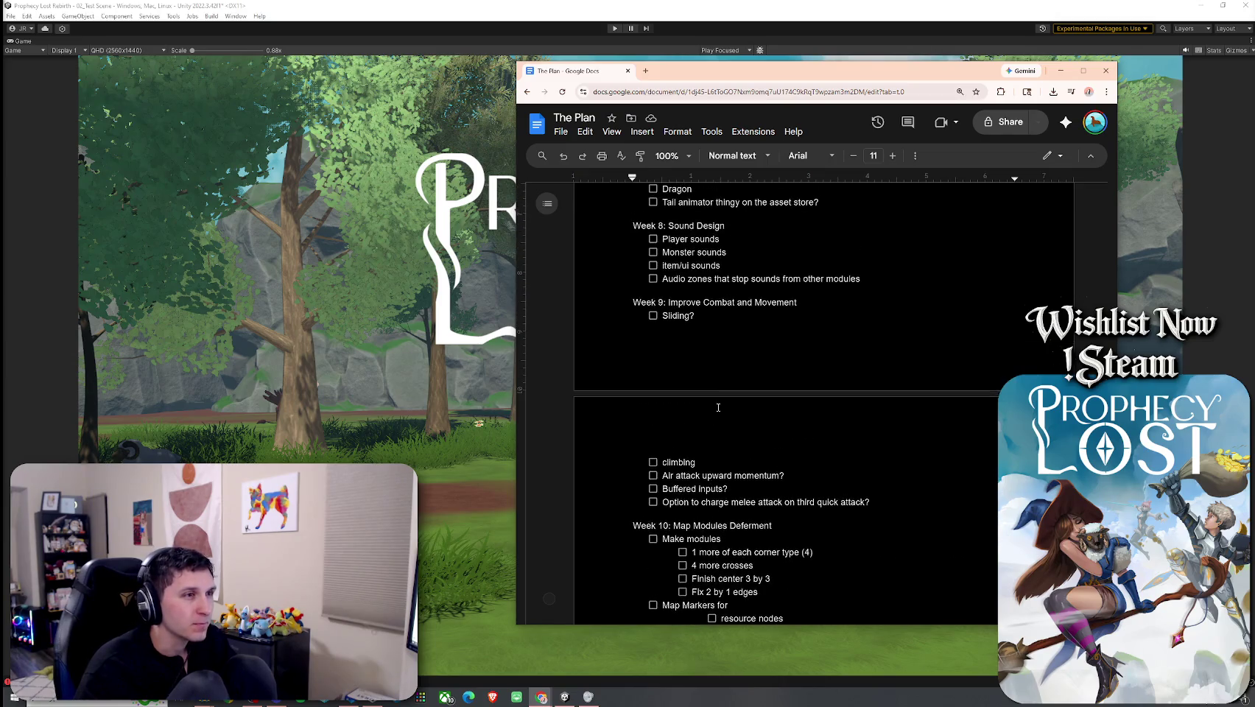
pyautogui.scroll(-3, 709, 342)
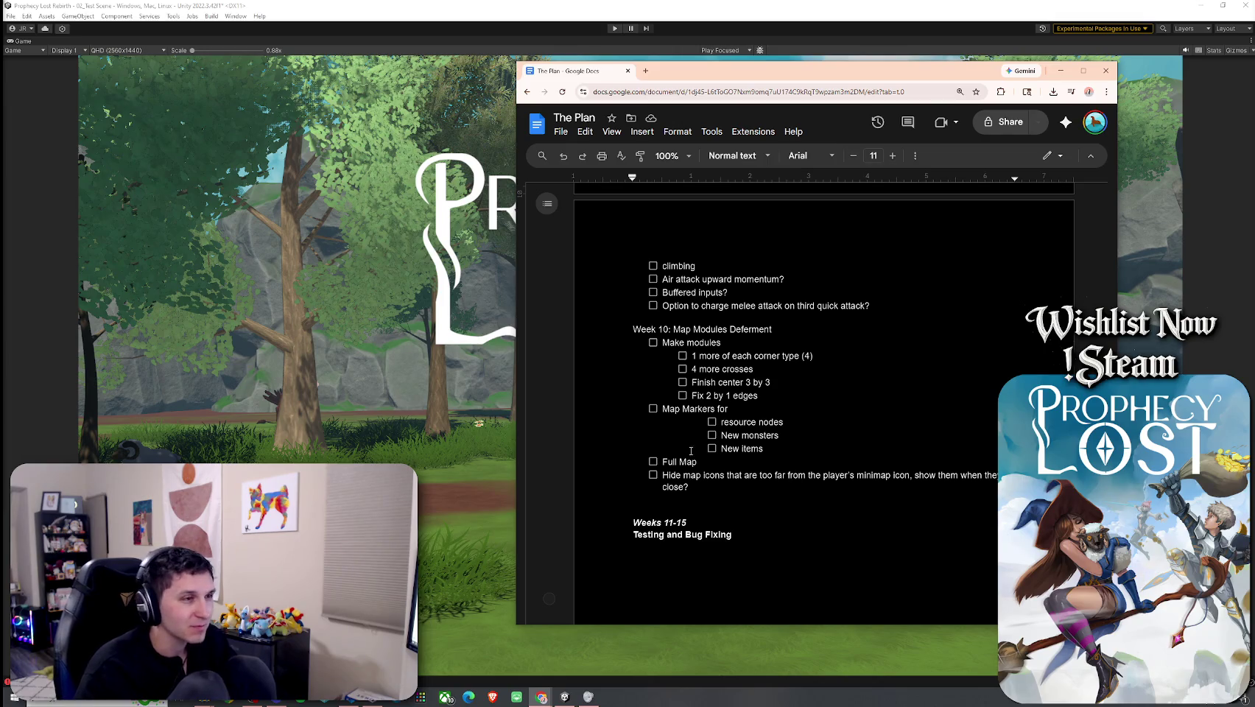
pyautogui.scroll(2, 683, 427)
pyautogui.scroll(2, 687, 406)
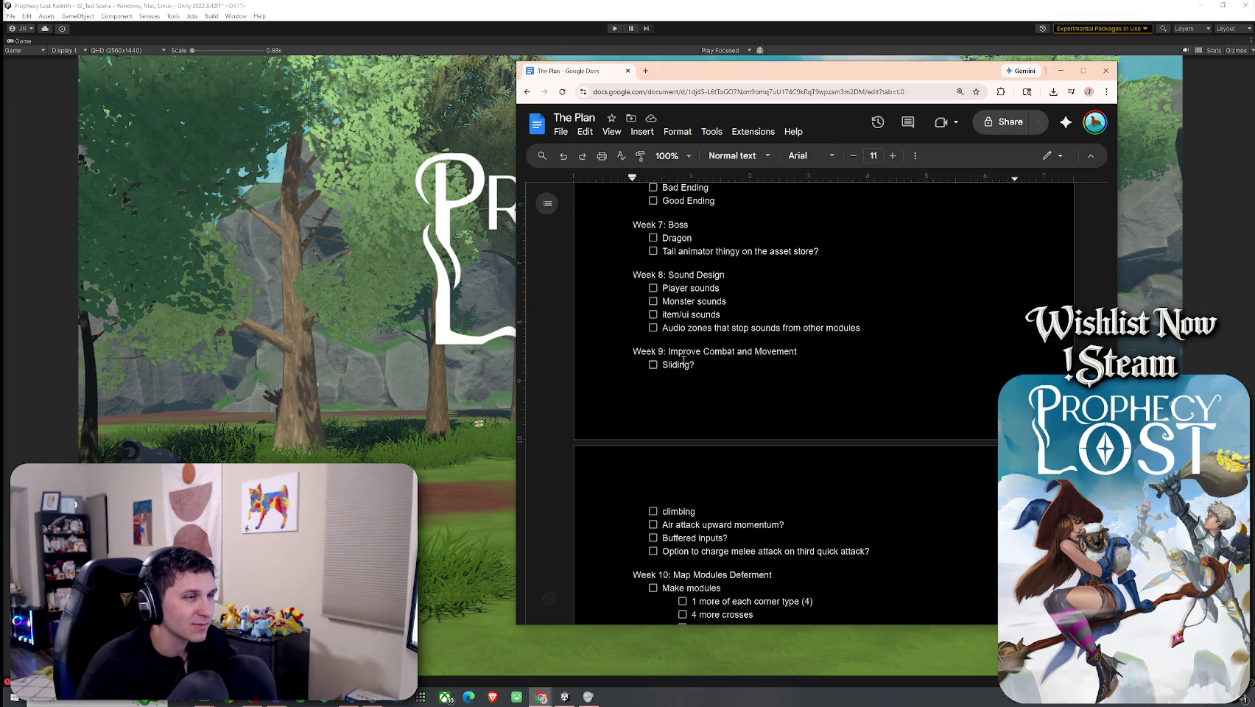
pyautogui.scroll(5, 724, 380)
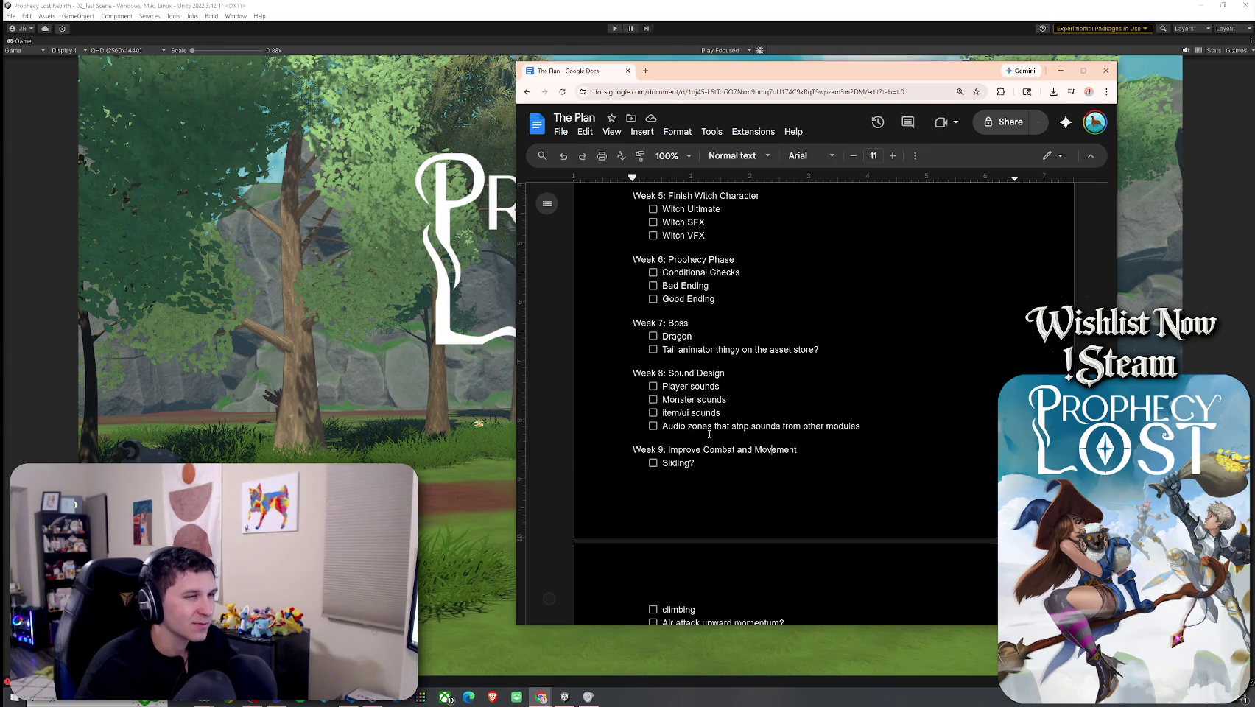
pyautogui.moveTo(765, 475)
pyautogui.mouseDown()
pyautogui.moveTo(666, 354)
pyautogui.moveTo(662, 325)
pyautogui.mouseUp()
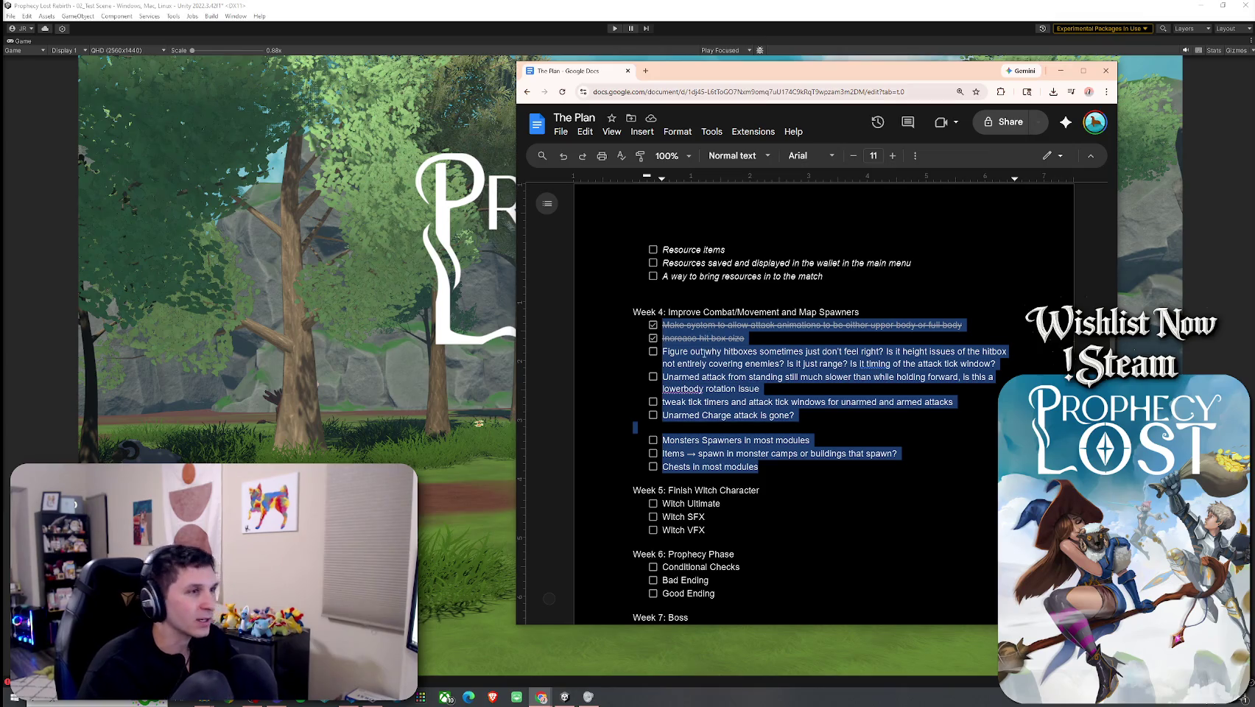
pyautogui.press('Delete')
pyautogui.click(806, 312)
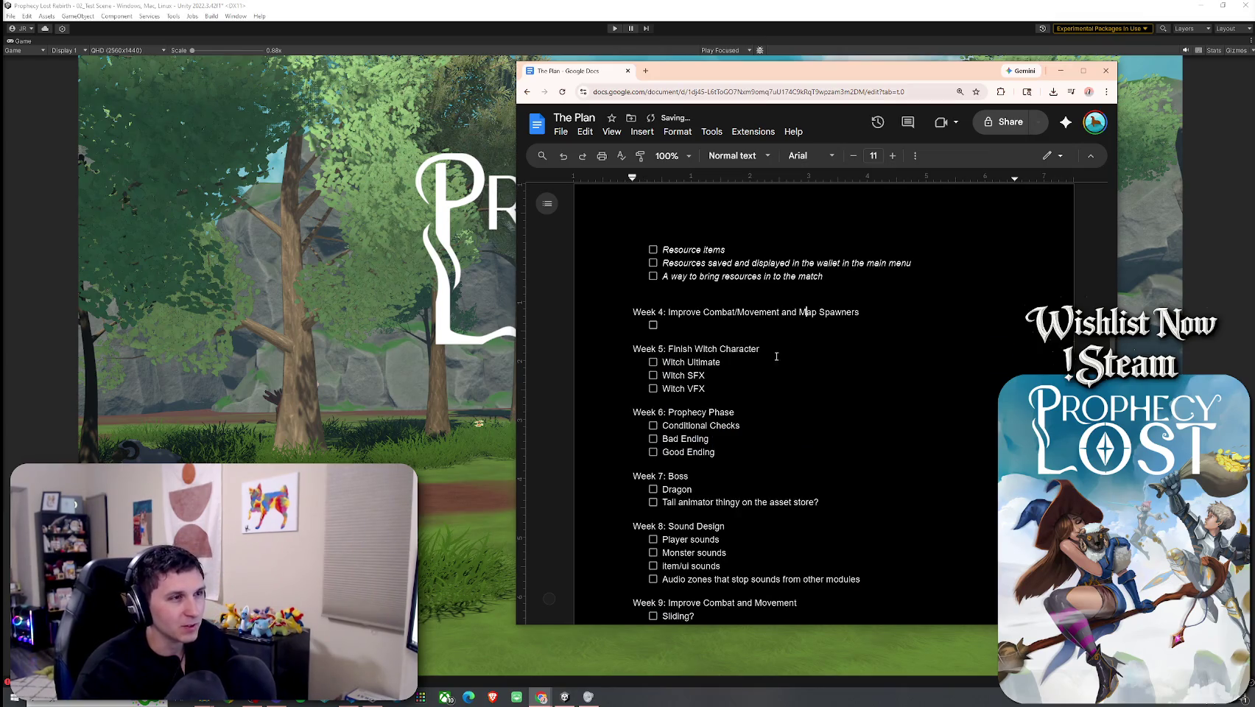
pyautogui.scroll(-8, 759, 461)
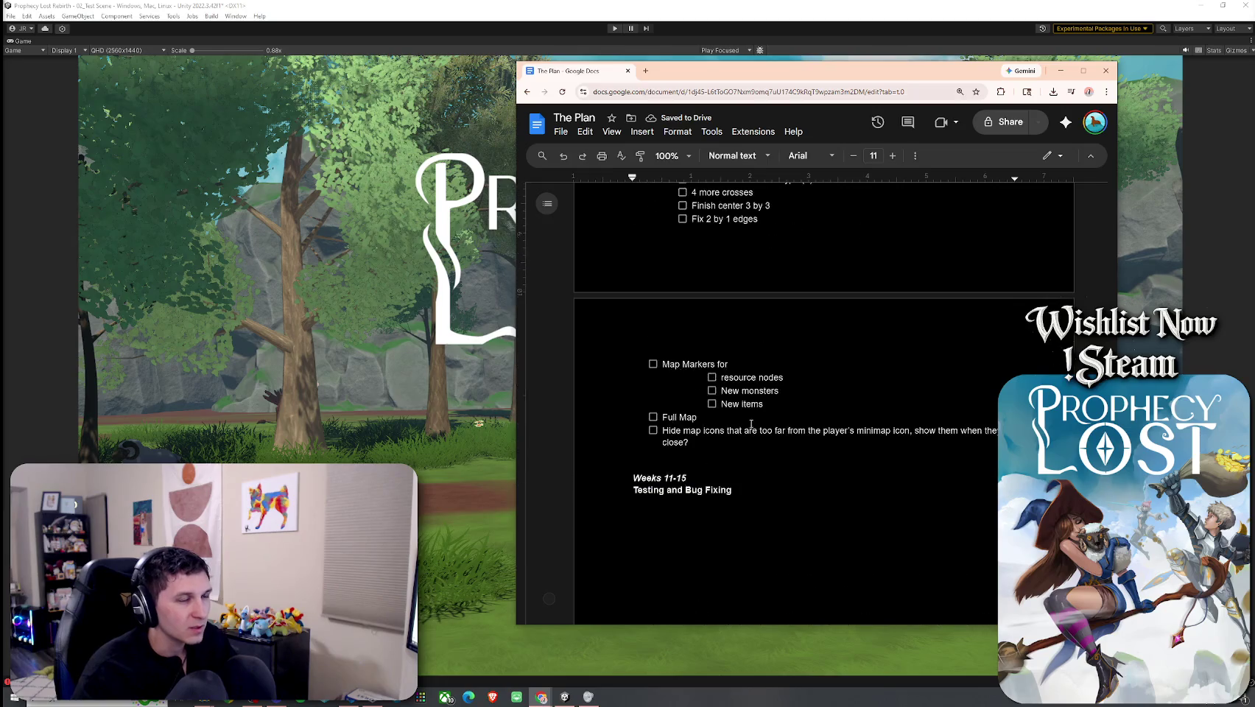
pyautogui.scroll(4, 739, 417)
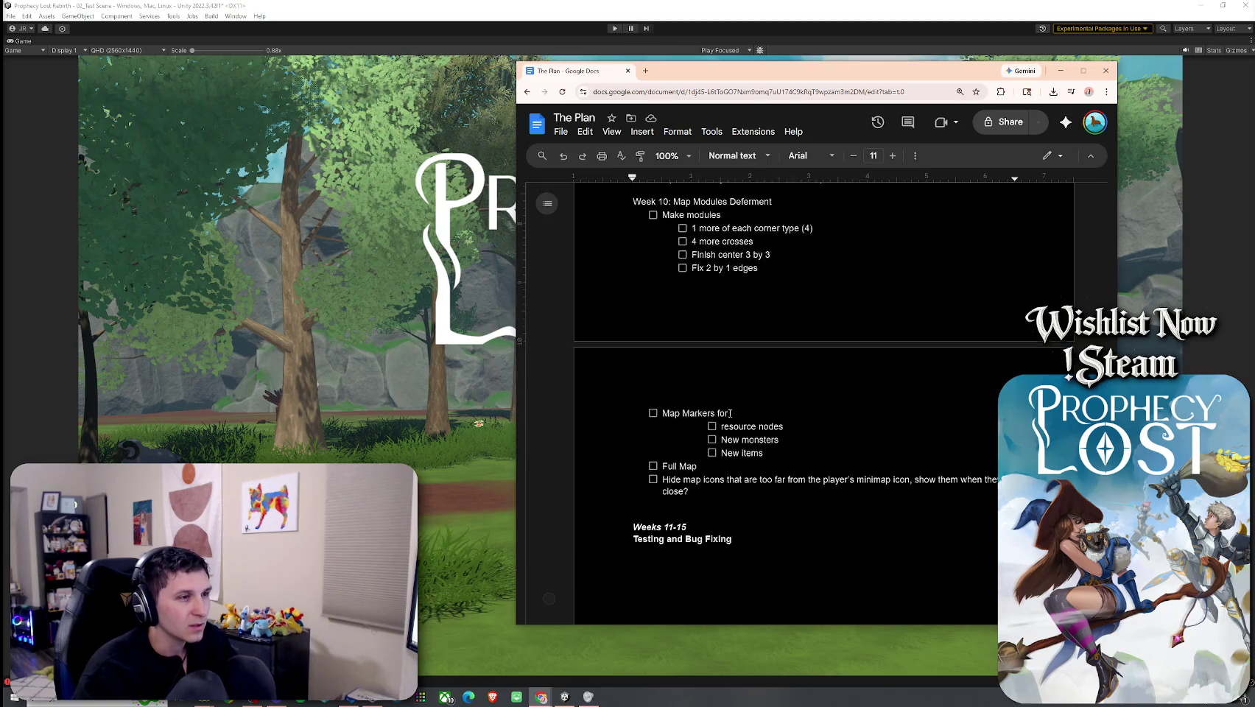
pyautogui.scroll(1, 734, 403)
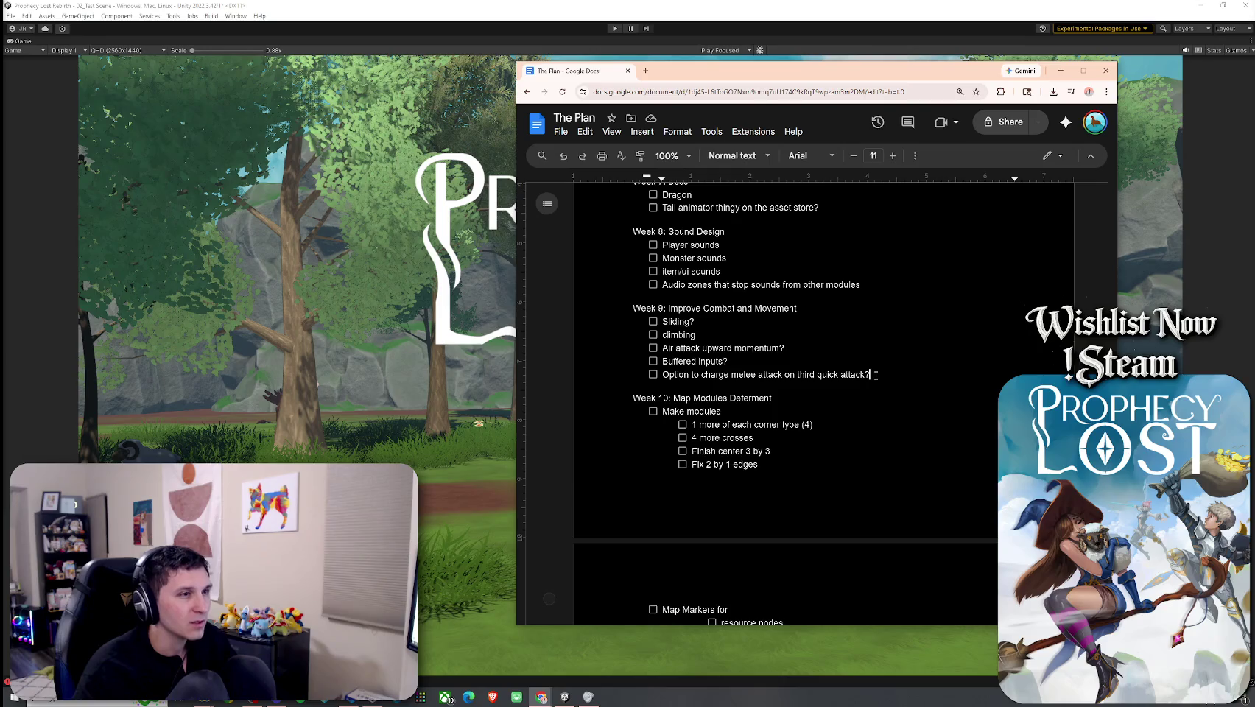
pyautogui.hotkey('ctrl', 'z')
pyautogui.scroll(-4, 875, 377)
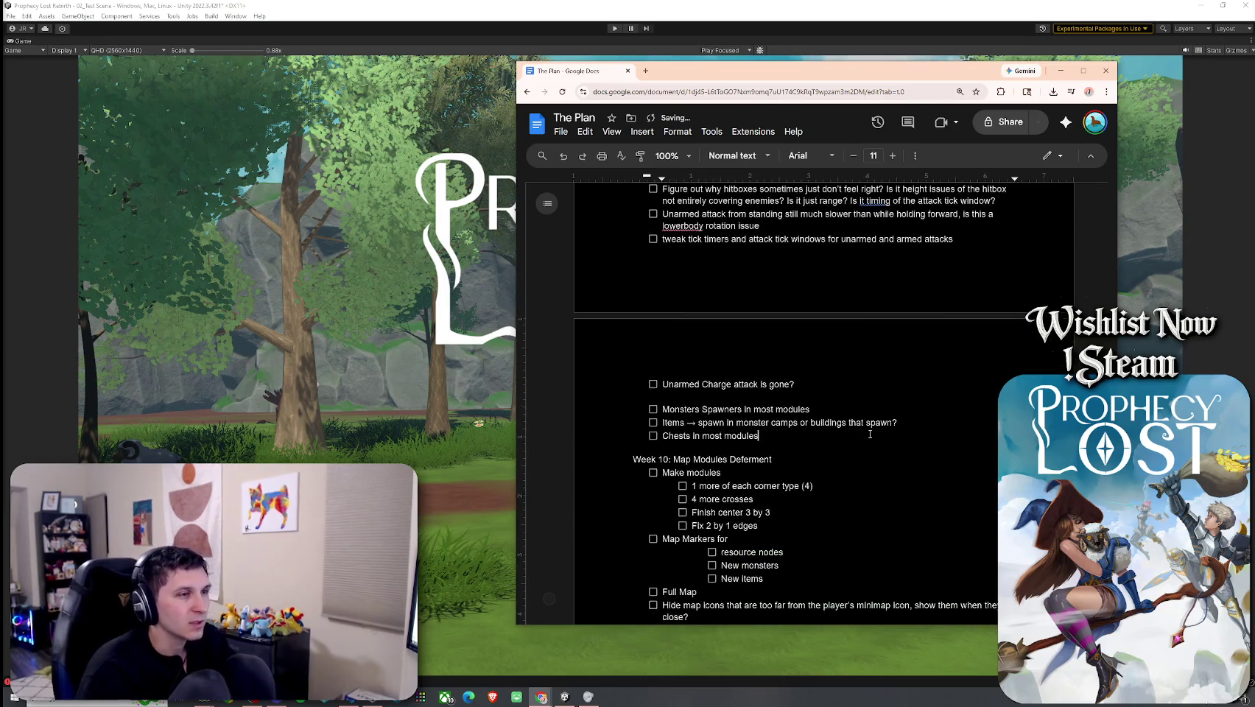
pyautogui.scroll(4, 874, 437)
pyautogui.hotkey('ctrl', 'z')
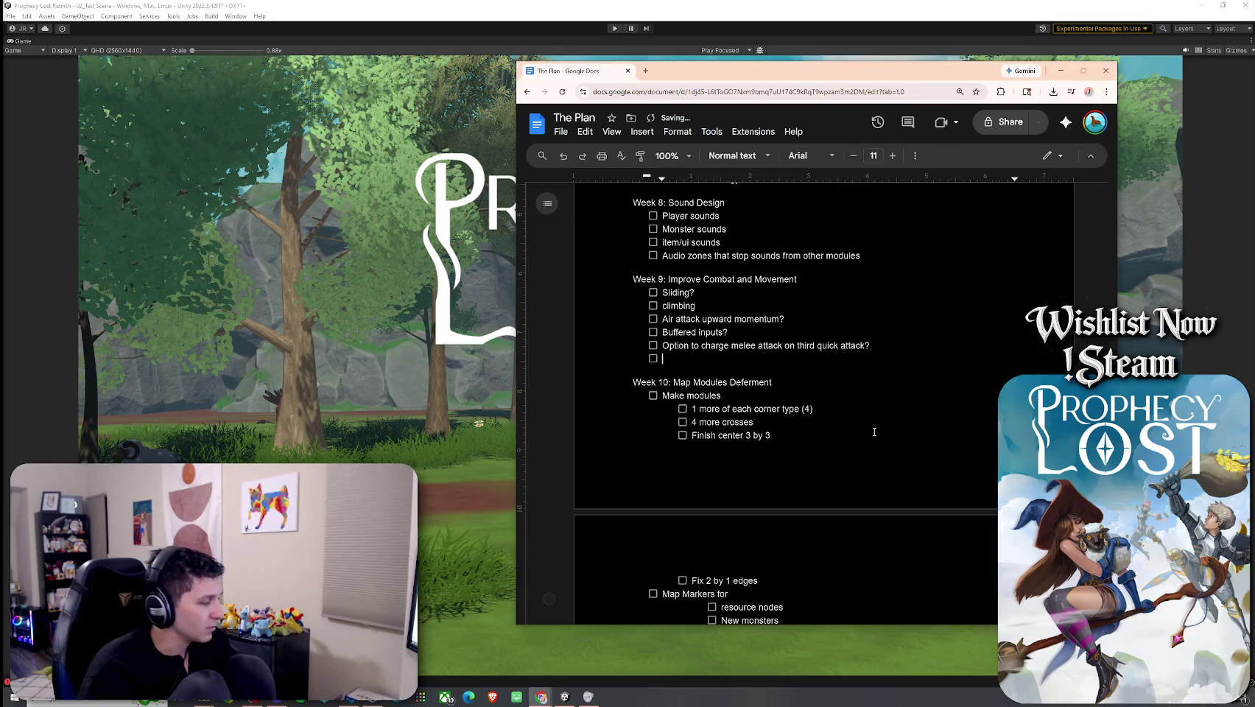
pyautogui.hotkey('ctrl', 'y')
pyautogui.scroll(20, 816, 409)
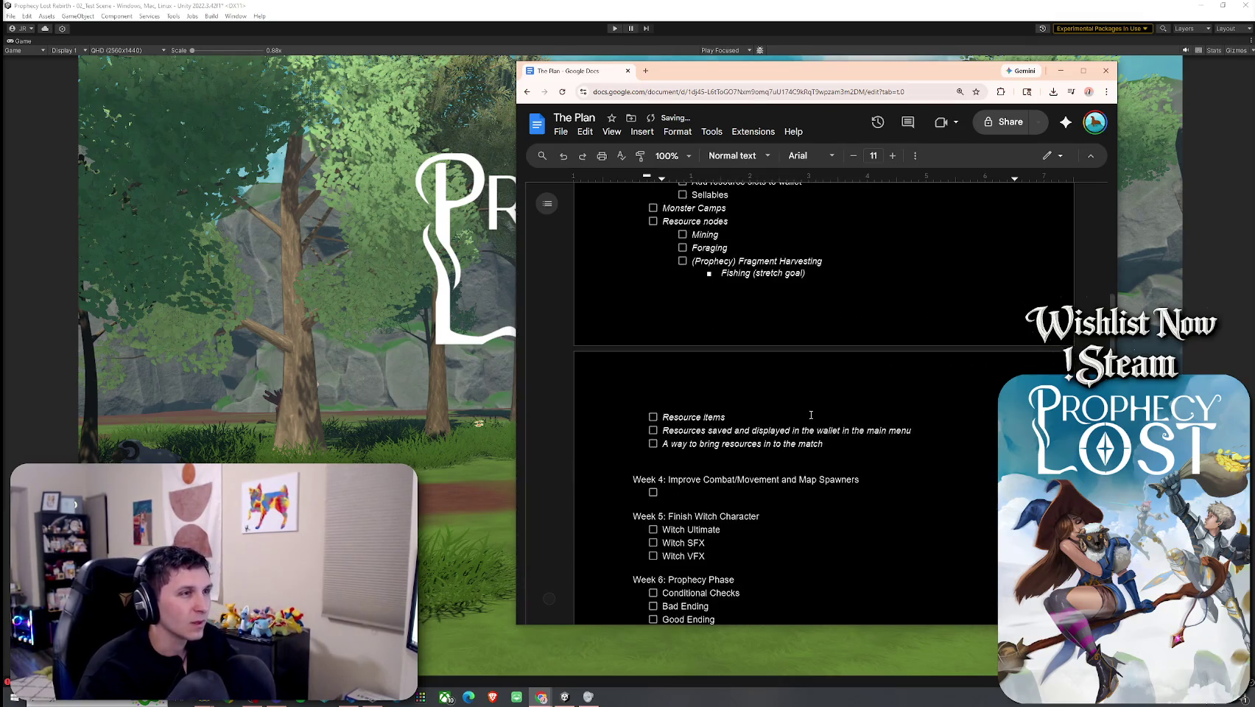
pyautogui.scroll(-4, 811, 415)
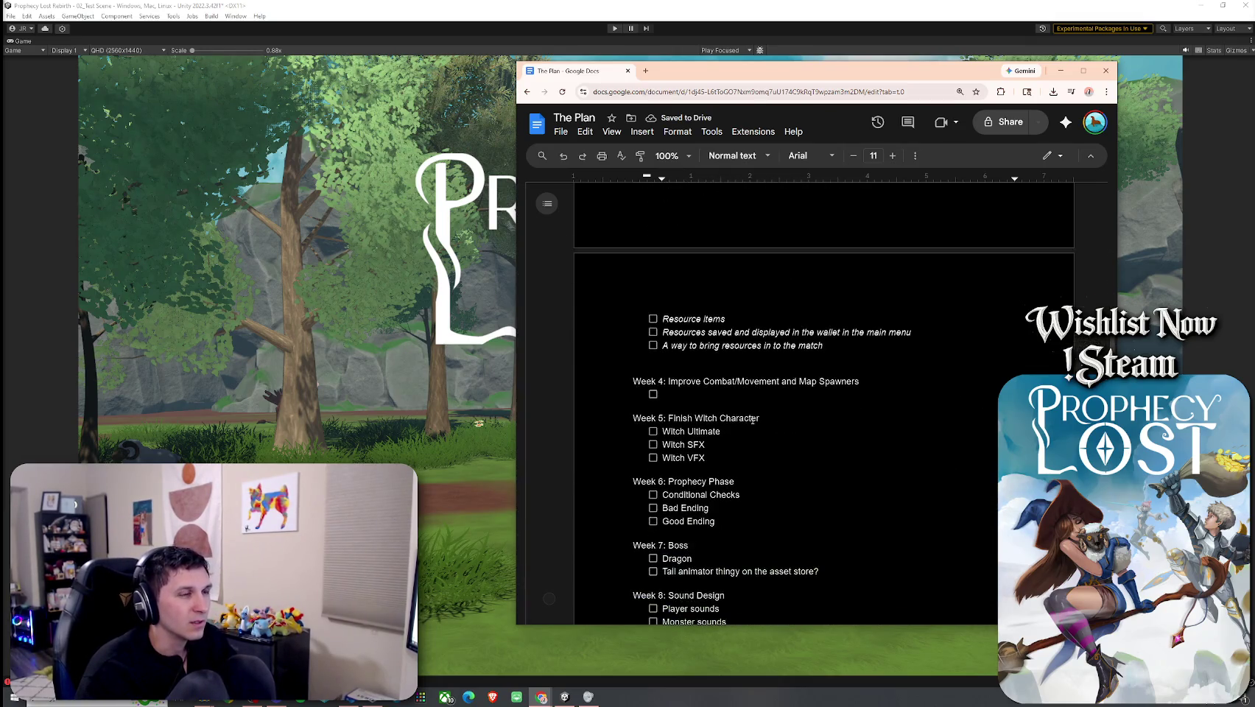
pyautogui.click(707, 381)
pyautogui.scroll(2, 692, 381)
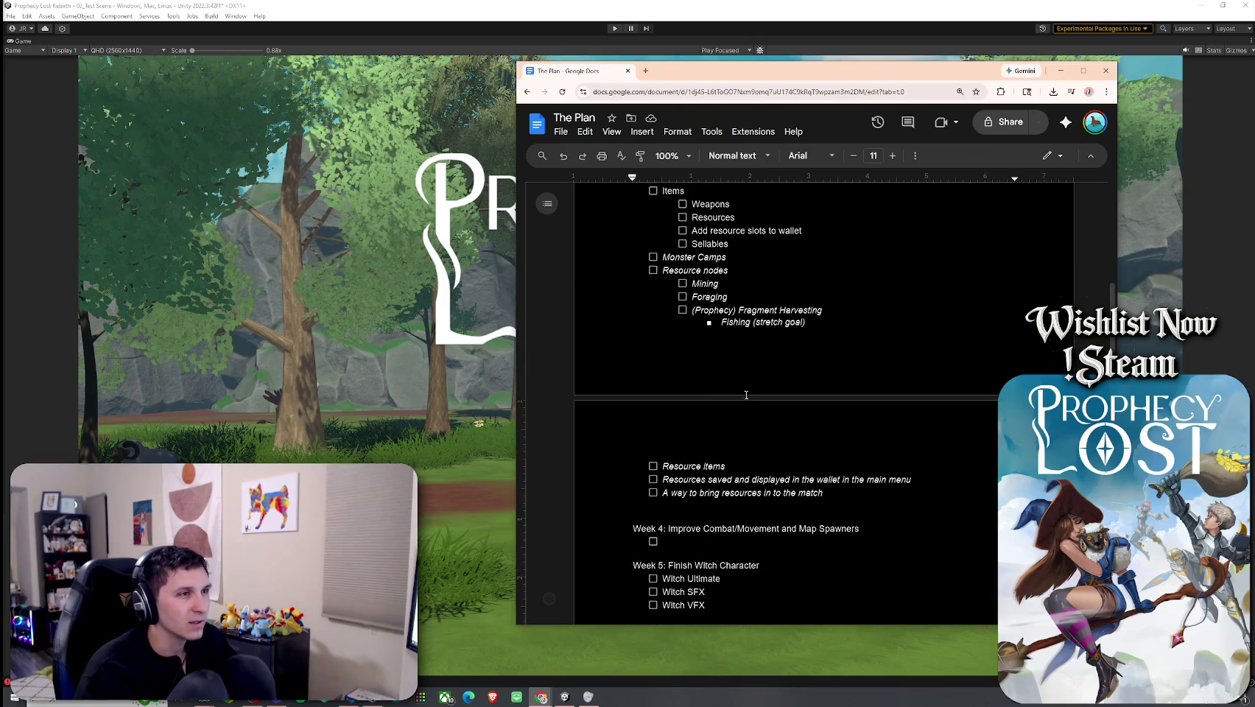
# Step: Move the Resource nodes block through 'to the match' under the Week 4 heading
pyautogui.moveTo(825, 492)
pyautogui.mouseDown()
pyautogui.moveTo(678, 318)
pyautogui.moveTo(670, 269)
pyautogui.mouseUp()
pyautogui.hotkey('ctrl', 'c')
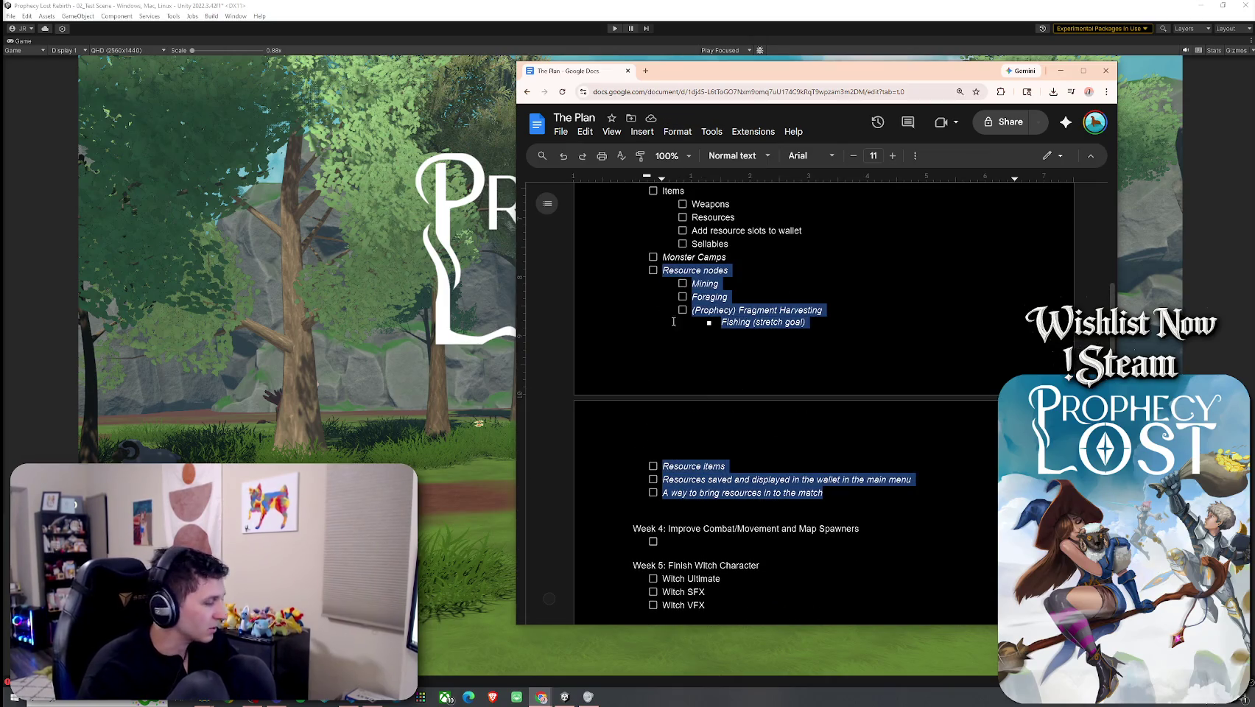
pyautogui.press('BackSpace')
pyautogui.click(678, 324)
pyautogui.hotkey('ctrl', 'v')
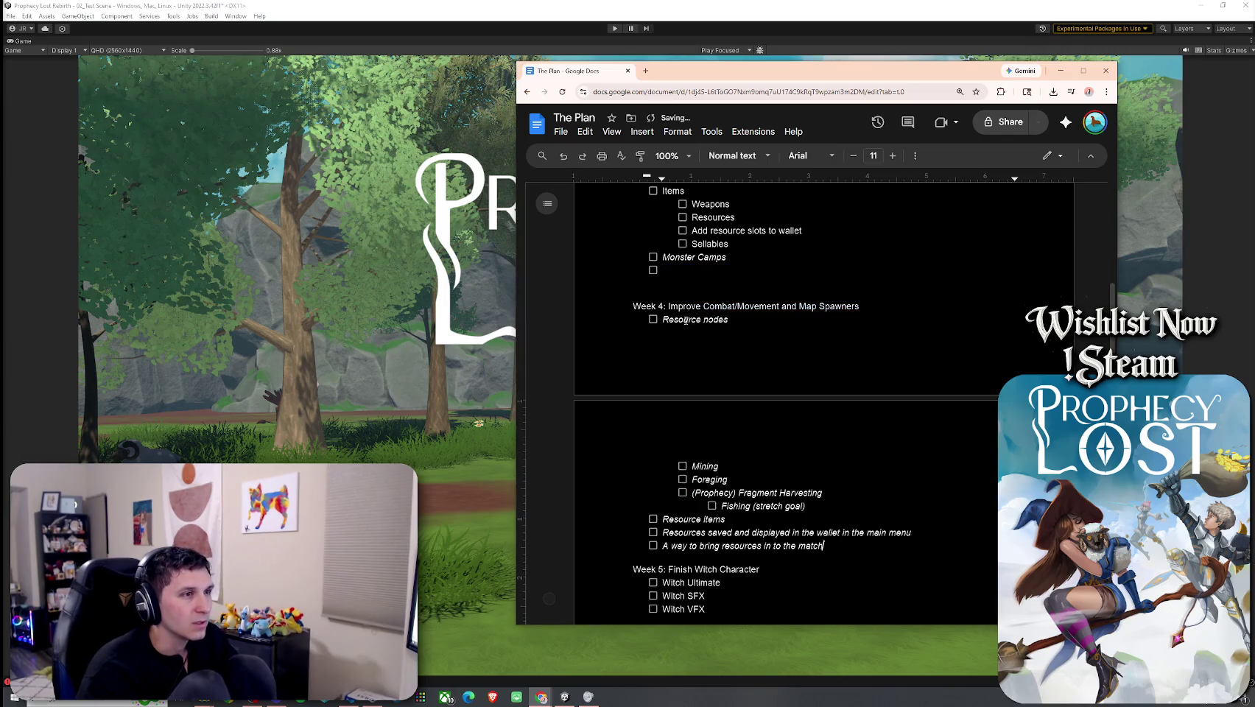
# Step: Select the old Week 4 heading title text for replacement
pyautogui.doubleClick(672, 307)
pyautogui.moveTo(673, 306); pyautogui.dragTo(861, 307)
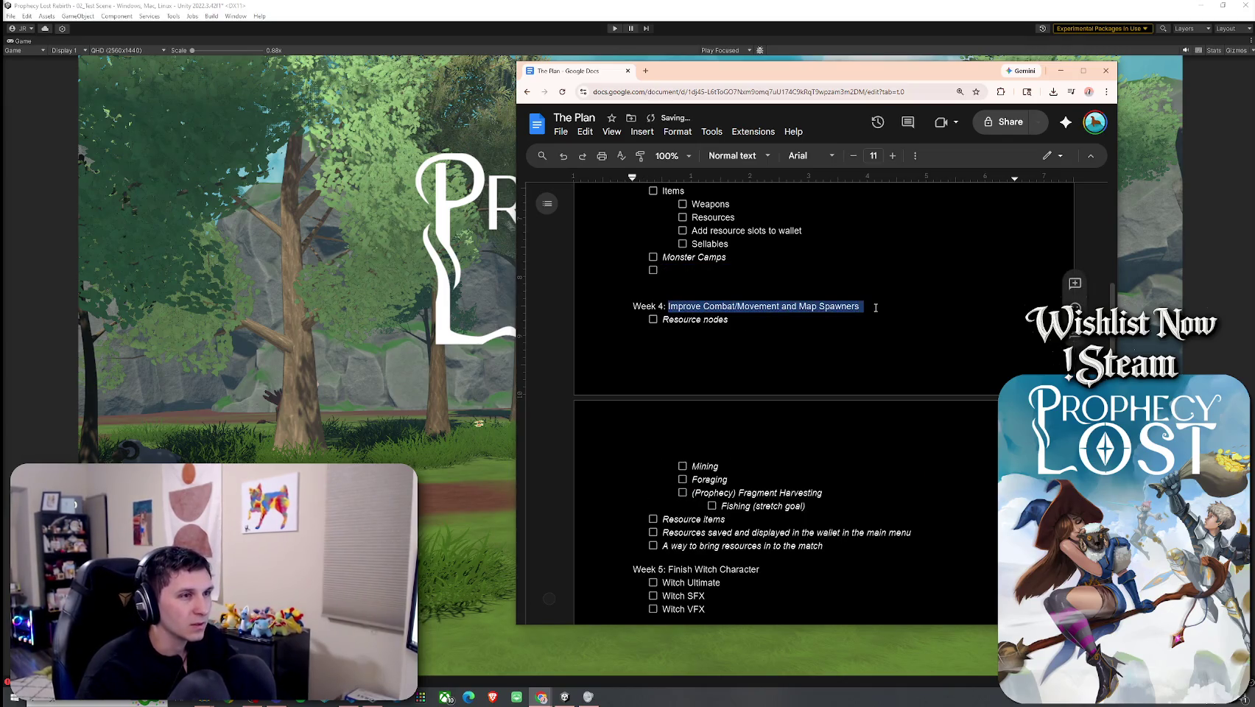
pyautogui.press('F5')
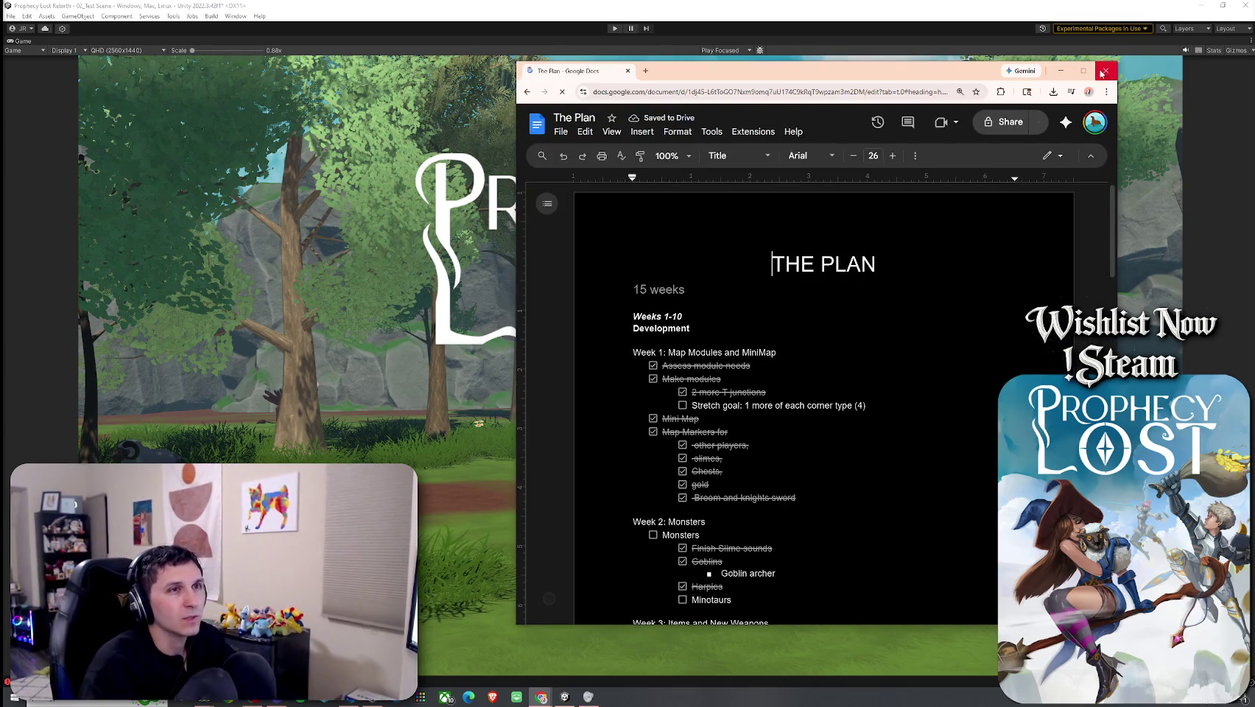
pyautogui.moveTo(925, 79)
pyautogui.mouseDown()
pyautogui.moveTo(935, 92)
pyautogui.moveTo(918, 65)
pyautogui.mouseUp()
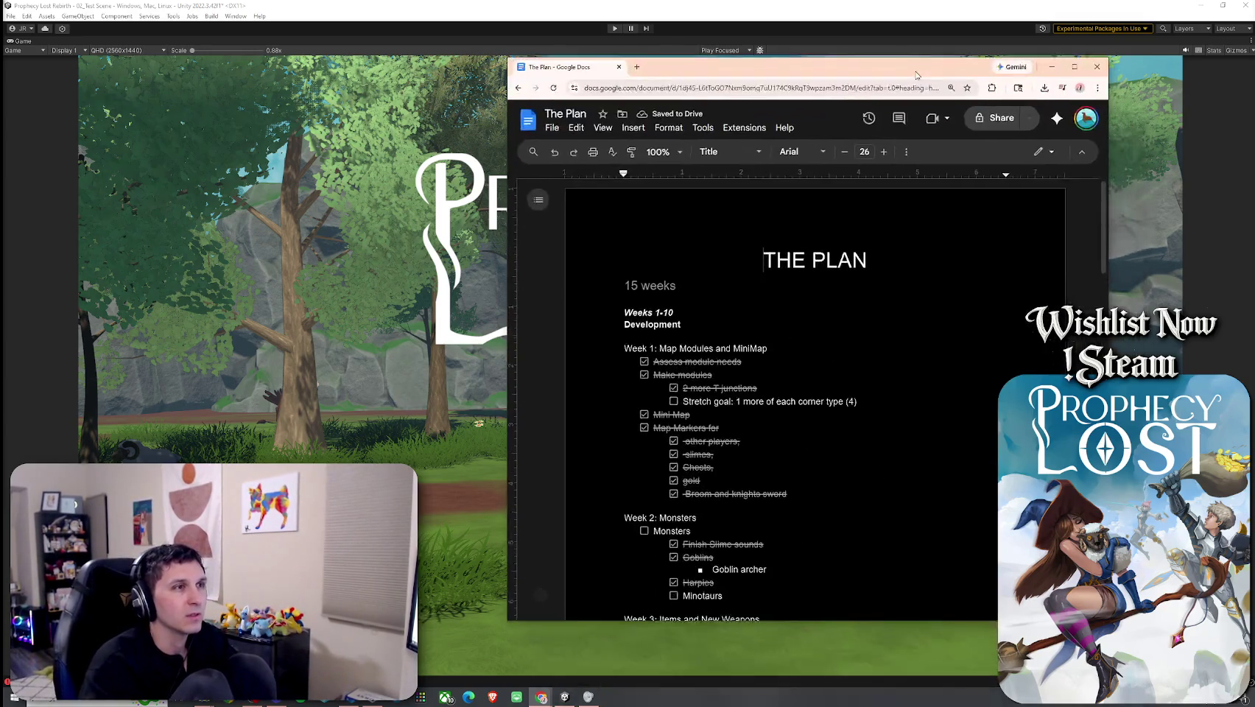
pyautogui.scroll(-3, 870, 285)
pyautogui.scroll(-4, 869, 285)
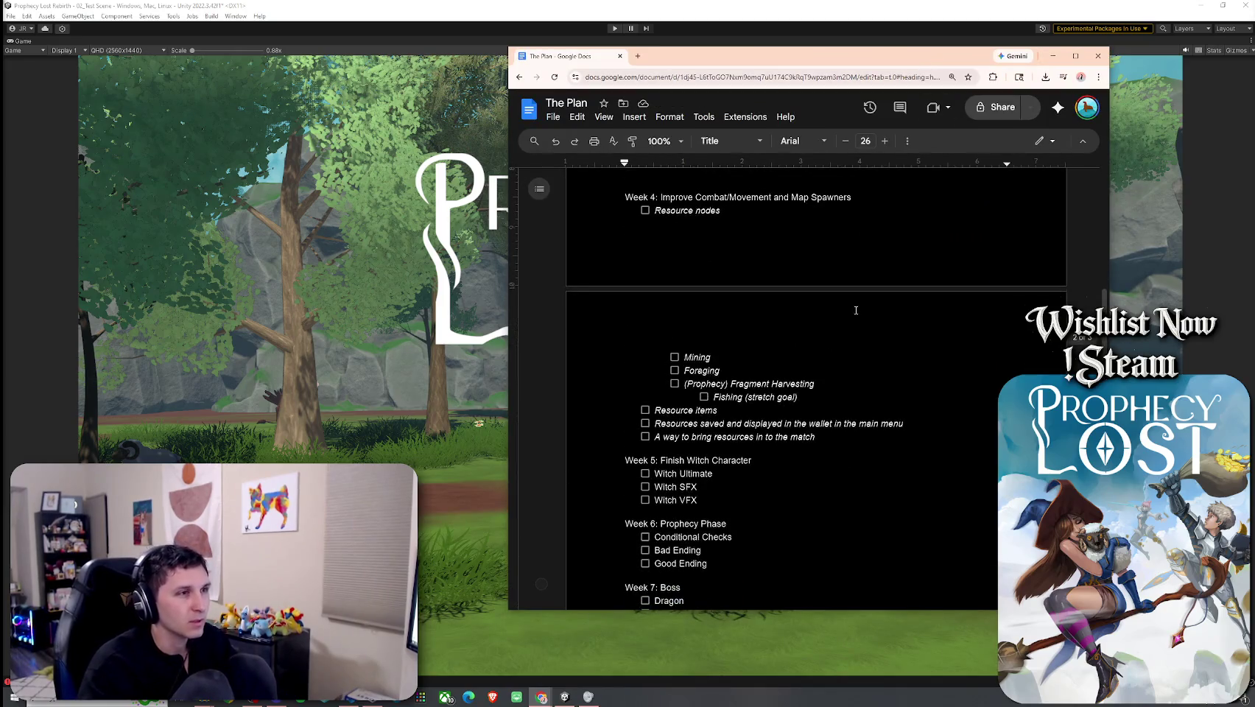
pyautogui.scroll(1, 811, 323)
pyautogui.moveTo(660, 296); pyautogui.dragTo(862, 294)
# Step: Title Week 4 'Resourses' and remove the extra blank lines around it
pyautogui.write('Resousr')
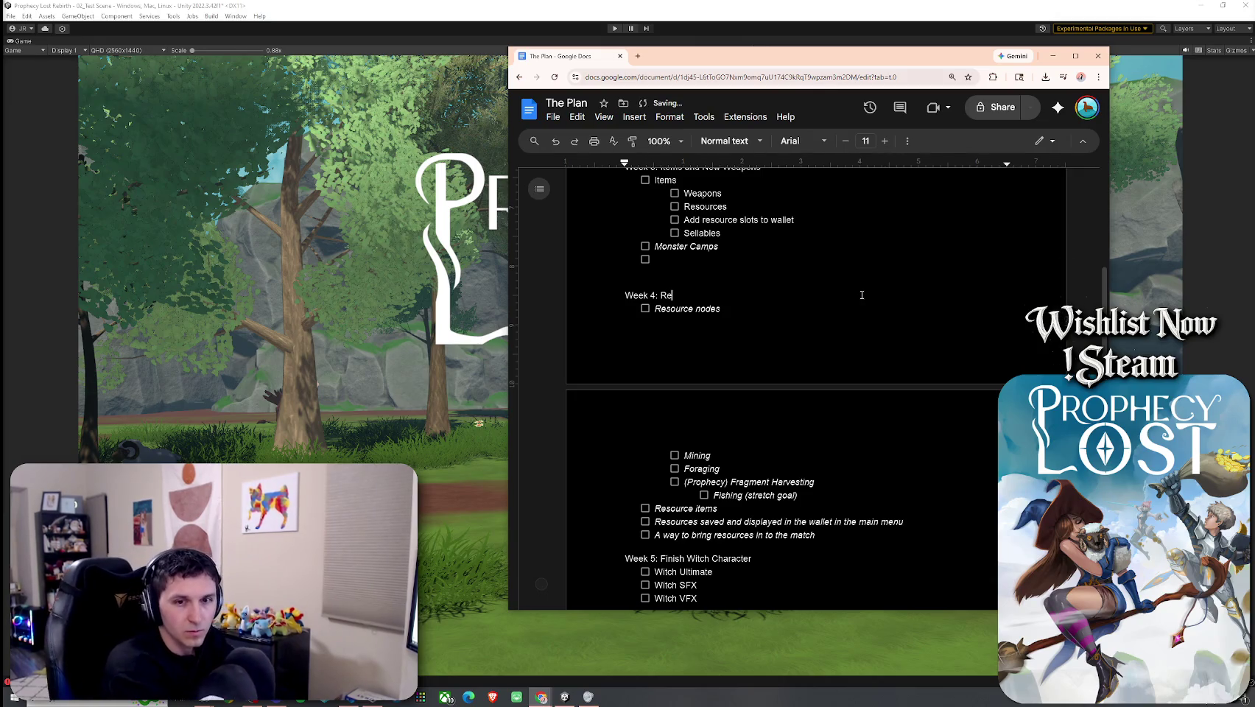
pyautogui.press('BackSpace')
pyautogui.press('BackSpace')
pyautogui.write('rses')
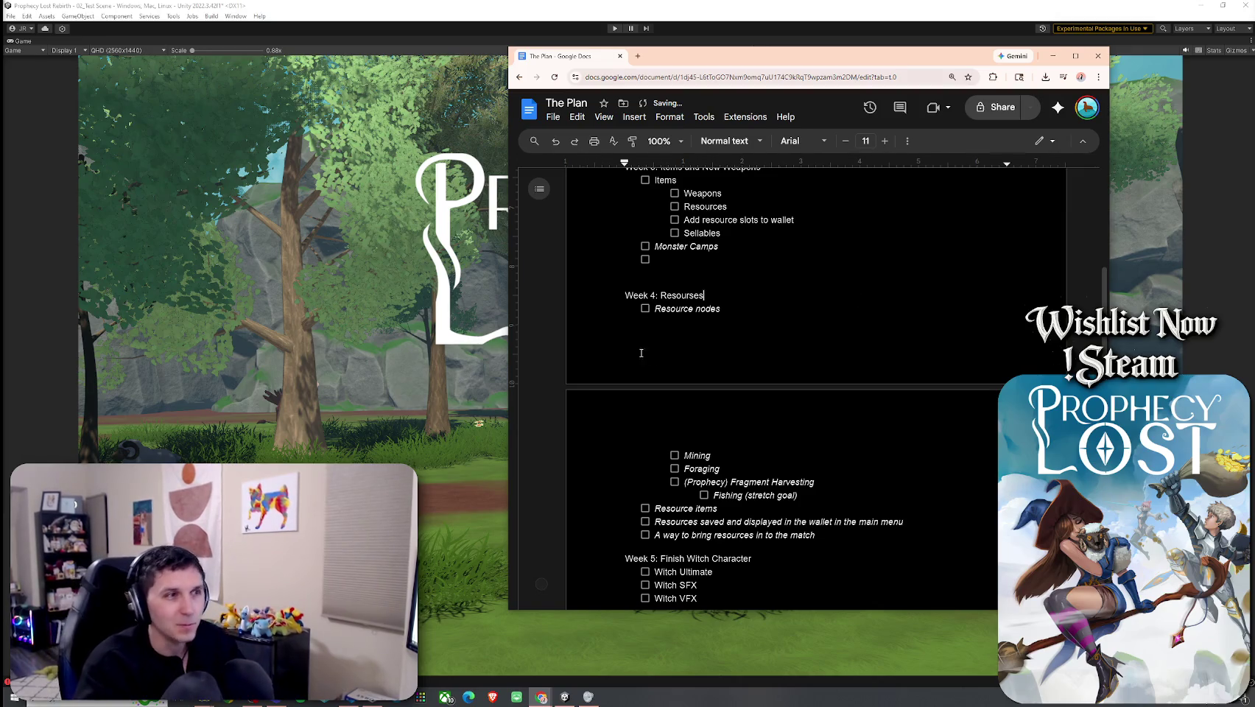
pyautogui.scroll(2, 762, 352)
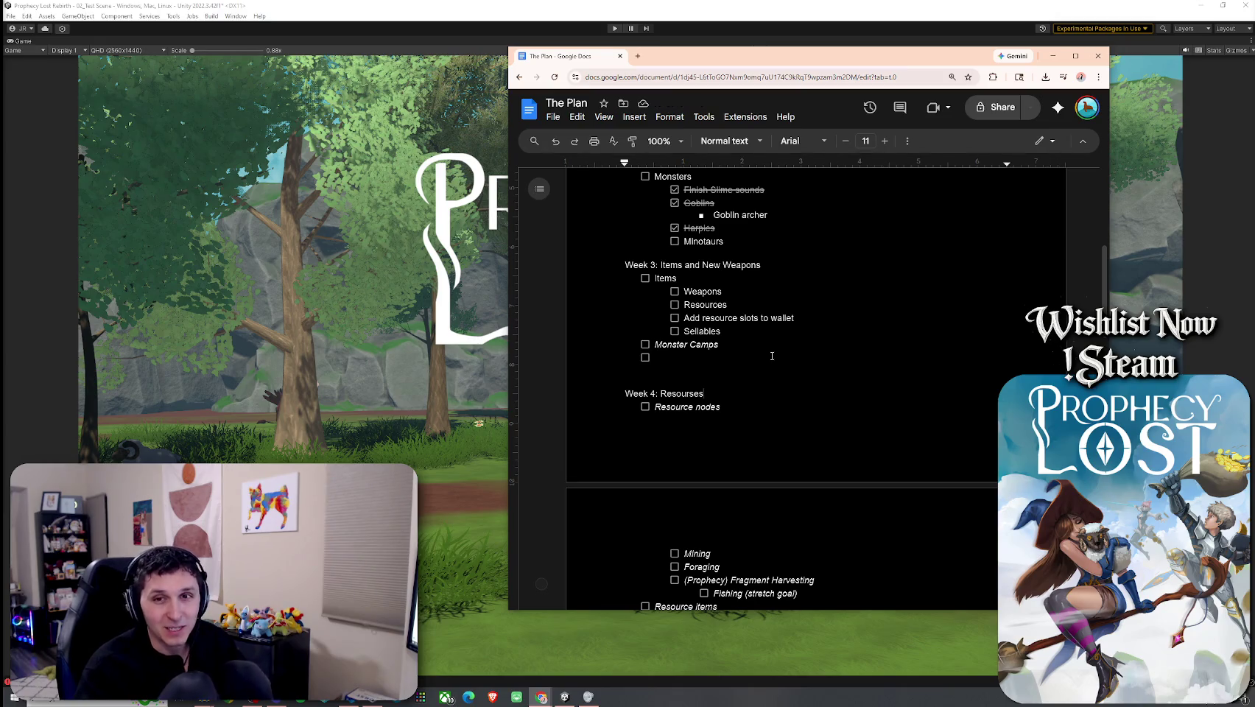
pyautogui.scroll(2, 749, 324)
pyautogui.press('Up')
pyautogui.press('BackSpace')
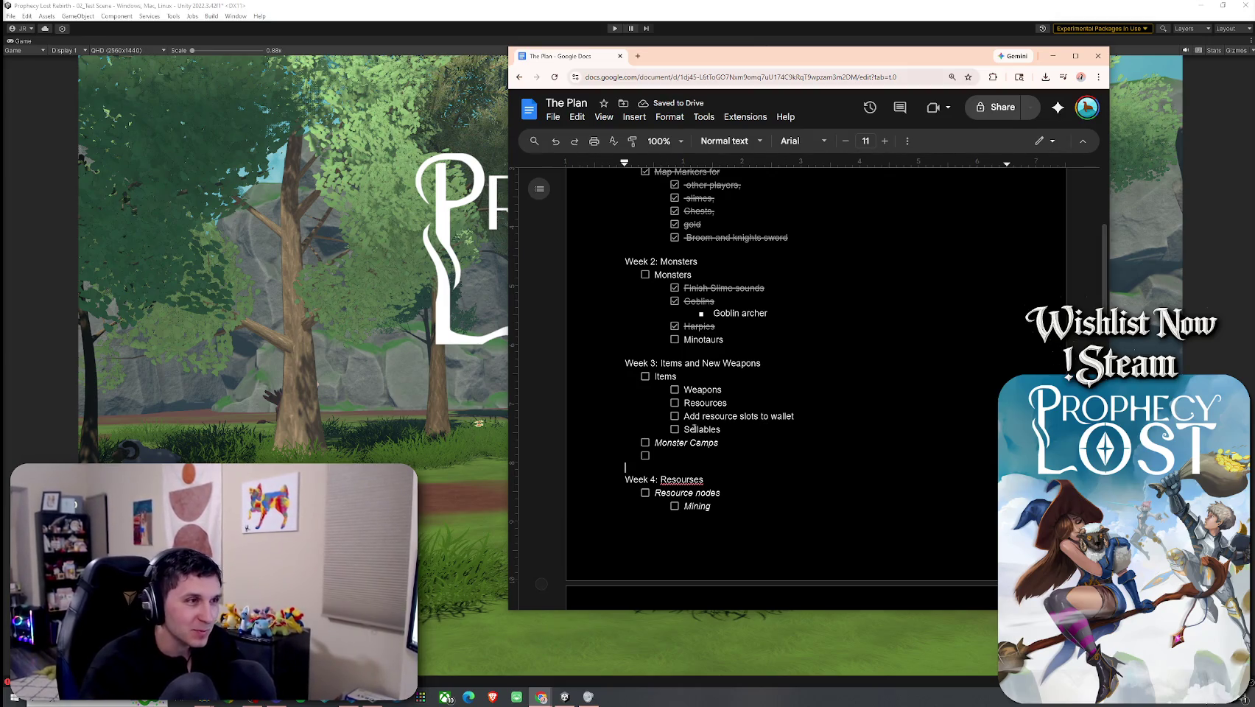
pyautogui.scroll(2, 715, 415)
pyautogui.scroll(-3, 684, 412)
pyautogui.press('BackSpace')
pyautogui.press('BackSpace')
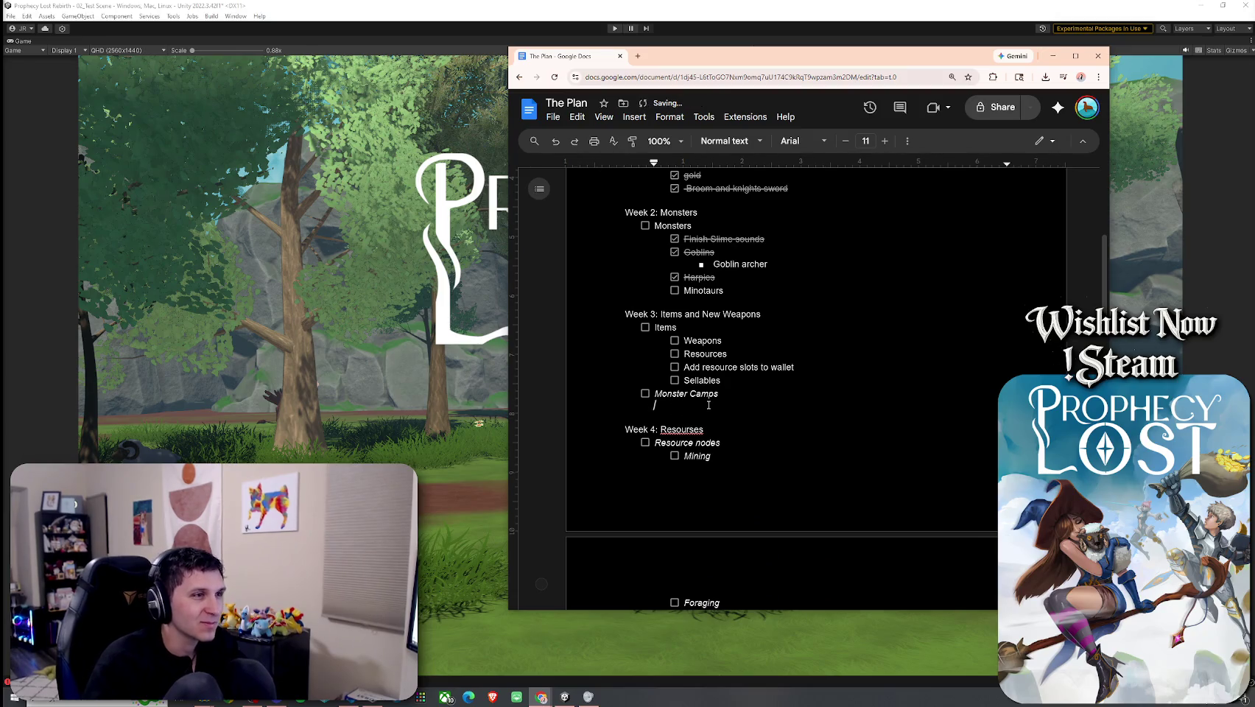
# Step: Move Monster Camps from Week 3 to a top-level item after Minotaurs in Week 2
pyautogui.tripleClick(689, 391)
pyautogui.hotkey('ctrl', 'x')
pyautogui.click(766, 279)
pyautogui.press('Return')
pyautogui.hotkey('ctrl', 'v')
pyautogui.write('z')
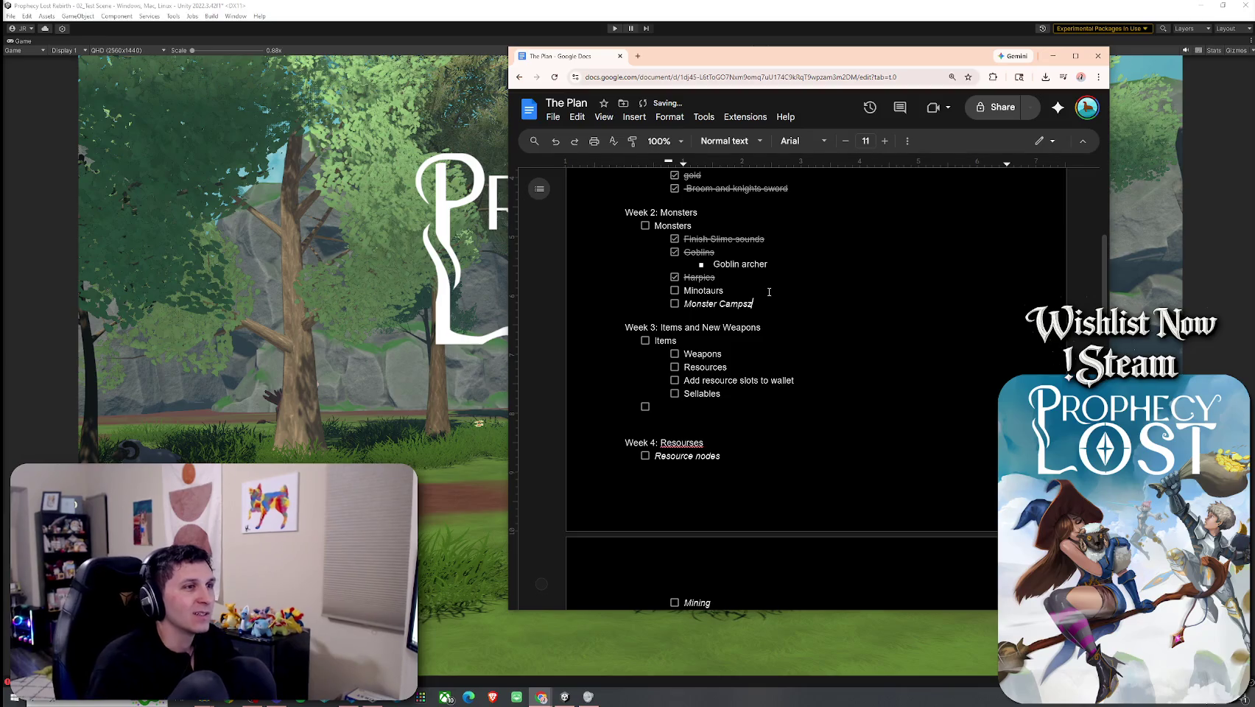
pyautogui.press('BackSpace')
pyautogui.press('Home')
pyautogui.press('Tab')
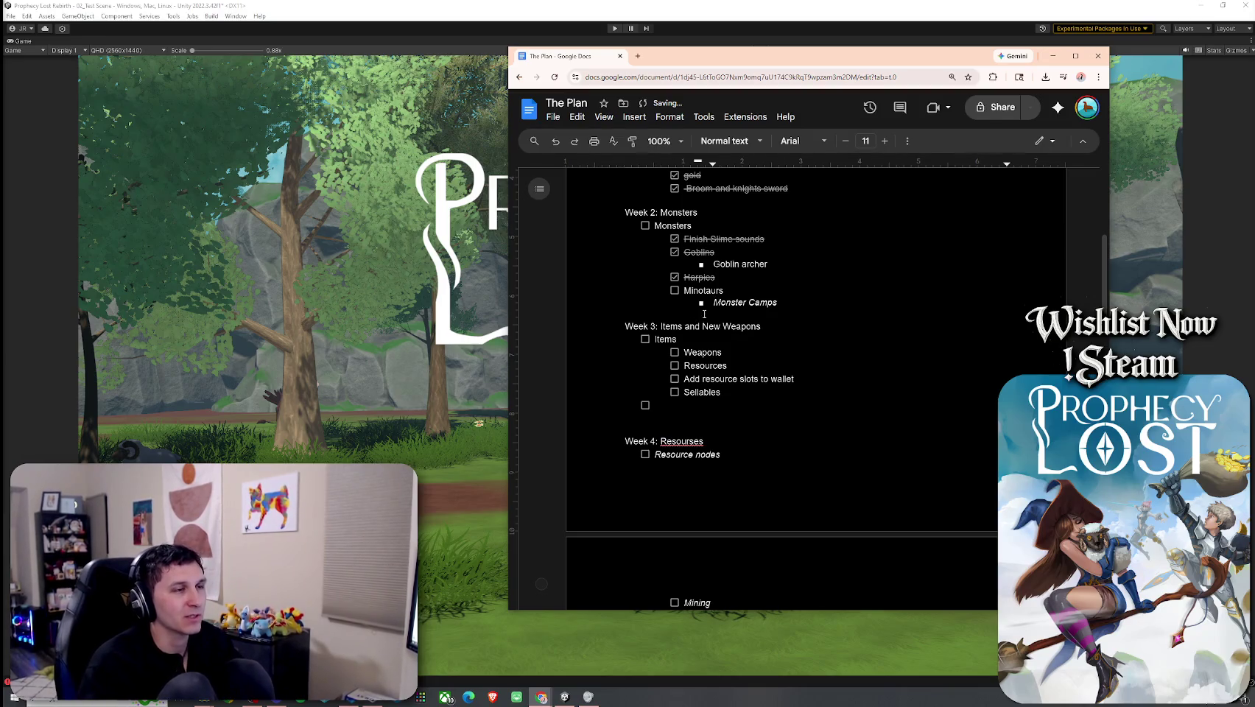
pyautogui.hotkey('shift', 'Tab')
pyautogui.hotkey('shift', 'Tab')
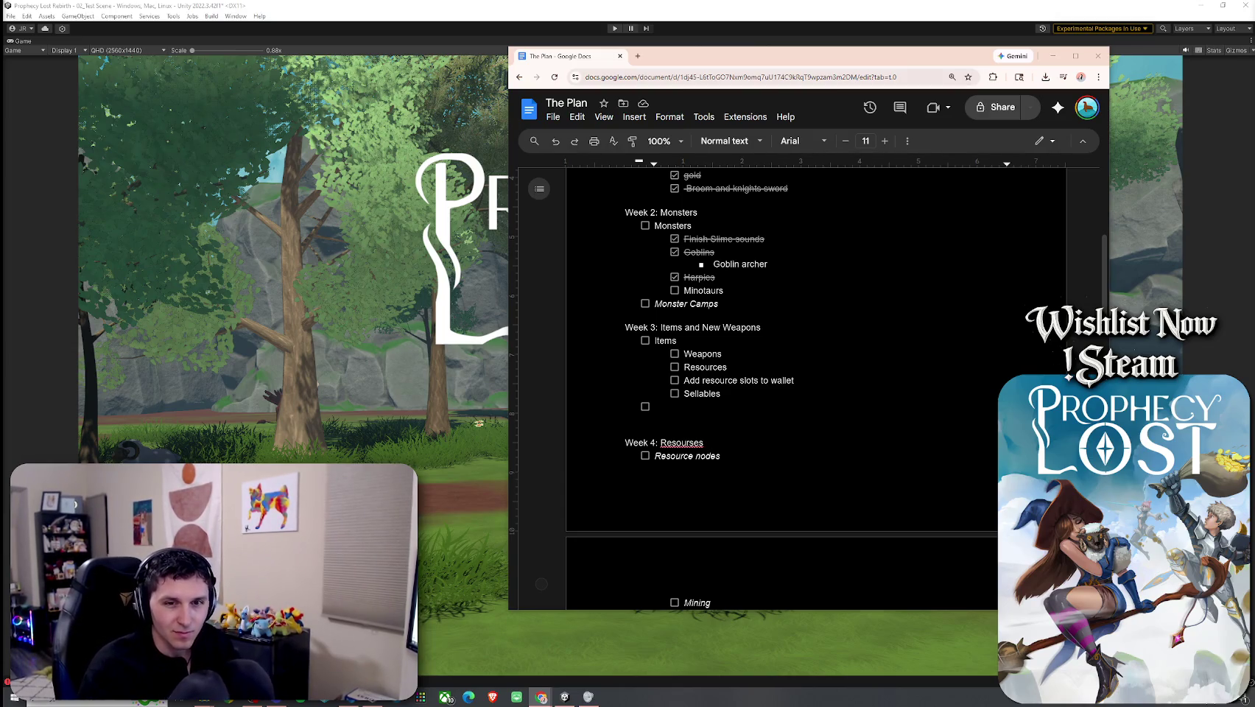
# Step: Correct the Week 4 title 'Resourses' to 'Resources' using the spelling suggestion
pyautogui.rightClick(695, 440)
pyautogui.click(694, 442)
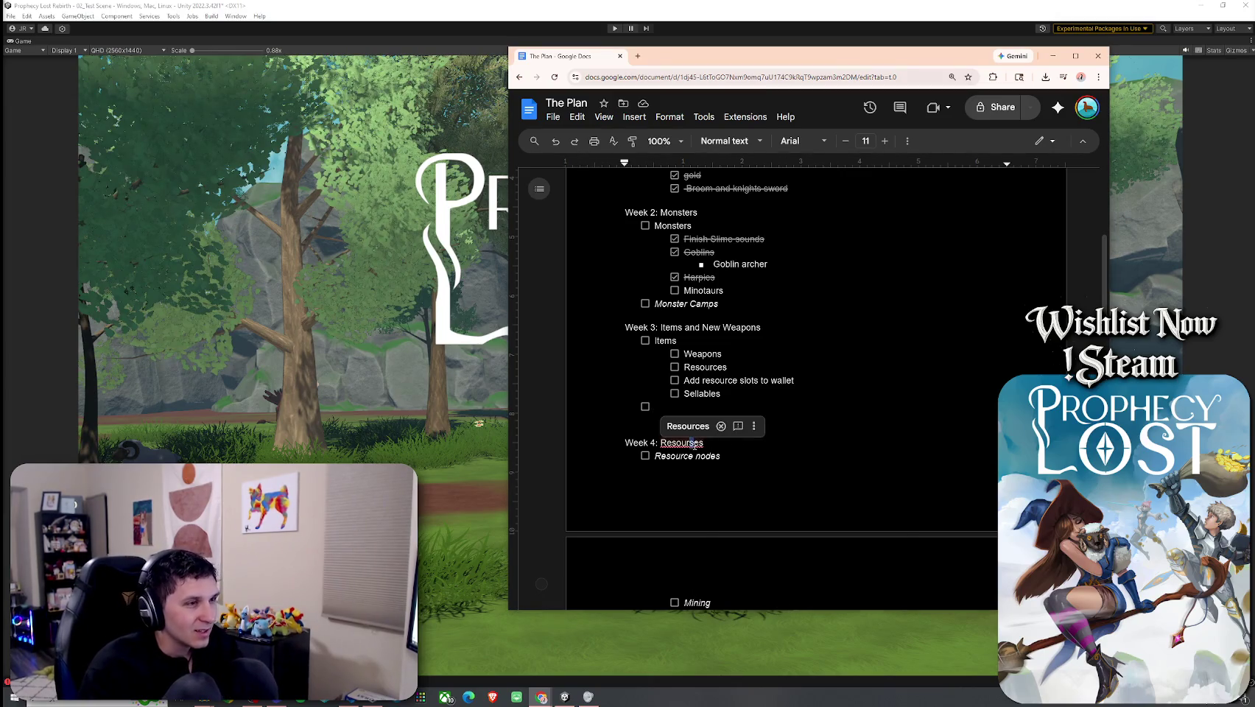
pyautogui.click(688, 425)
pyautogui.scroll(1, 707, 449)
# Step: Place the caret inside the Week 2 Monsters heading
pyautogui.click(715, 458)
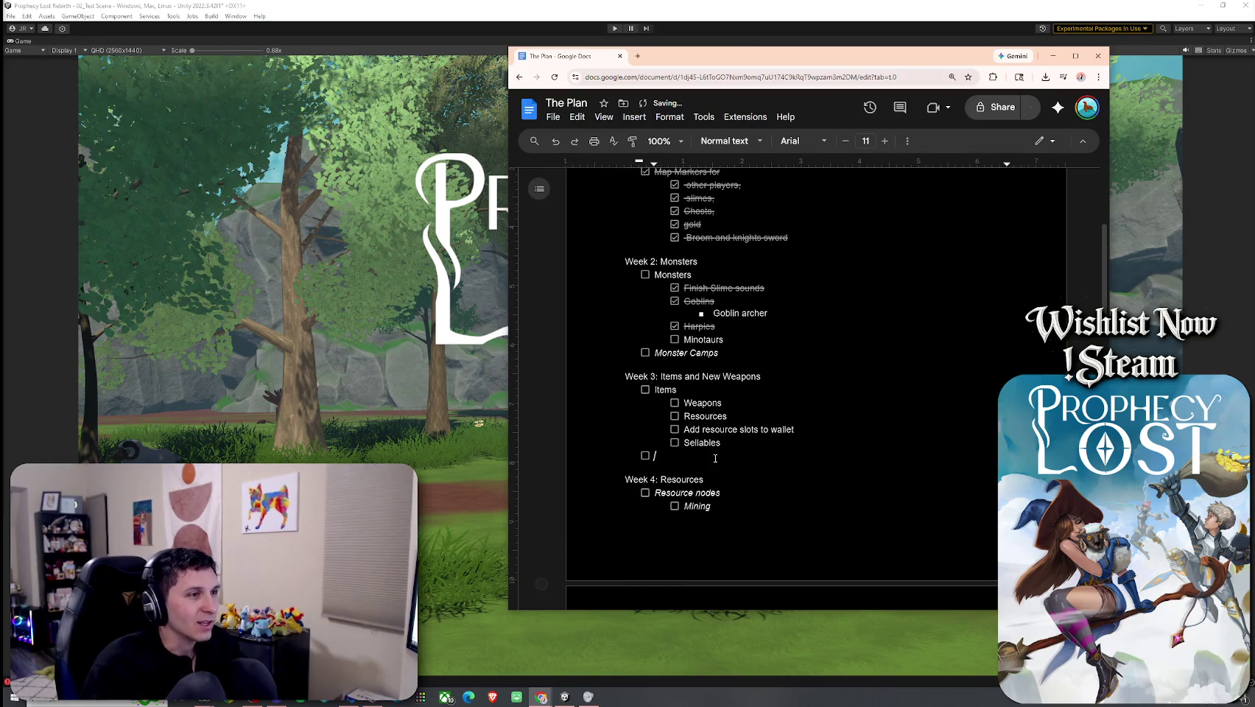
pyautogui.scroll(3, 710, 442)
pyautogui.scroll(-2, 701, 398)
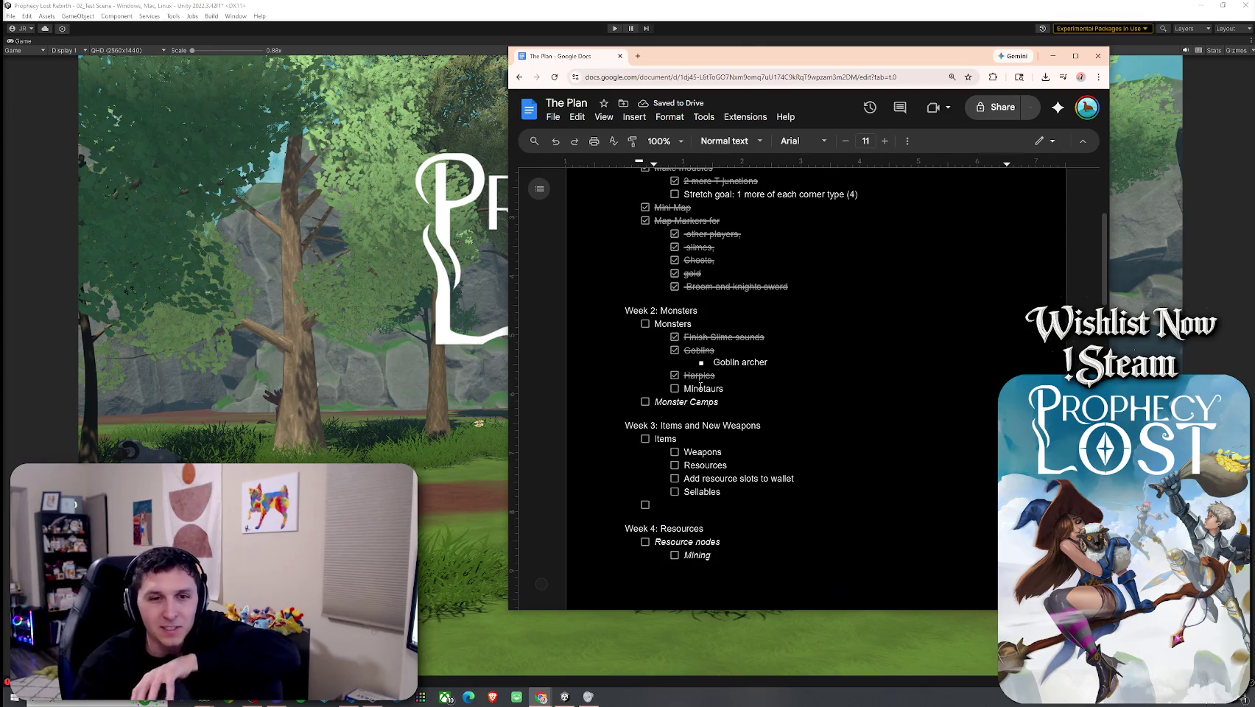
pyautogui.click(683, 311)
pyautogui.press('Right')
pyautogui.press('Right')
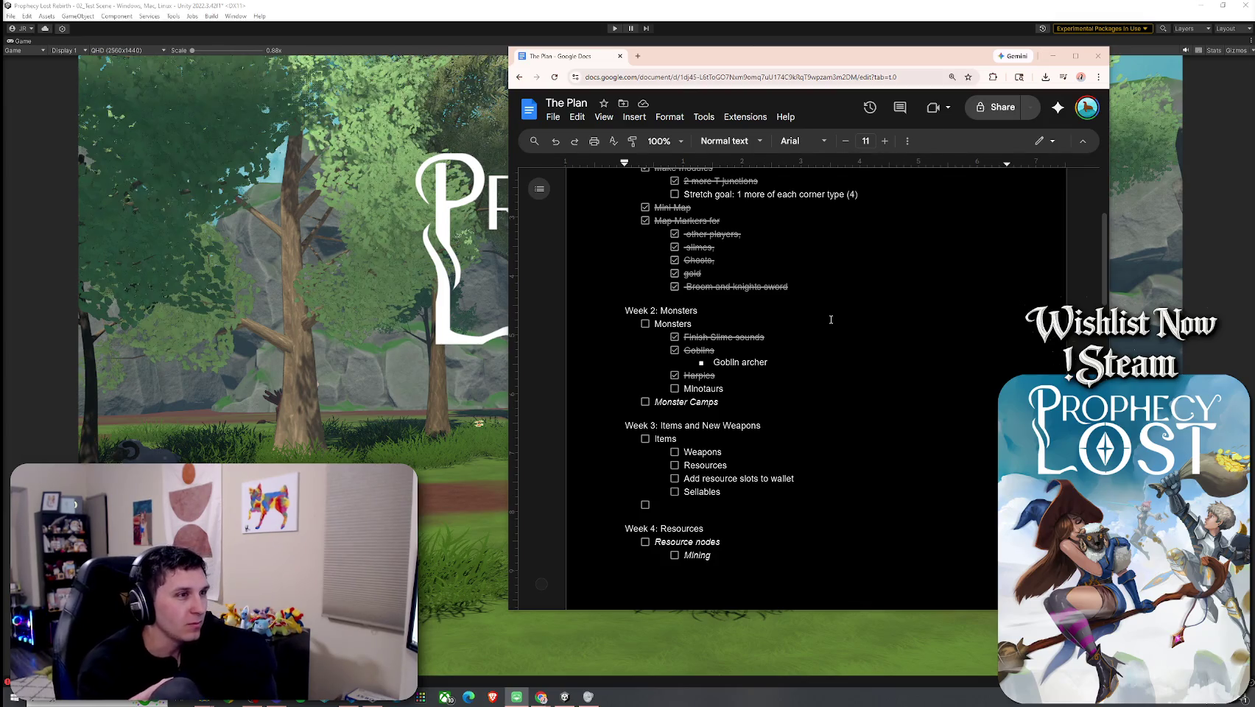
# Step: Delete the Resources and 'Add resource slots to wallet' items from Week 3
pyautogui.click(707, 509)
pyautogui.write('/')
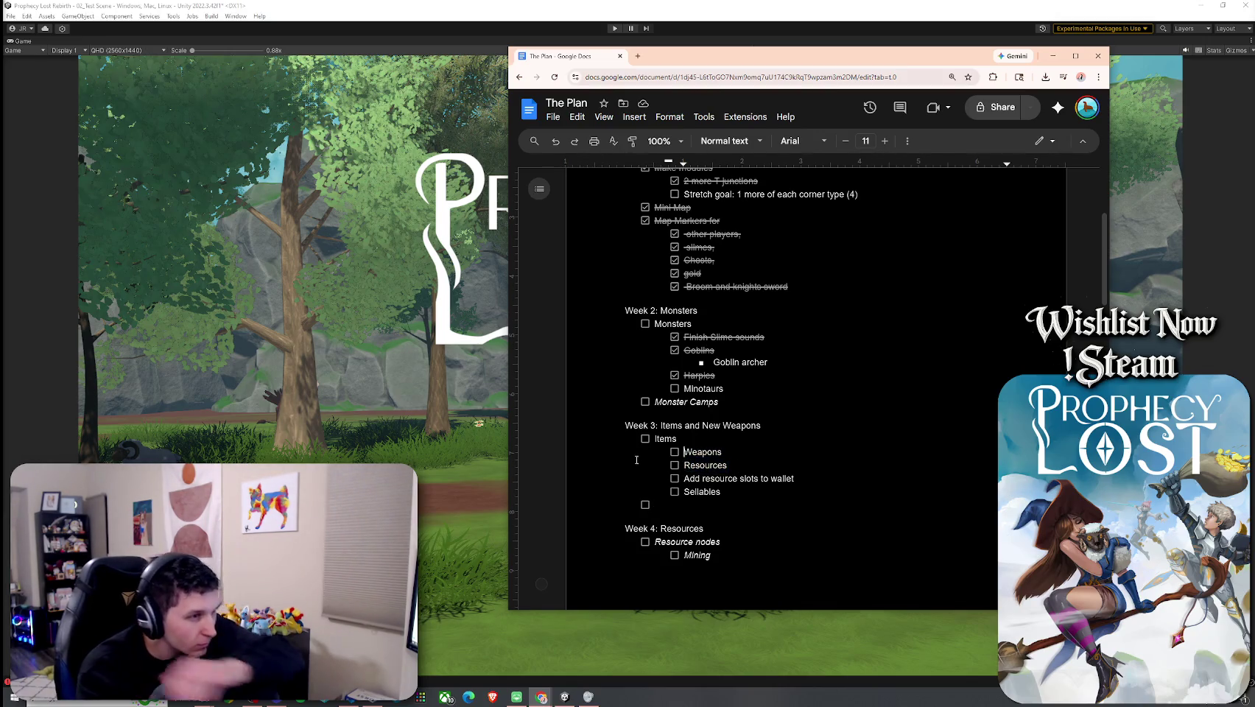
pyautogui.moveTo(794, 479); pyautogui.dragTo(681, 468)
pyautogui.scroll(-3, 744, 476)
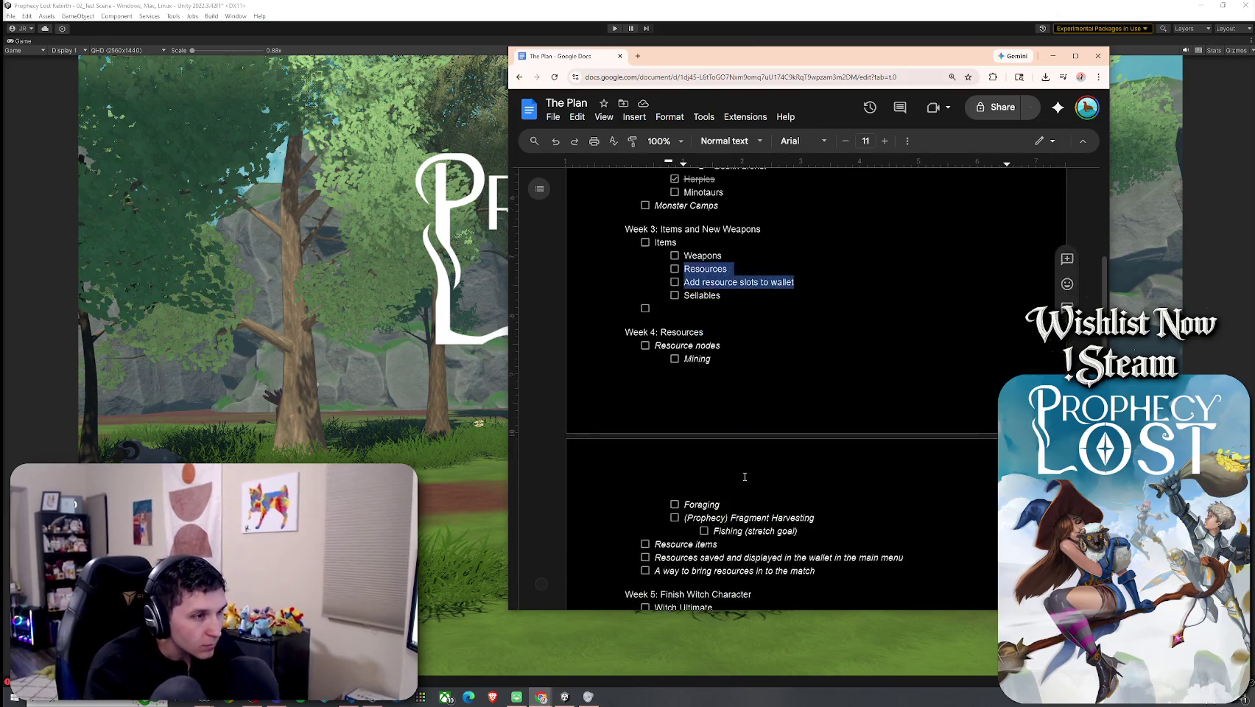
pyautogui.moveTo(732, 269); pyautogui.dragTo(683, 269)
pyautogui.press('BackSpace')
pyautogui.press('BackSpace')
pyautogui.moveTo(794, 281); pyautogui.dragTo(683, 280)
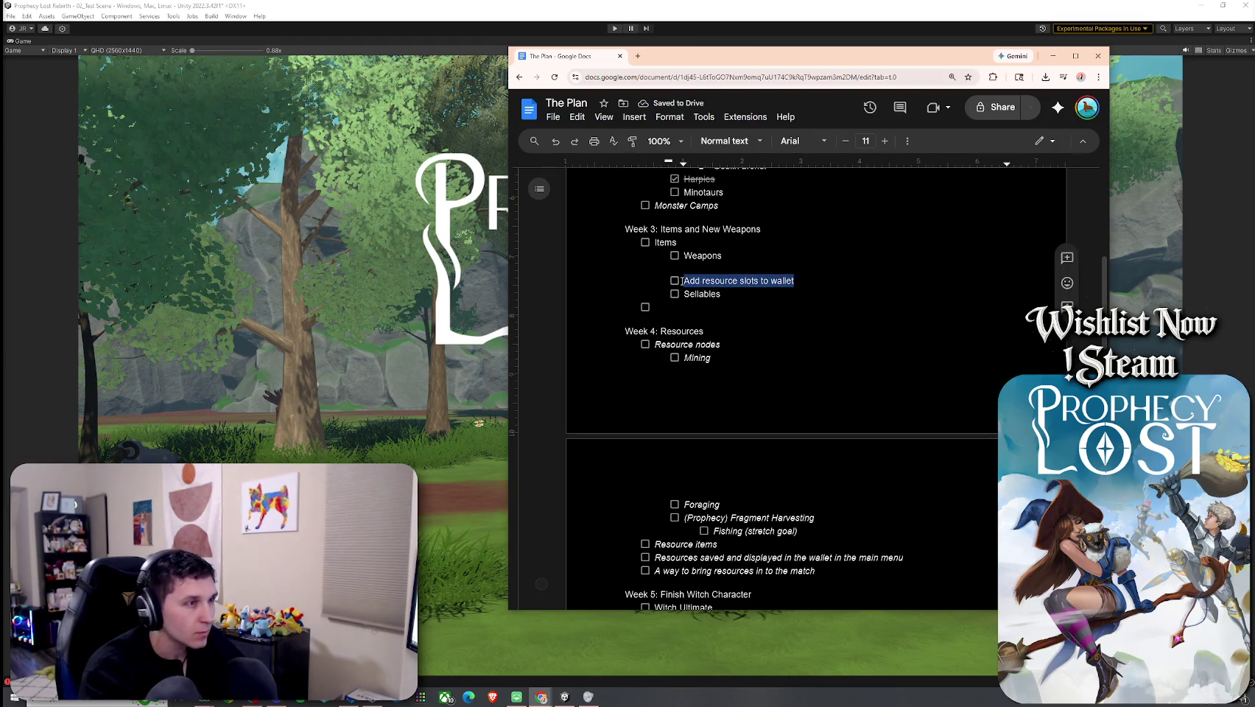
pyautogui.press('BackSpace')
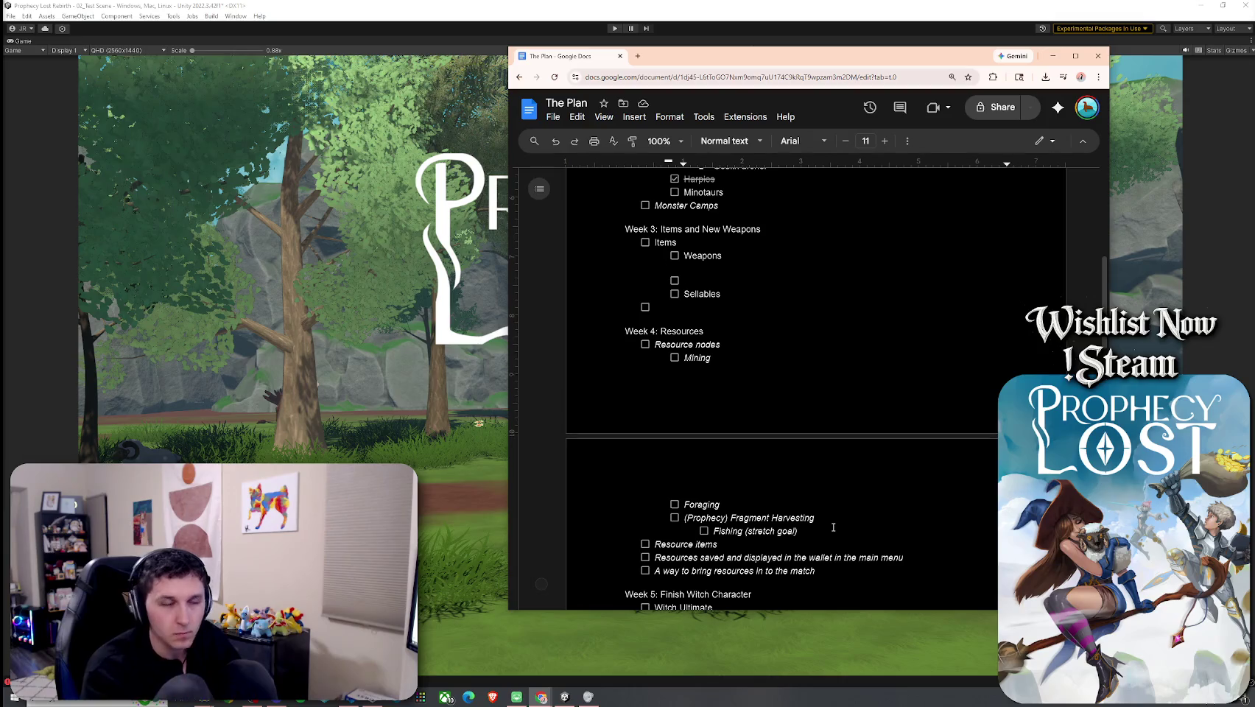
# Step: Add a checklist line 'Add resource slots to inventory' after Resource items
pyautogui.press('Return')
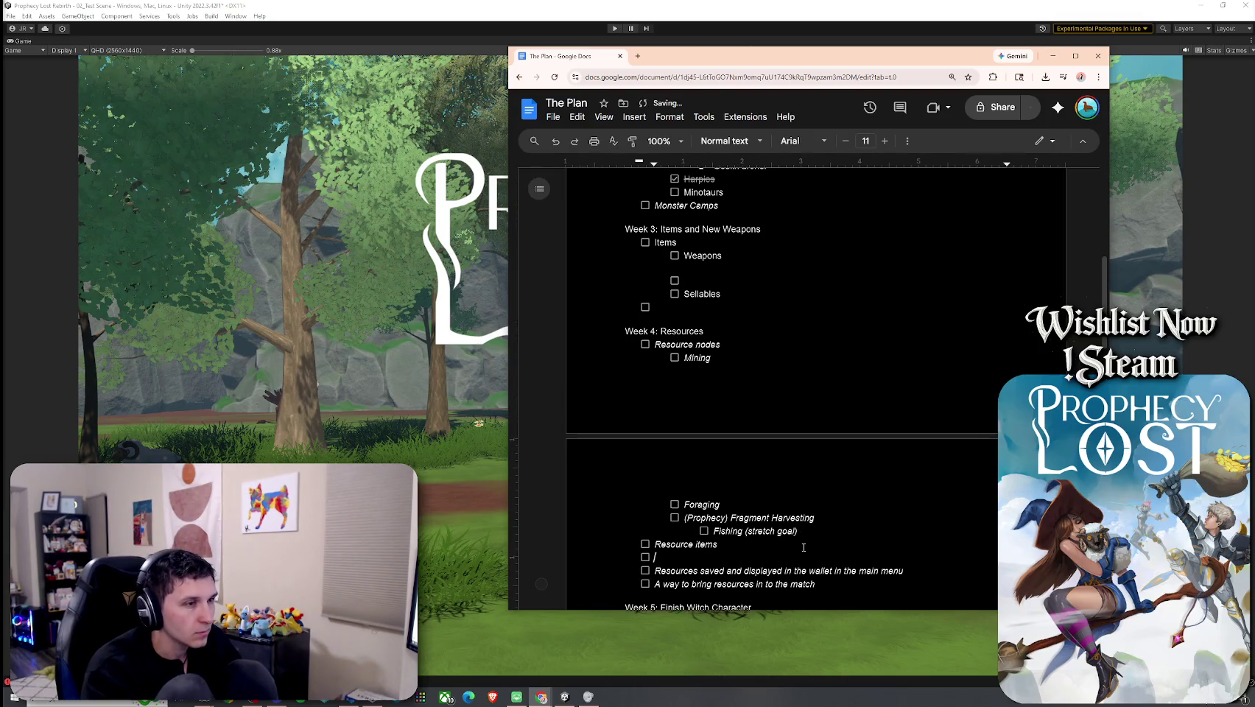
pyautogui.write('Add resource slots to wallet')
pyautogui.hotkey('shift', 'Left')
pyautogui.hotkey('shift', 'Left')
pyautogui.hotkey('shift', 'Left')
pyautogui.write('inventory')
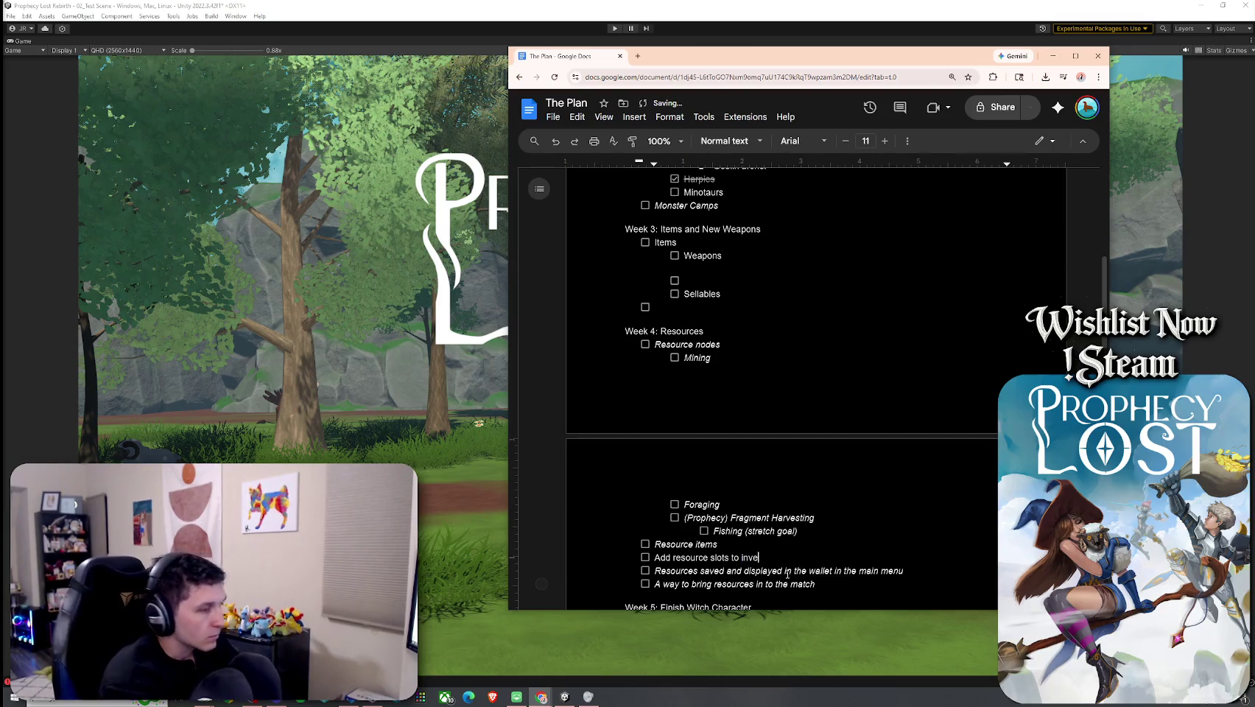